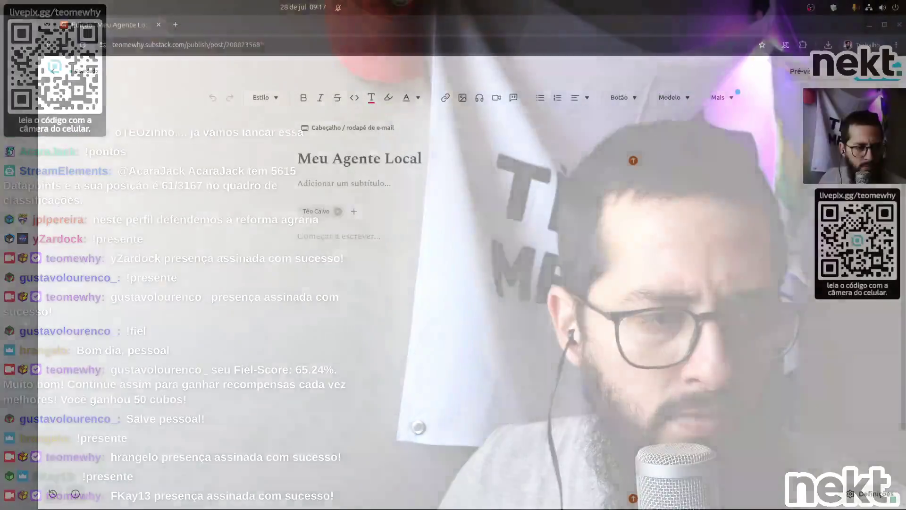
Launch Visual Studio Code from the Activities search.
{"action": "key", "text": "super"}
{"action": "type", "text": "visu"}
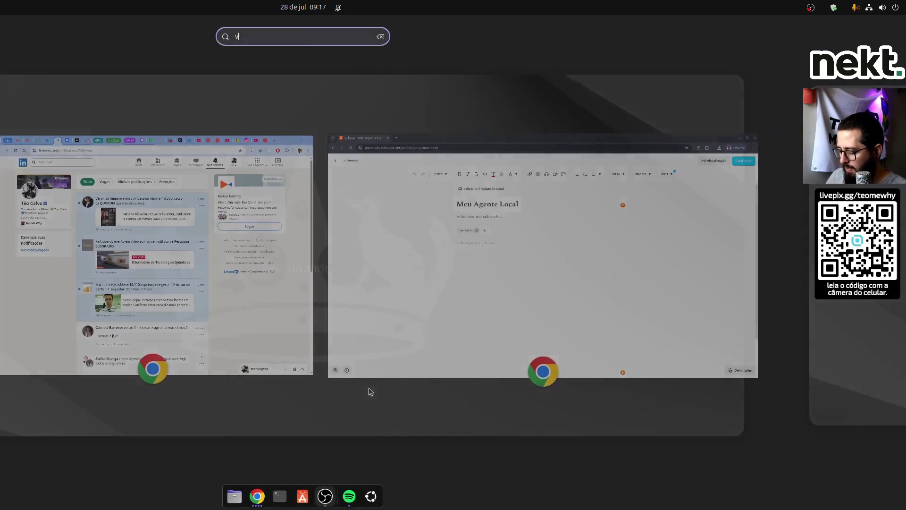
{"action": "key", "text": "Return"}
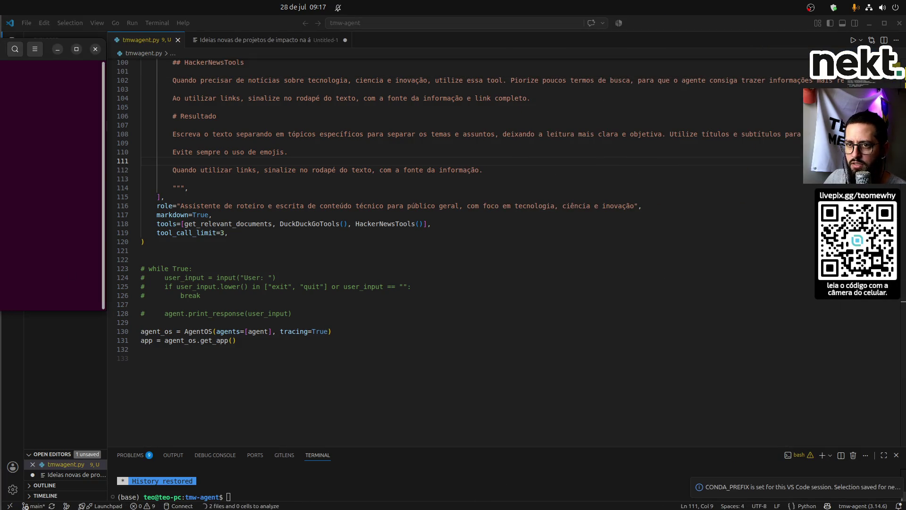
In a new terminal, enter the desktop kobold folder and start ./koboldcpp-linux-x64, centring its launcher.
{"action": "key", "text": "ctrl+alt+t"}
{"action": "type", "text": "cd Área\\ de\\ trabalho/k"}
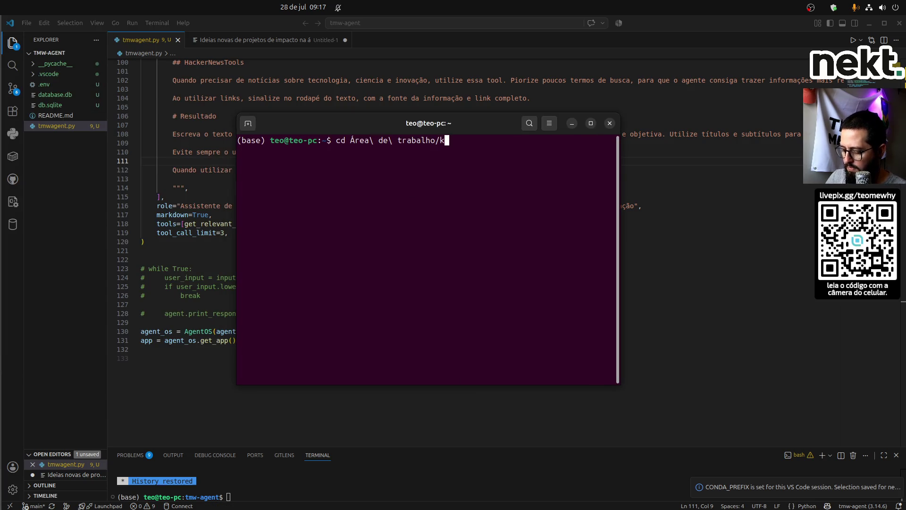
{"action": "type", "text": "o"}
{"action": "key", "text": "Tab"}
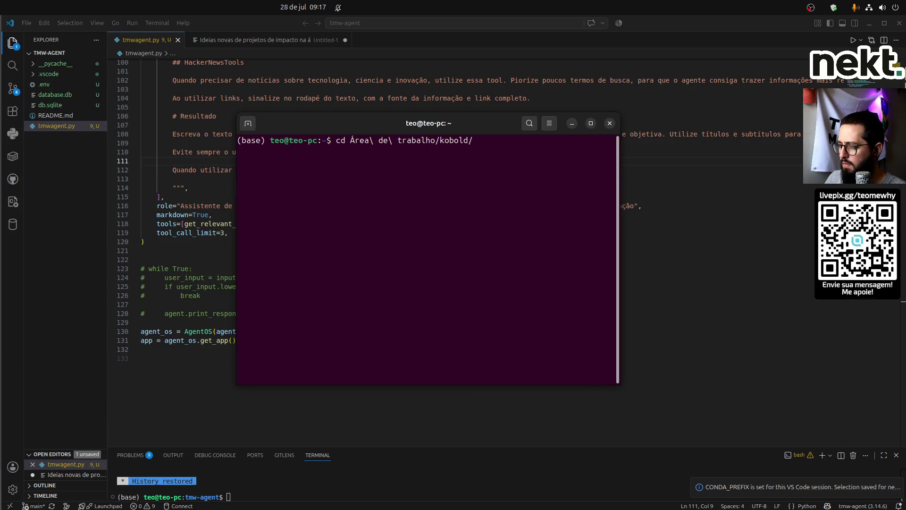
{"action": "key", "text": "Return"}
{"action": "type", "text": "./koboldcpp-linux-x64"}
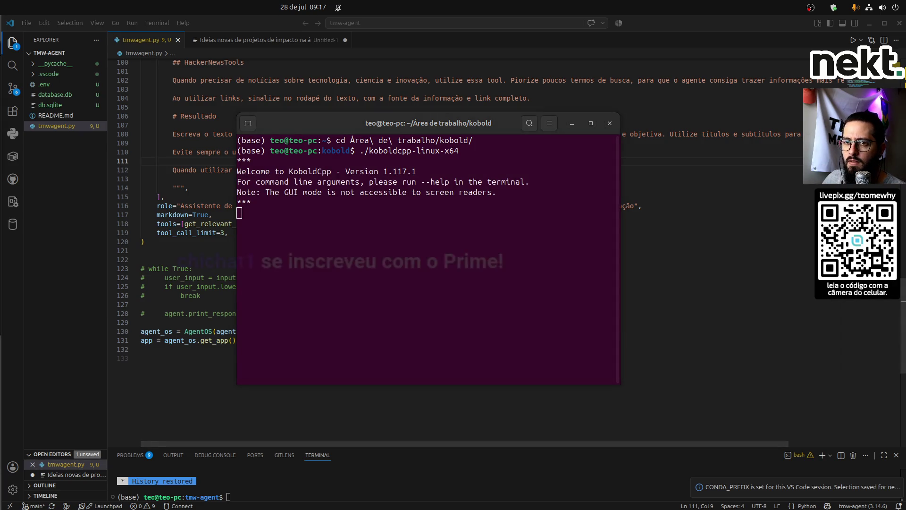
{"action": "left_click_drag", "start_coordinate": [160, 94], "coordinate": [470, 93]}
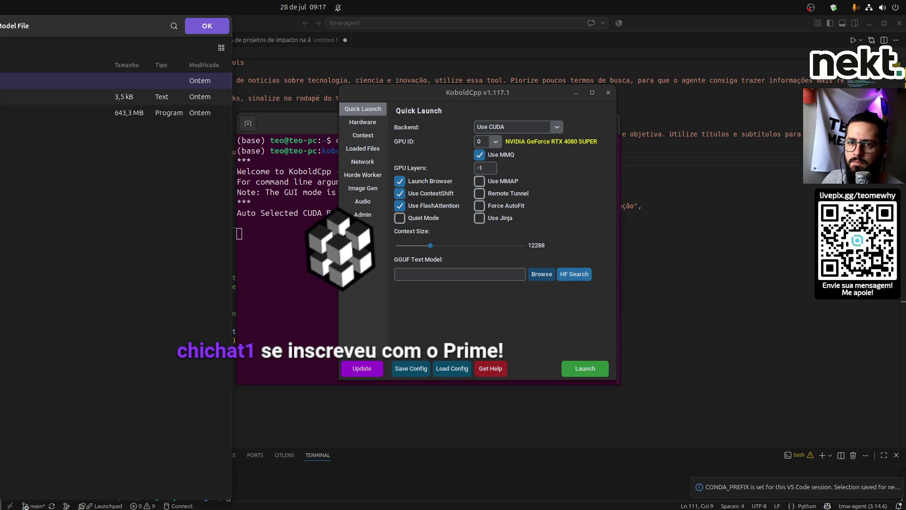
Load the model from kobold/downloads, launch KoboldCpp on localhost:5001, and bring VS Code back to the front.
{"action": "double_click", "coordinate": [70, 80]}
{"action": "left_click", "coordinate": [207, 26]}
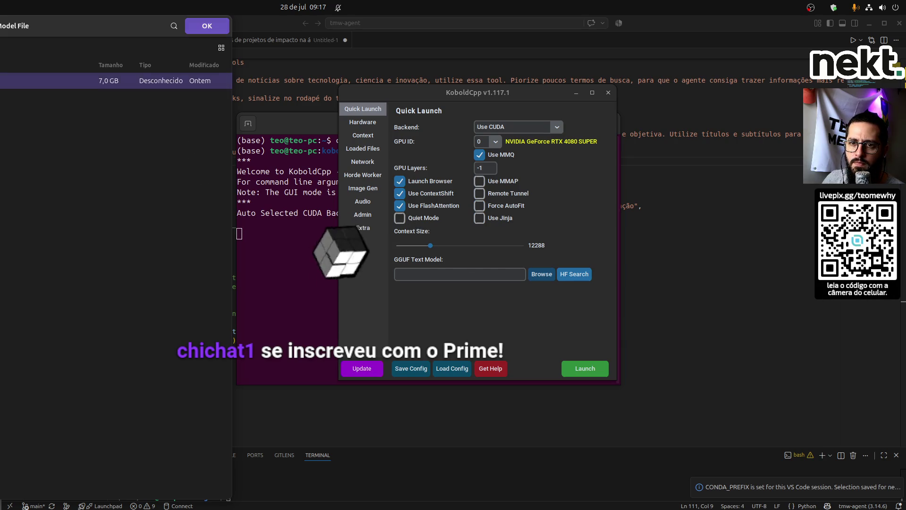
{"action": "left_click", "coordinate": [585, 369]}
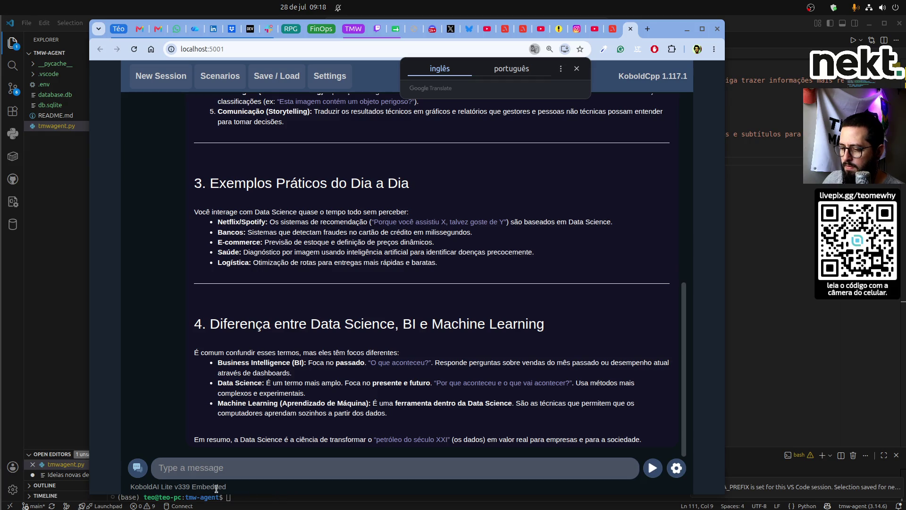
{"action": "left_click", "coordinate": [249, 493]}
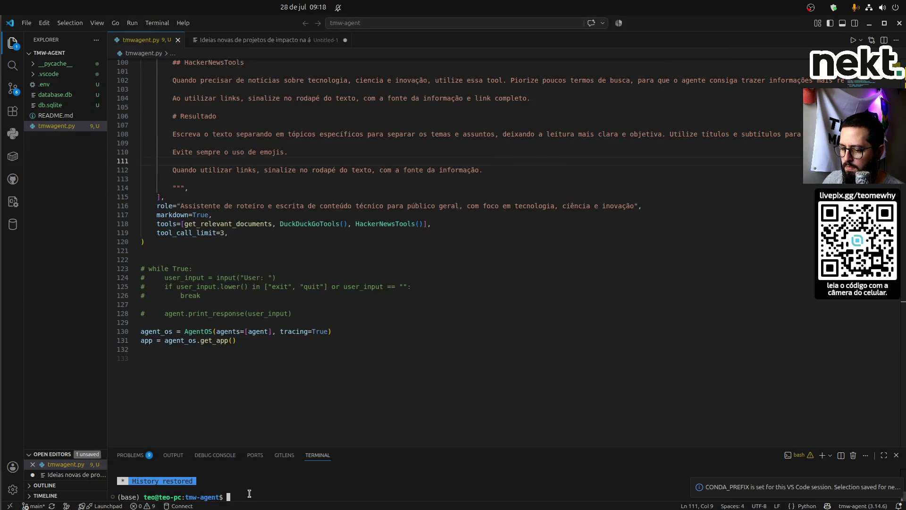
List the conda environments with conda info --envs in an enlarged terminal panel.
{"action": "type", "text": "fastapi r"}
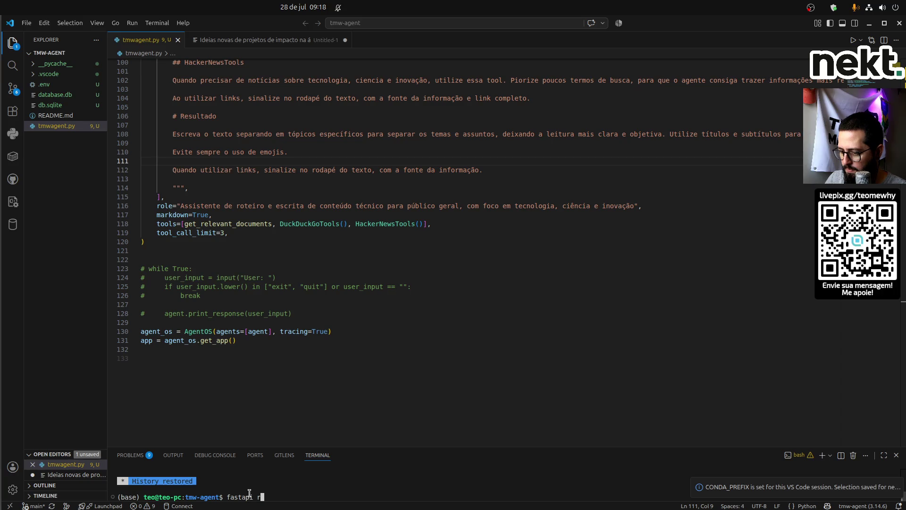
{"action": "key", "text": "BackSpace"}
{"action": "key", "text": "BackSpace"}
{"action": "key", "text": "BackSpace"}
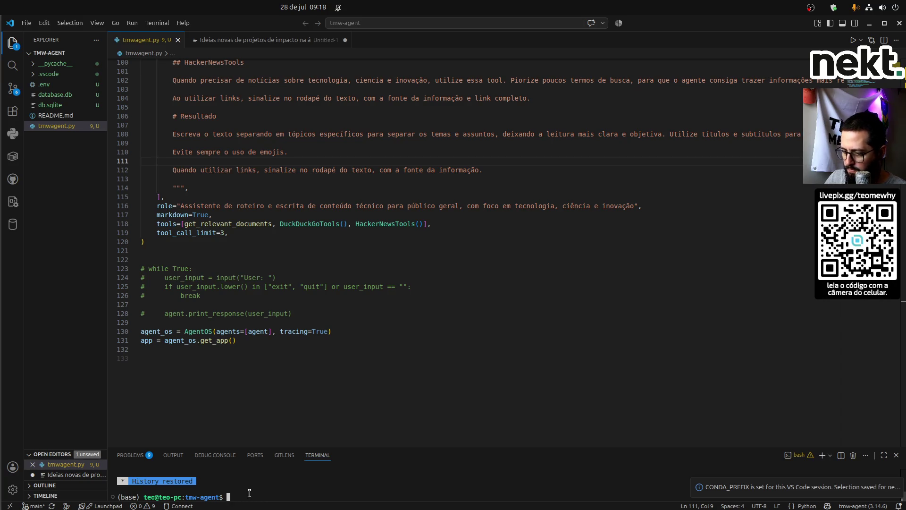
{"action": "type", "text": "ctiv"}
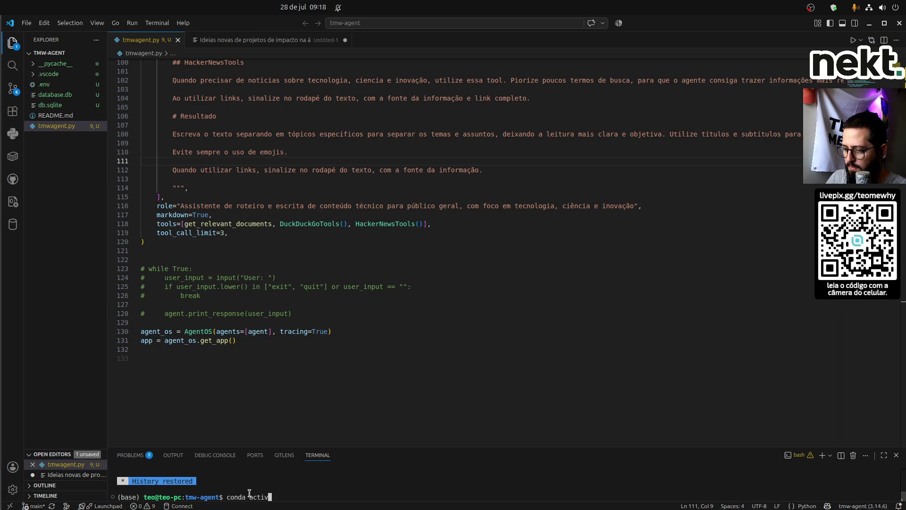
{"action": "type", "text": "ate t"}
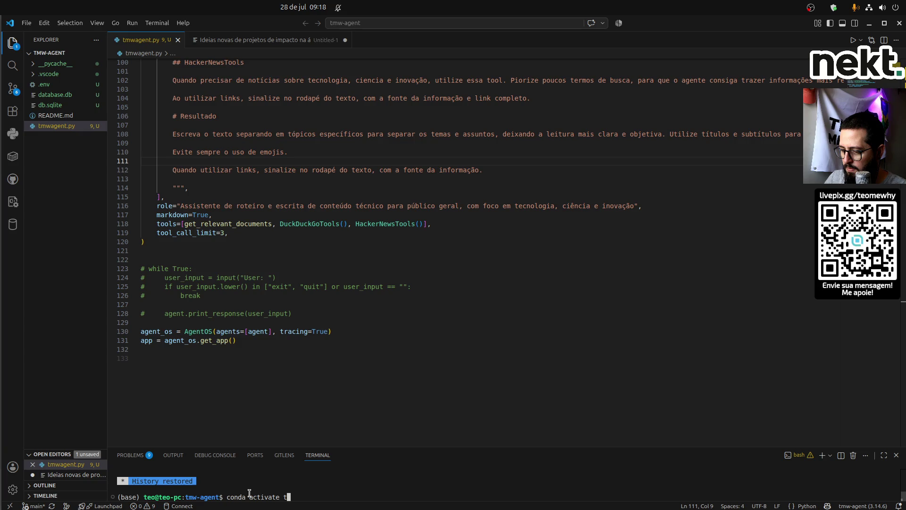
{"action": "type", "text": "mw0 --envs"}
{"action": "key", "text": "Return"}
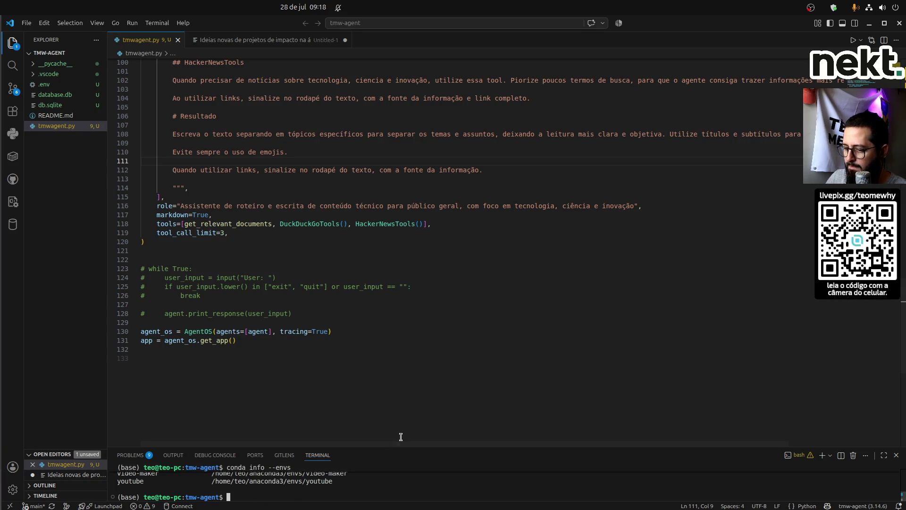
{"action": "left_click_drag", "start_coordinate": [403, 448], "coordinate": [378, 287]}
{"action": "double_click", "coordinate": [131, 457]}
Activate tmw-agent and run fastapi dev tmwagent.py while checking the KoboldCpp browser window.
{"action": "type", "text": "conda activate tmw-agent"}
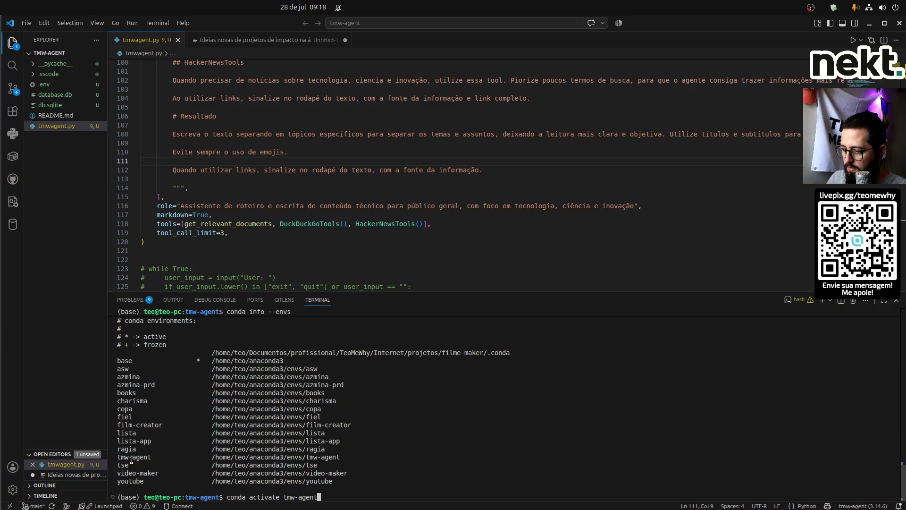
{"action": "key", "text": "Return"}
{"action": "type", "text": "fast"}
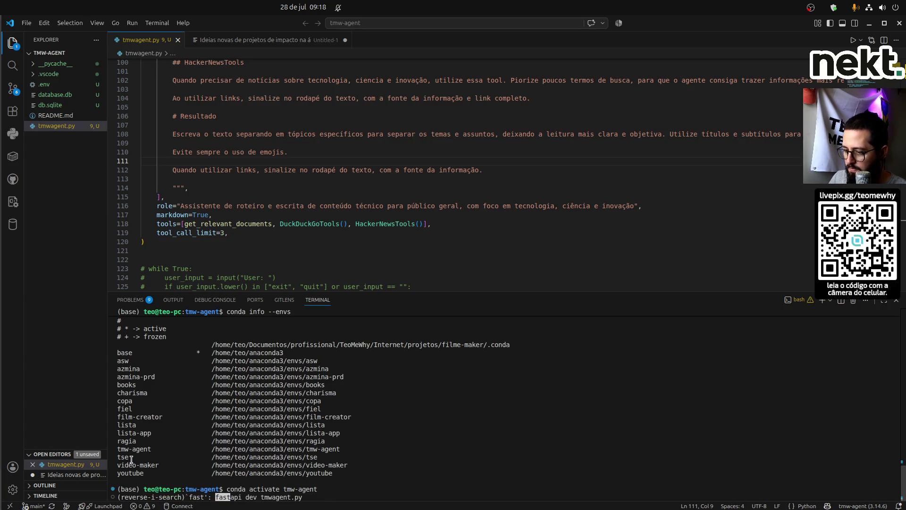
{"action": "key", "text": "Return"}
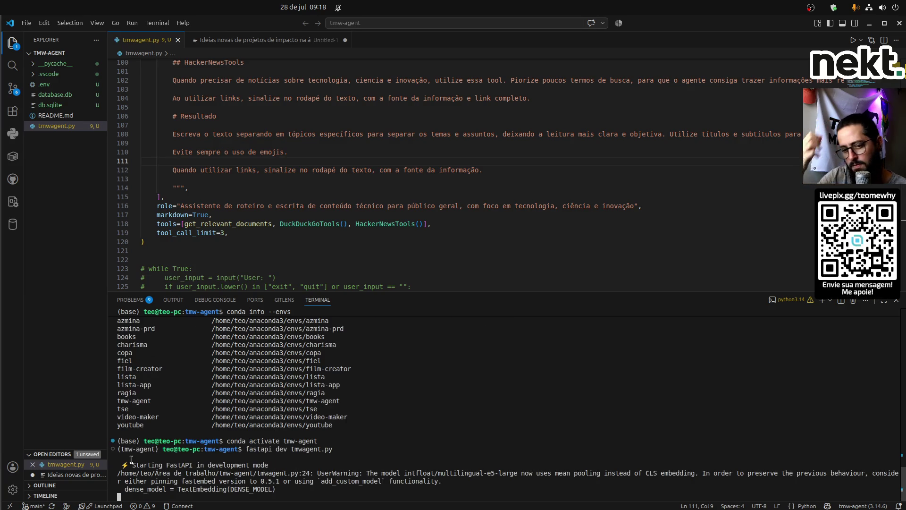
{"action": "key", "text": "alt"}
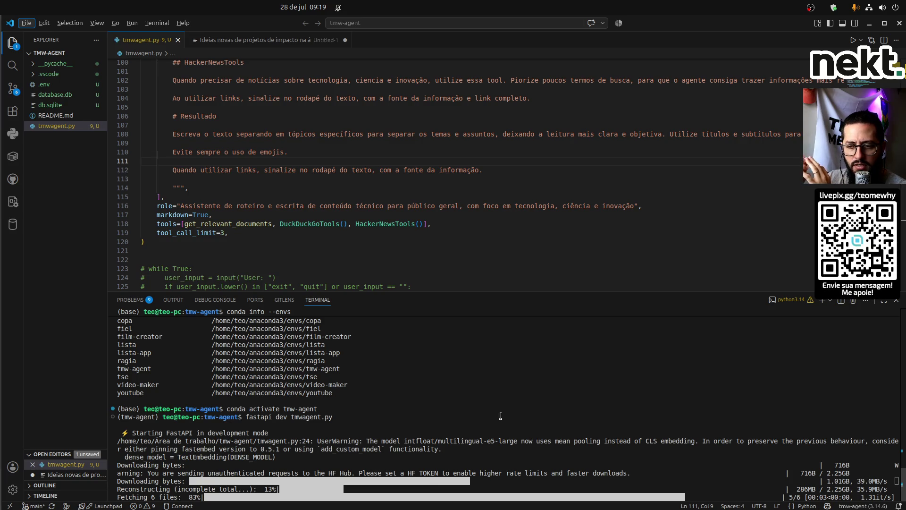
{"action": "key", "text": "alt+Tab"}
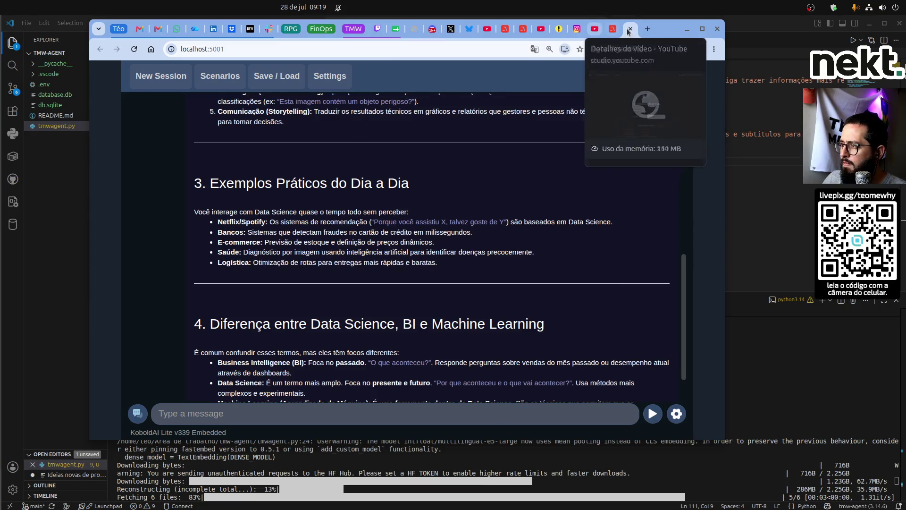
{"action": "left_click_drag", "start_coordinate": [656, 34], "coordinate": [378, 78]}
{"action": "key", "text": "alt+Tab"}
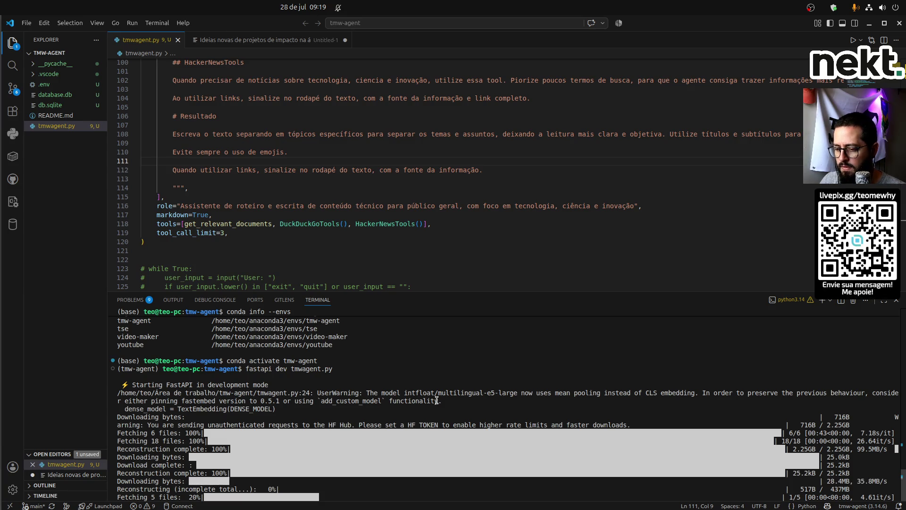
{"action": "key", "text": "alt+Tab"}
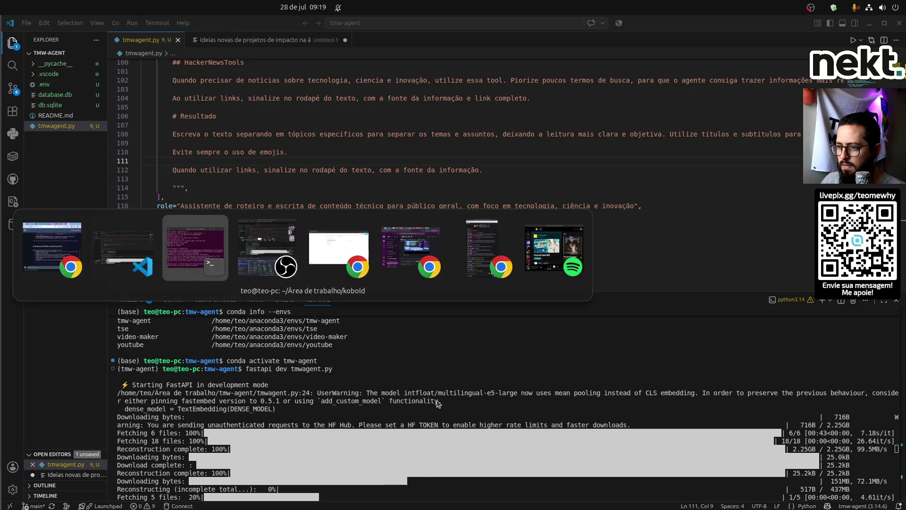
Write the FOMO intro paragraph ending 'mas durante minhas reflexões eu tive uma ideia:'.
{"action": "key", "text": "alt+Tab"}
{"action": "key", "text": "alt+Tab"}
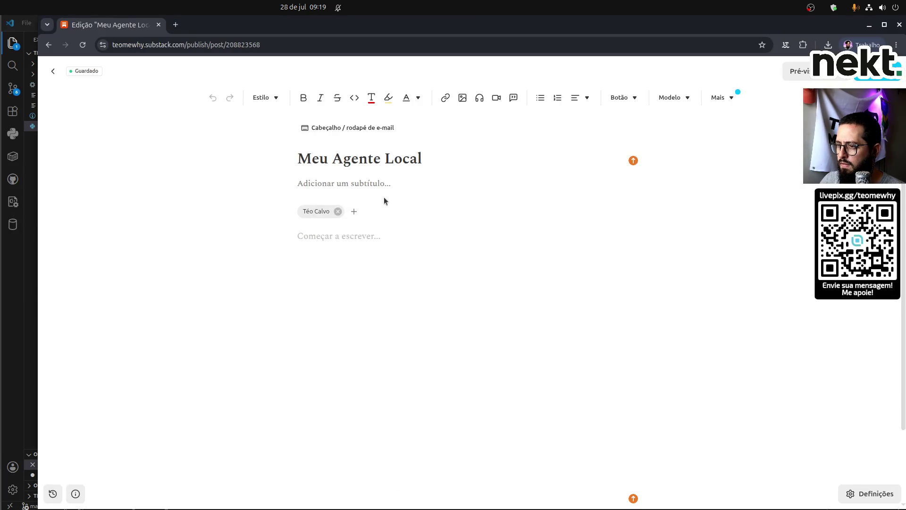
{"action": "left_click", "coordinate": [354, 238]}
{"action": "type", "text": "Já pensou"}
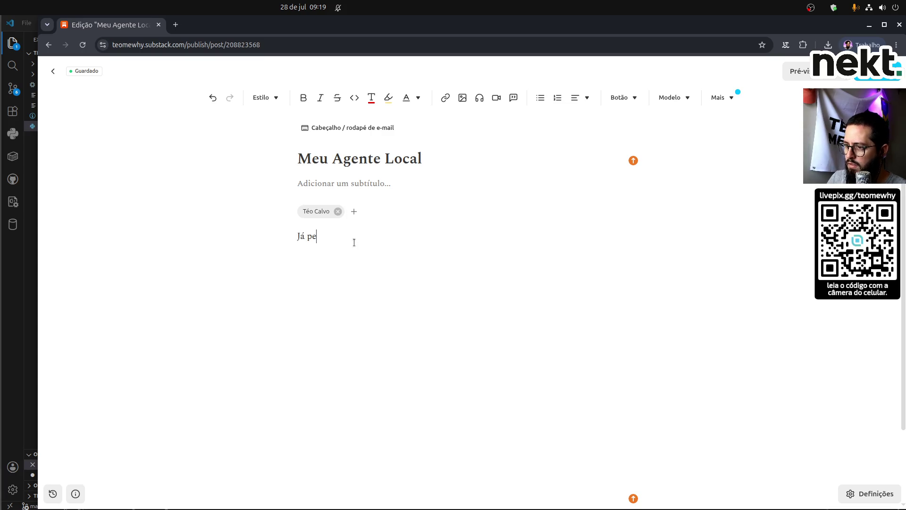
{"action": "key", "text": "ctrl+shift+Left"}
{"action": "key", "text": "ctrl+shift+Left"}
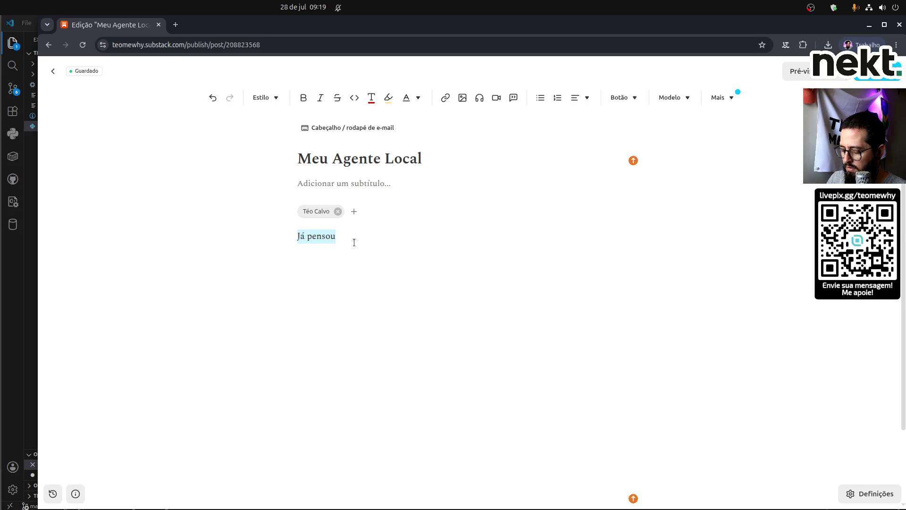
{"action": "type", "text": "Eu"}
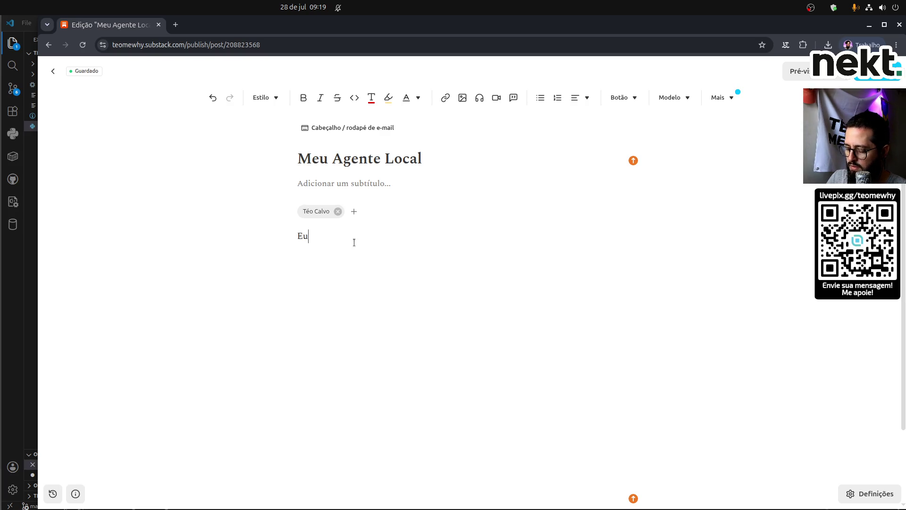
{"action": "type", "text": " juro que não"}
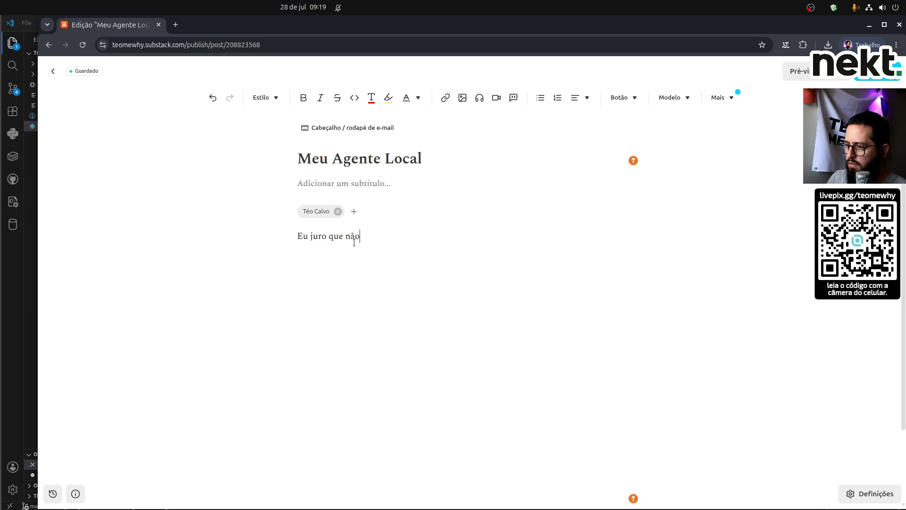
{"action": "type", "text": " queria ser mais"}
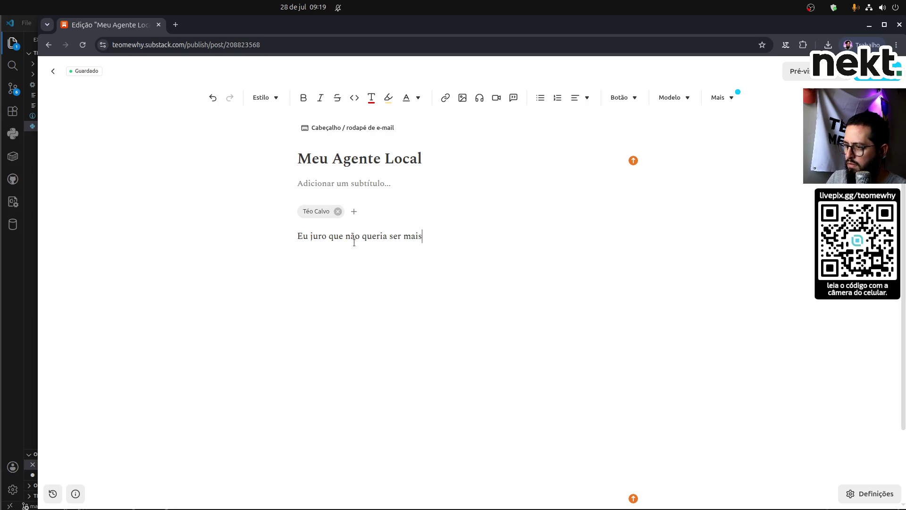
{"action": "type", "text": " um a cau"}
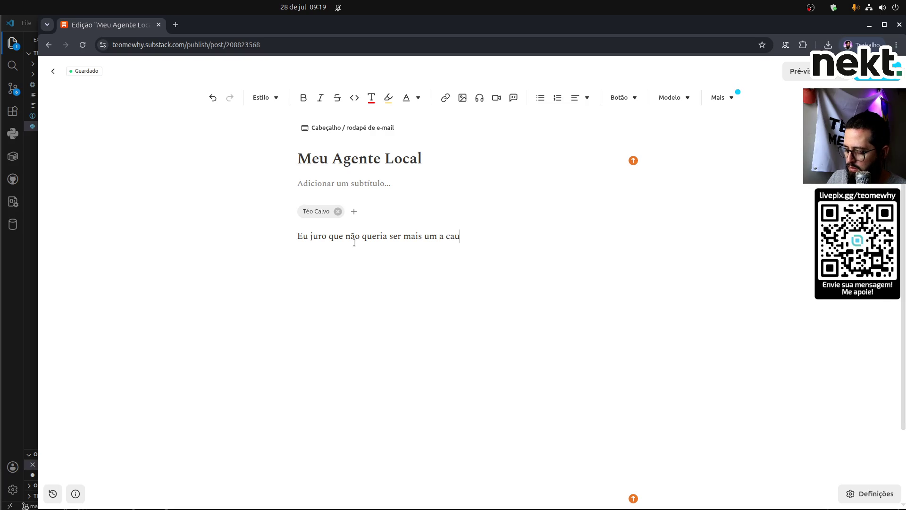
{"action": "type", "text": "sar FOMO em "}
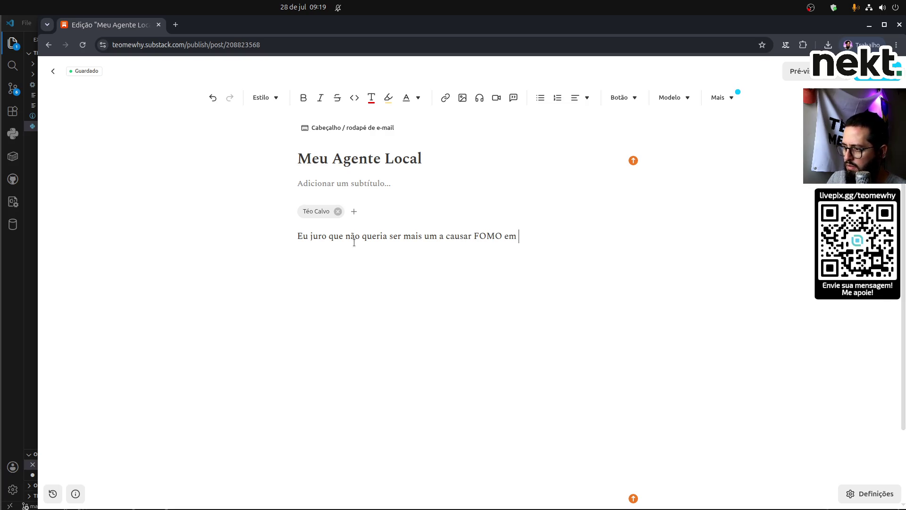
{"action": "type", "text": "co"}
{"action": "key", "text": "BackSpace"}
{"action": "key", "text": "BackSpace"}
{"action": "key", "text": "BackSpace"}
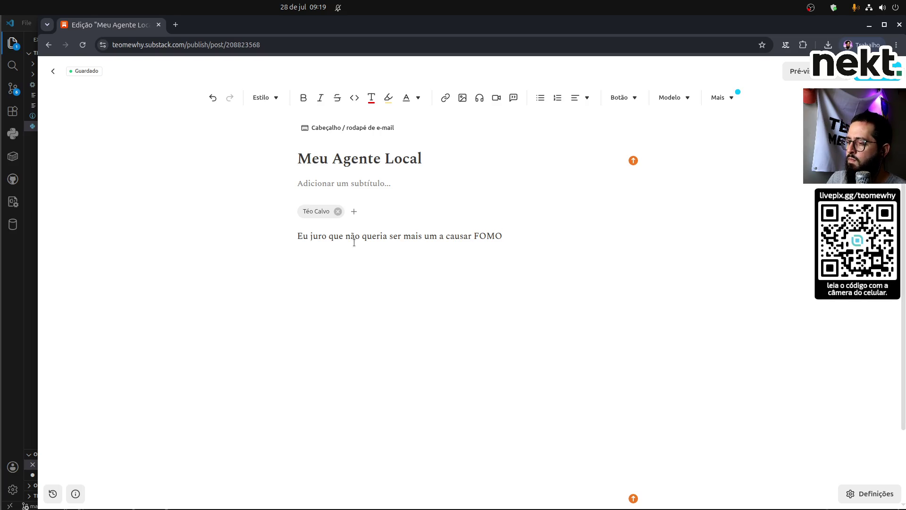
{"action": "type", "text": ", de s"}
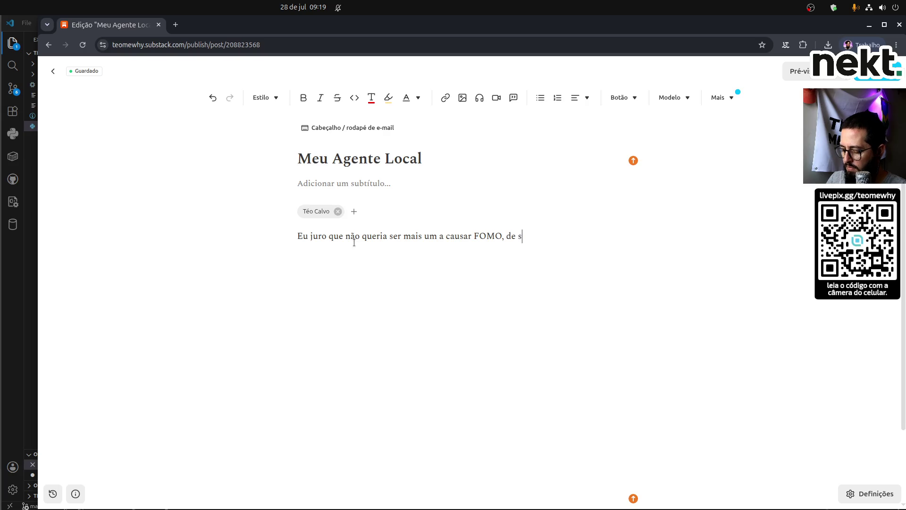
{"action": "key", "text": "BackSpace"}
{"action": "type", "text": "certa form"}
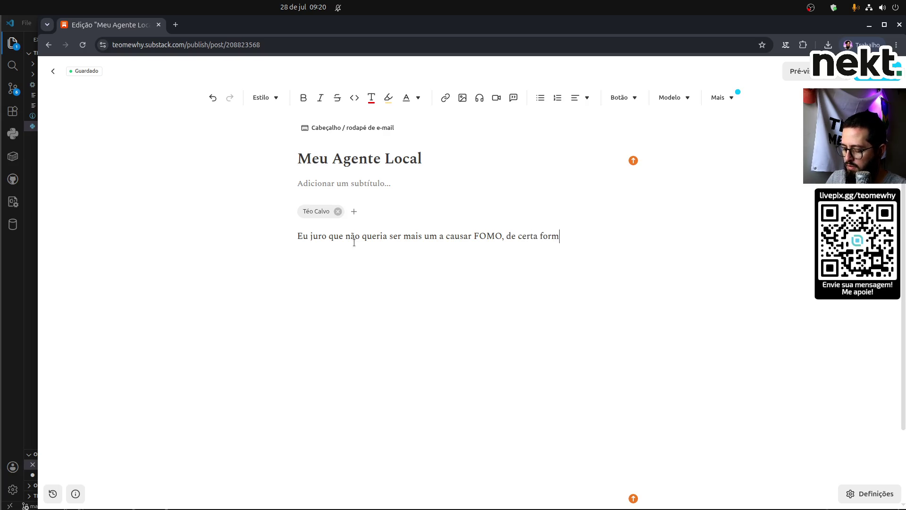
{"action": "type", "text": "a surfando essa "}
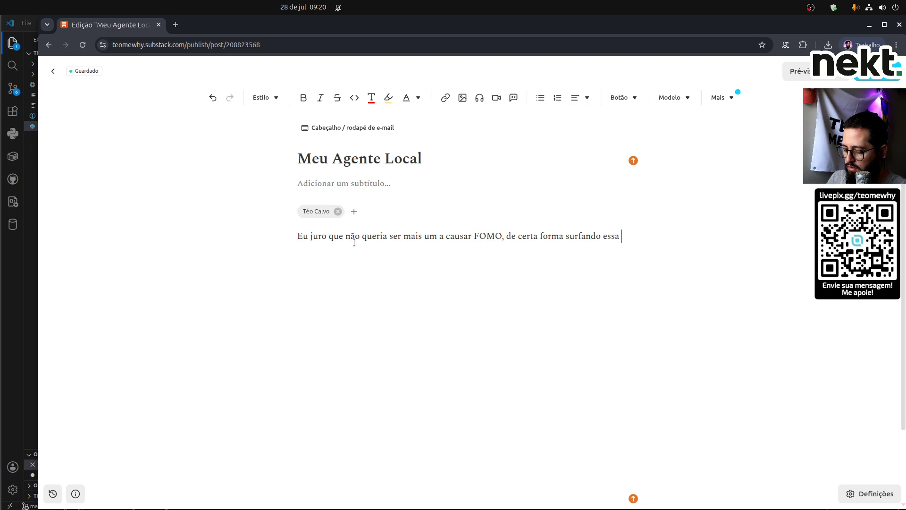
{"action": "type", "text": "onda de"}
{"action": "type", "text": "A para tudo que é canto."}
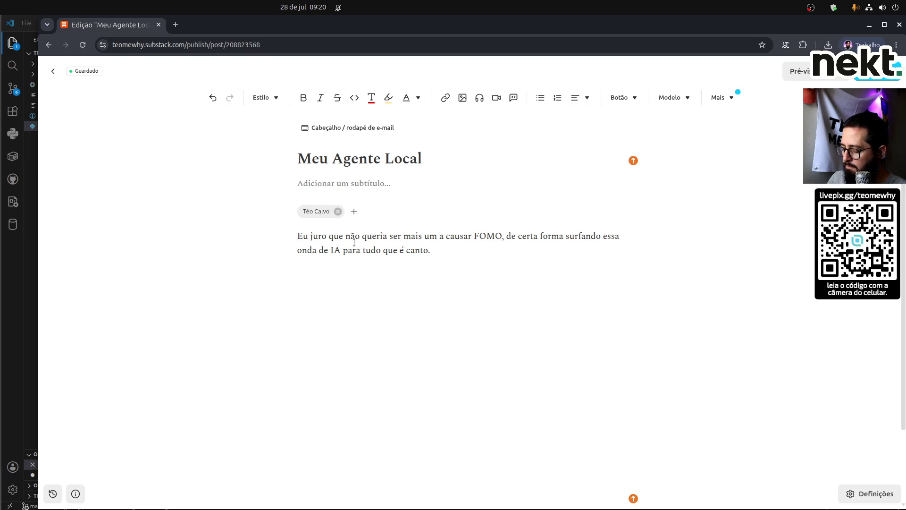
{"action": "type", "text": "Mas eu tive"}
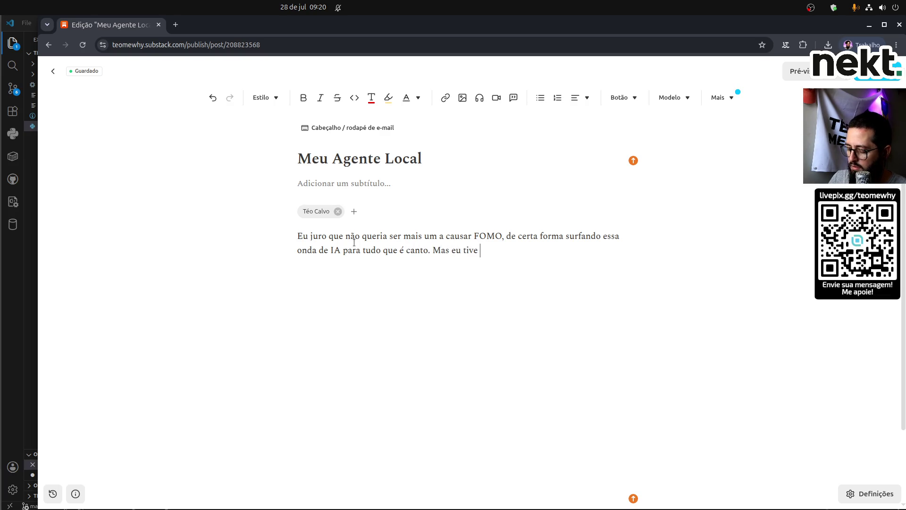
{"action": "key", "text": "ctrl+shift+Left"}
{"action": "key", "text": "ctrl+shift+Left"}
{"action": "key", "text": "ctrl+shift+Left"}
{"action": "type", "text": "mas durante minha"}
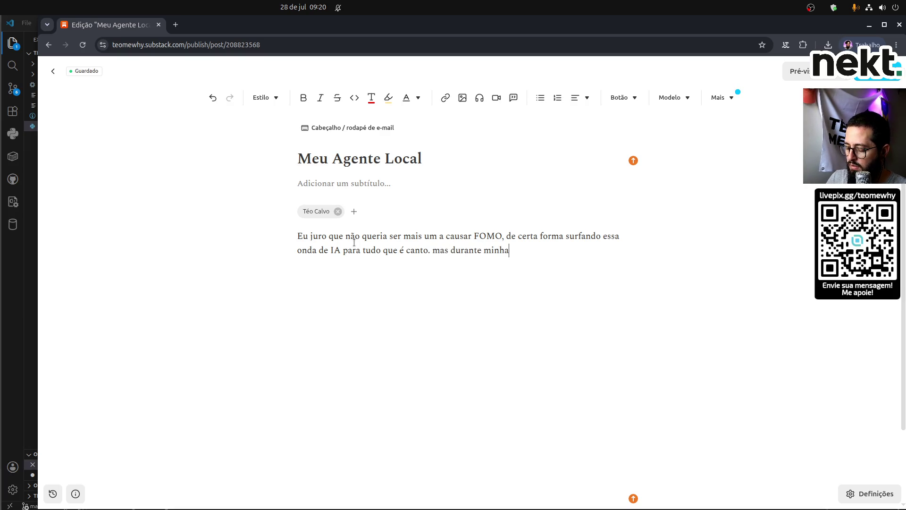
{"action": "type", "text": "s reflexões eu tive uma ideia:"}
{"action": "key", "text": "Return"}
Add the paragraph asking whether an LLM could use transcribed channel videos and blog articles, then begin 'E assim'.
{"action": "type", "text": "E se"}
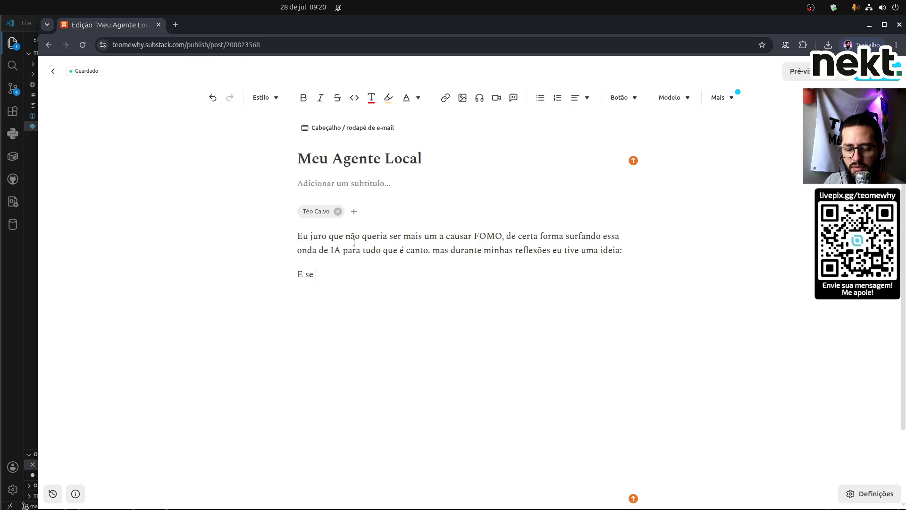
{"action": "type", "text": "eu tivesse uma maneira de gerar ideias novas a aprtir do que eu já"}
{"action": "key", "text": "ctrl+Left"}
{"action": "key", "text": "ctrl+Left"}
{"action": "key", "text": "ctrl+shift+Left"}
{"action": "type", "text": "partir do"}
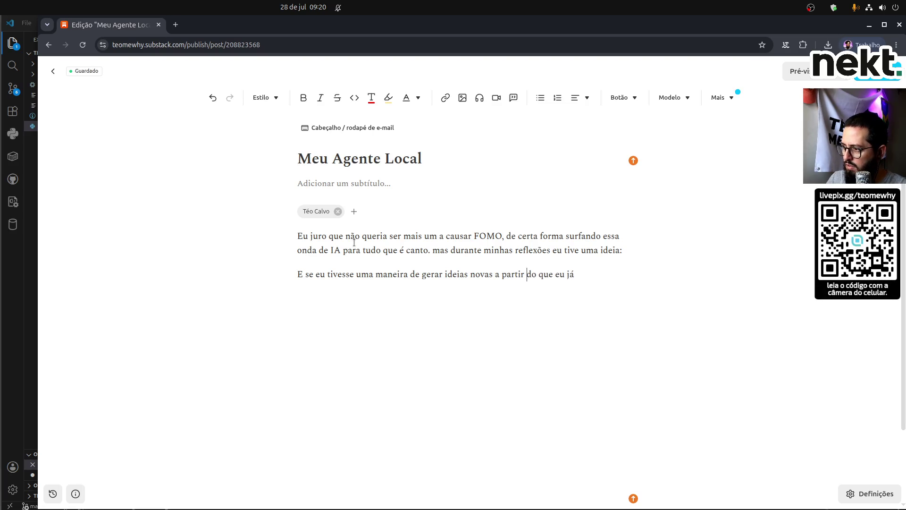
{"action": "type", "text": " que eu já tenho "}
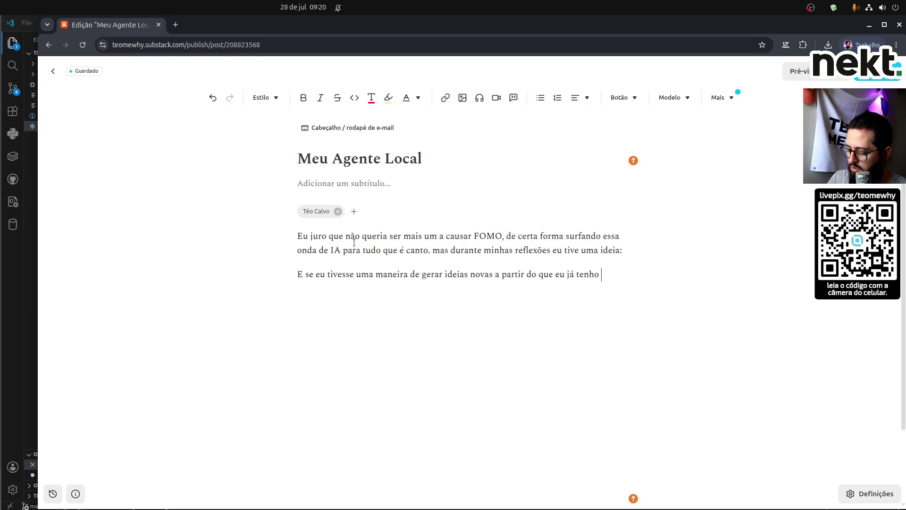
{"action": "type", "text": "de material "}
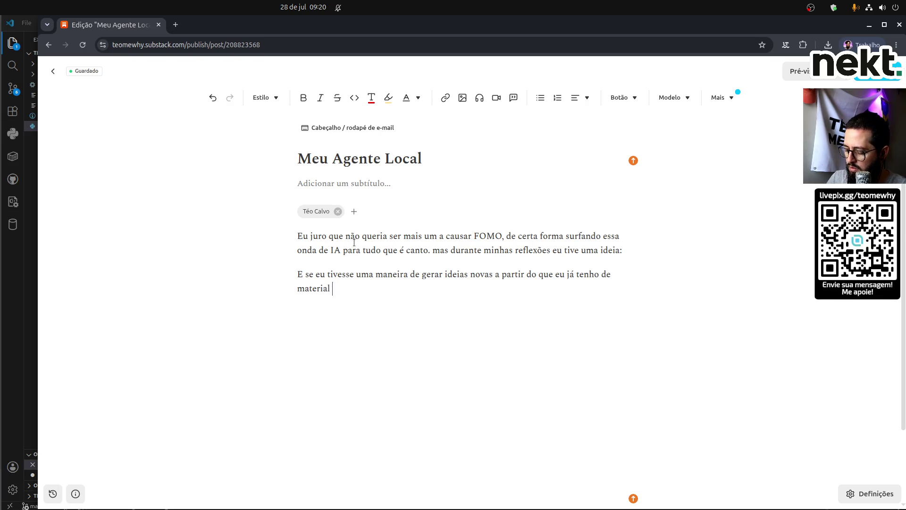
{"action": "type", "text": "criado? Será que cons"}
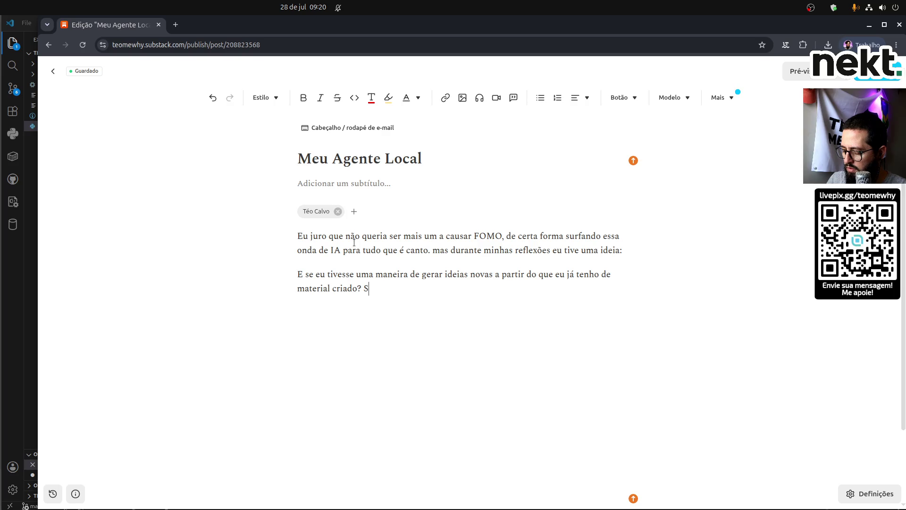
{"action": "type", "text": "ig"}
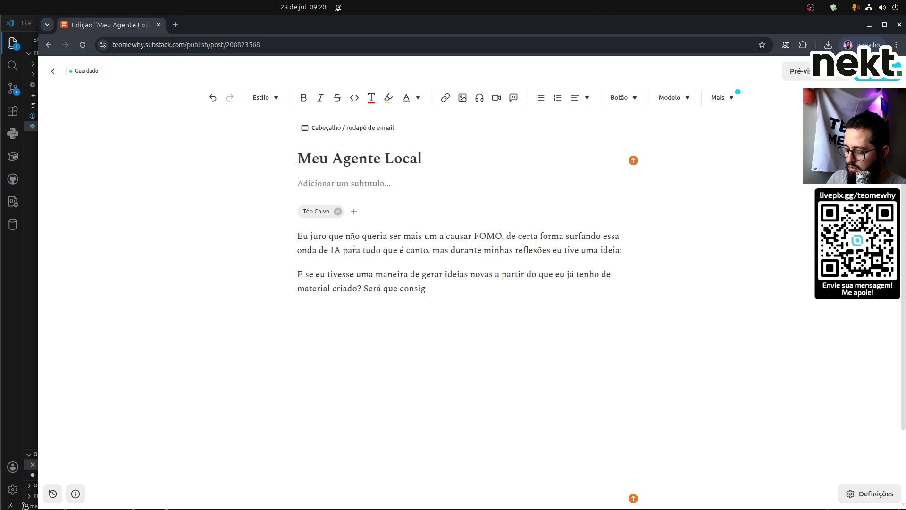
{"action": "type", "text": "o usar um"}
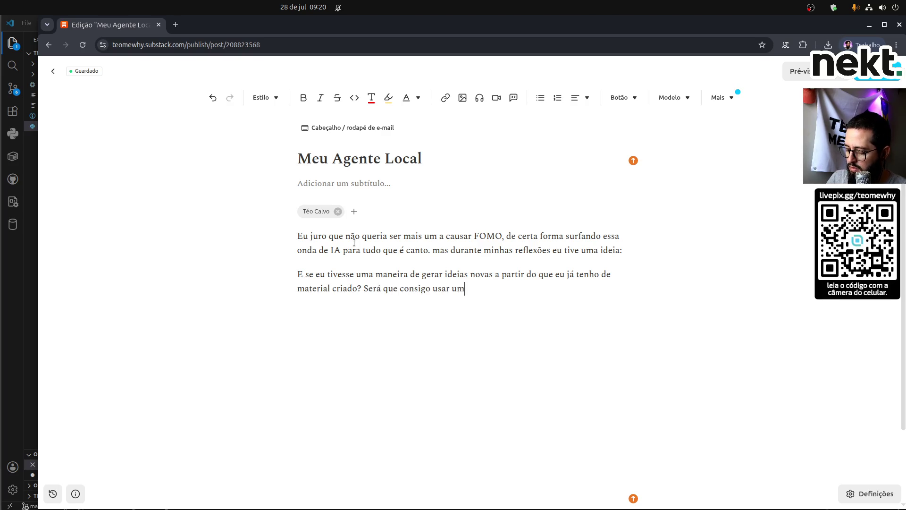
{"action": "type", "text": "a LLM para me"}
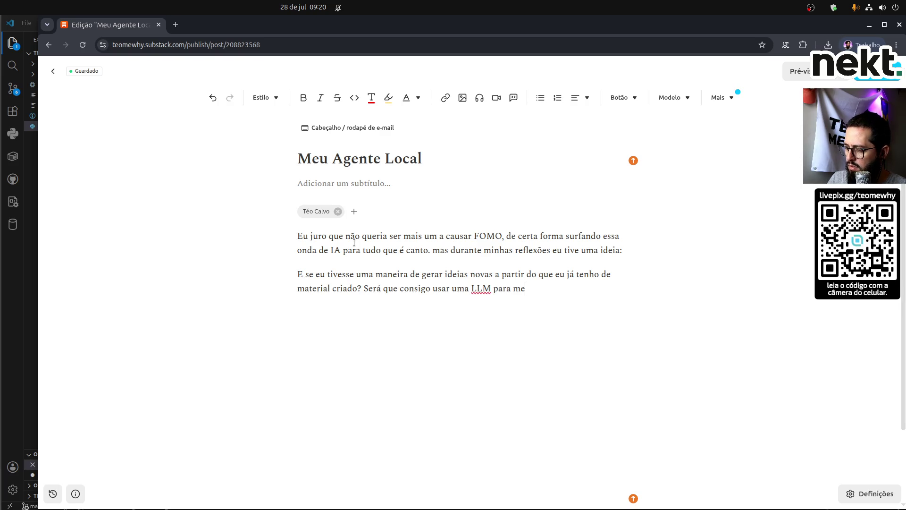
{"action": "type", "text": " ajudar com in"}
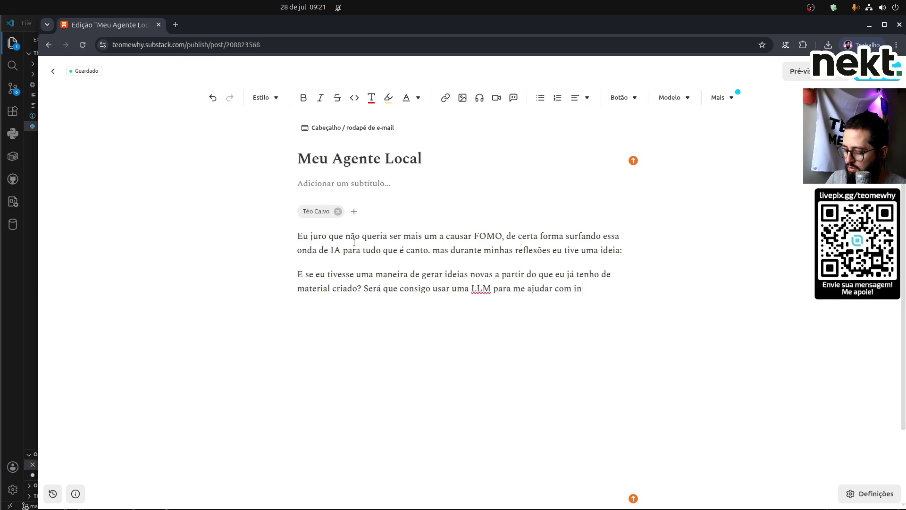
{"action": "type", "text": "sights a"}
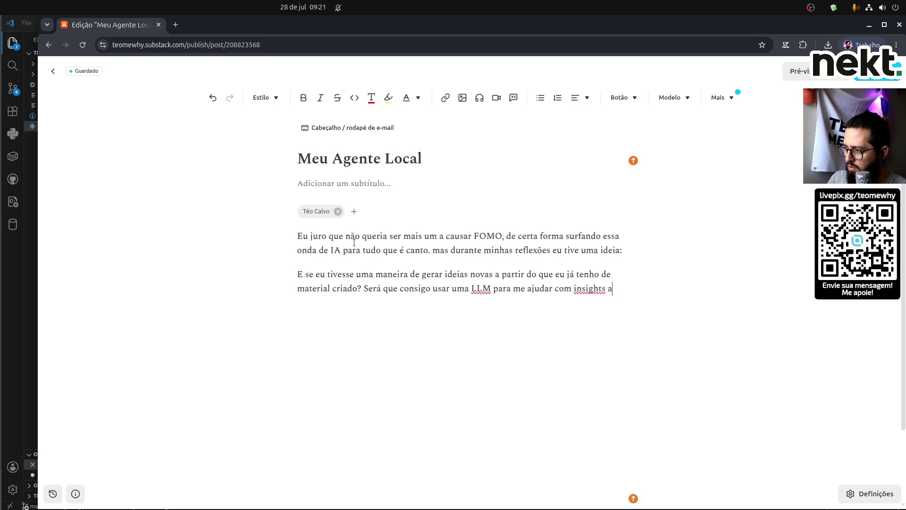
{"action": "type", "text": " partir do"}
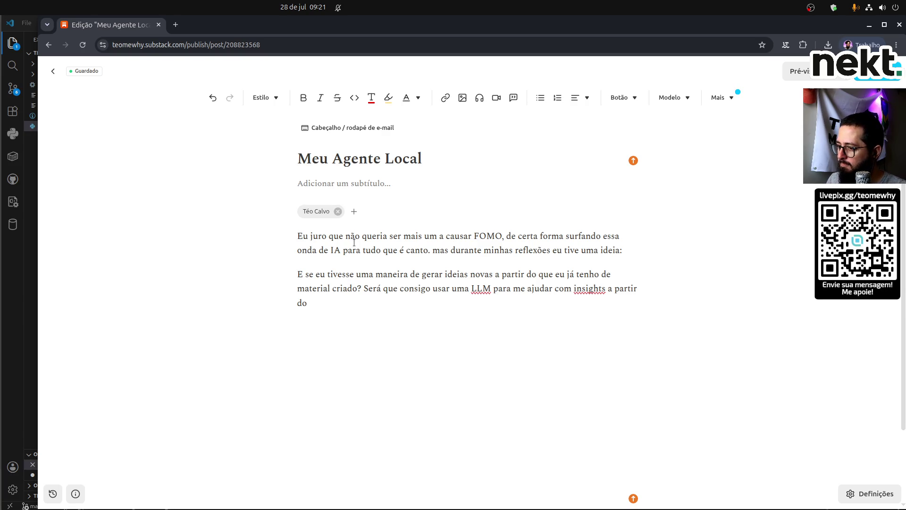
{"action": "type", "text": "s documentos "}
{"action": "type", "text": "que já t"}
{"action": "type", "text": "enho"}
{"action": "key", "text": "ctrl+shift+Left"}
{"action": "key", "text": "ctrl+shift+Left"}
{"action": "key", "text": "ctrl+shift+Left"}
{"action": "key", "text": "ctrl+shift+Right"}
{"action": "key", "text": "BackSpace"}
{"action": "type", "text": "vídeos "}
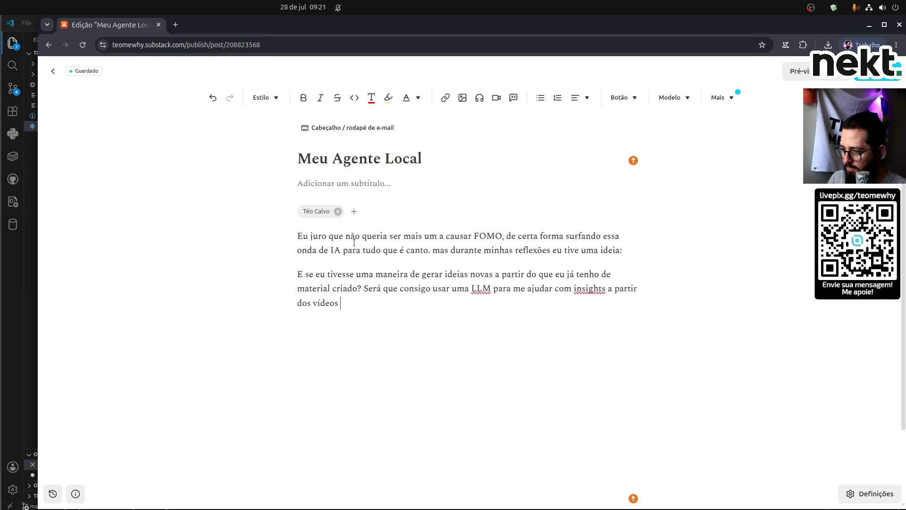
{"action": "type", "text": "transcritos do "}
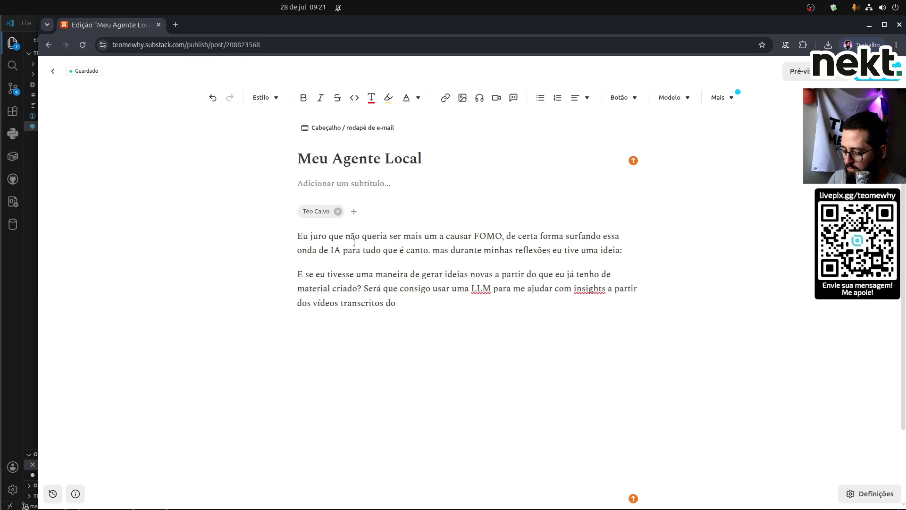
{"action": "type", "text": "nosso canal e a"}
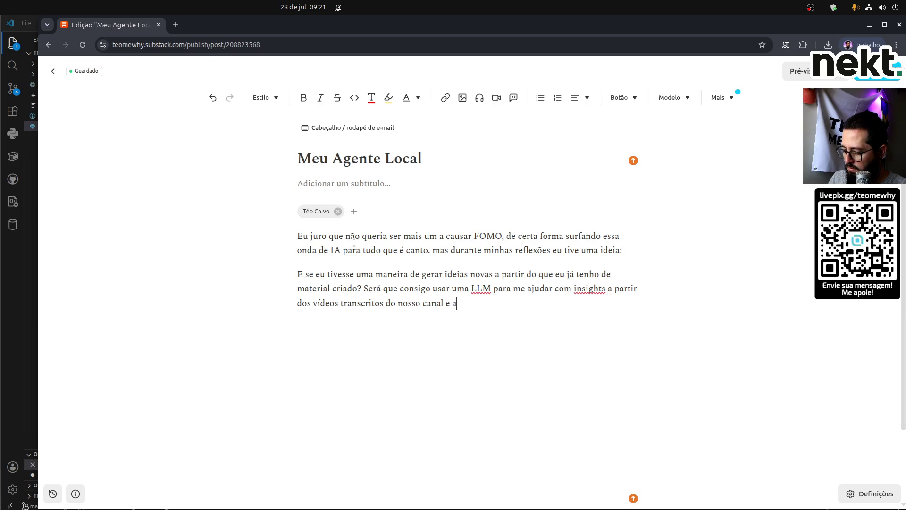
{"action": "type", "text": "rtigos do me"}
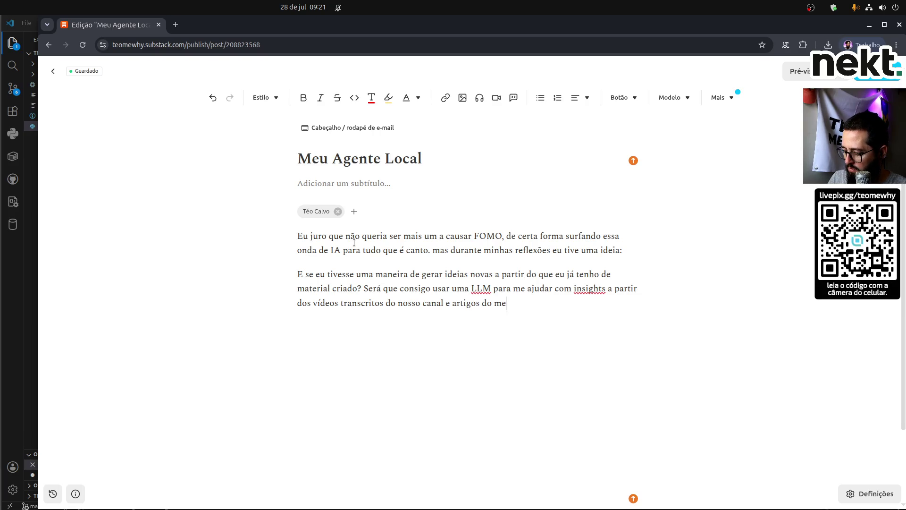
{"action": "type", "text": "u blog?"}
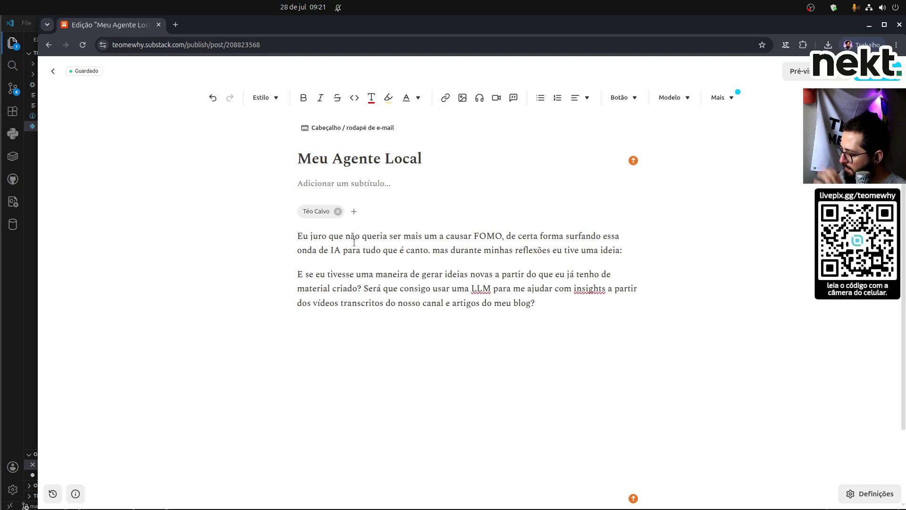
{"action": "key", "text": "Return"}
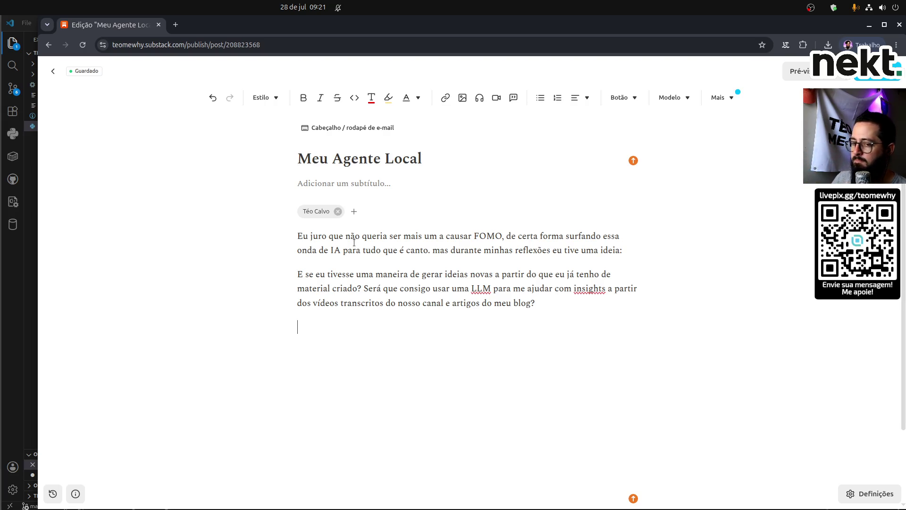
{"action": "type", "text": "E assim"}
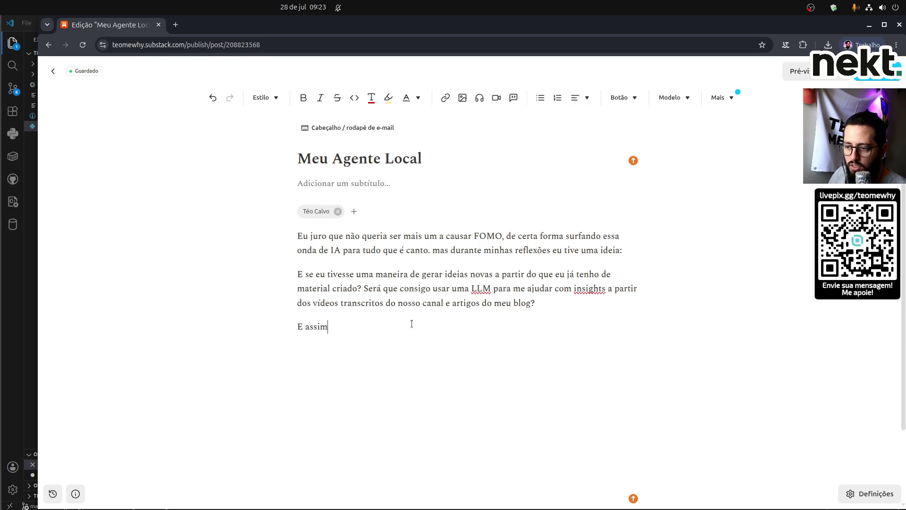
Complete the paragraph 'E assim nasceu mais um projeto! Fizemos ao vivo e já tem vídeo disponível no nosso canal.'.
{"action": "type", "text": " nas"}
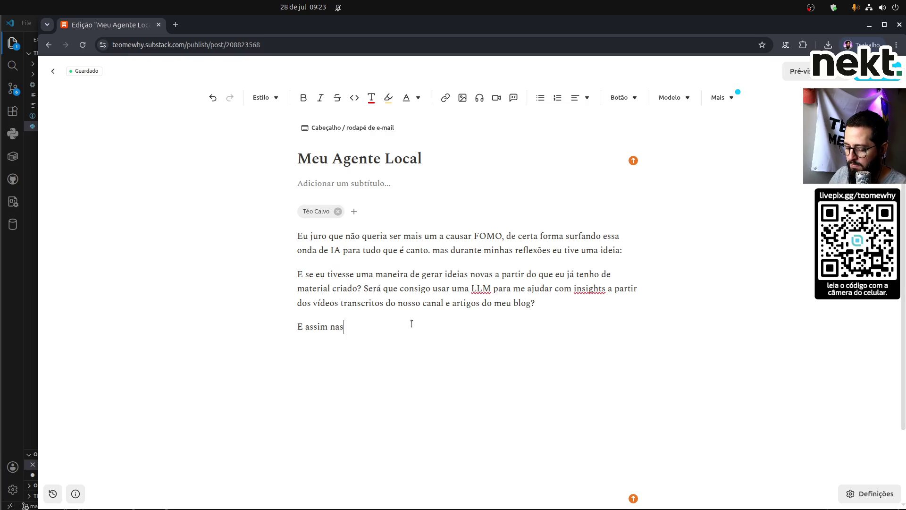
{"action": "type", "text": "ceu "}
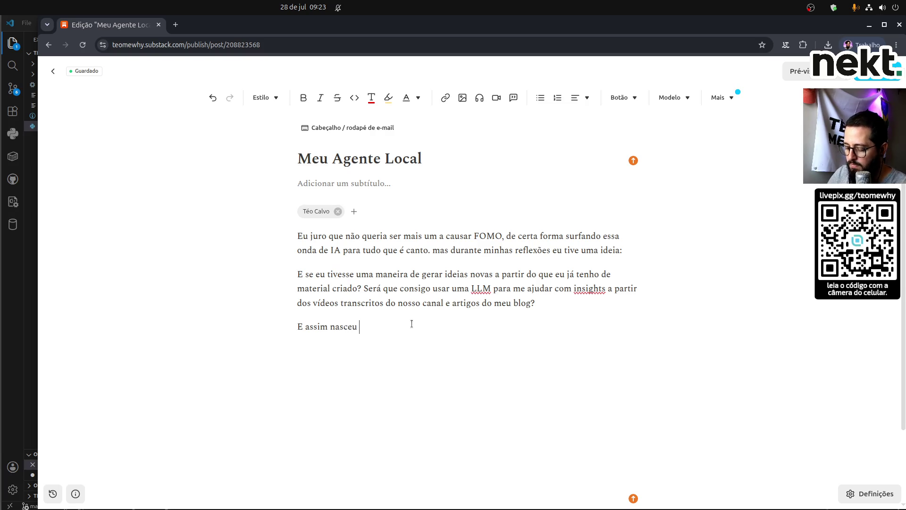
{"action": "type", "text": "amis um projeto"}
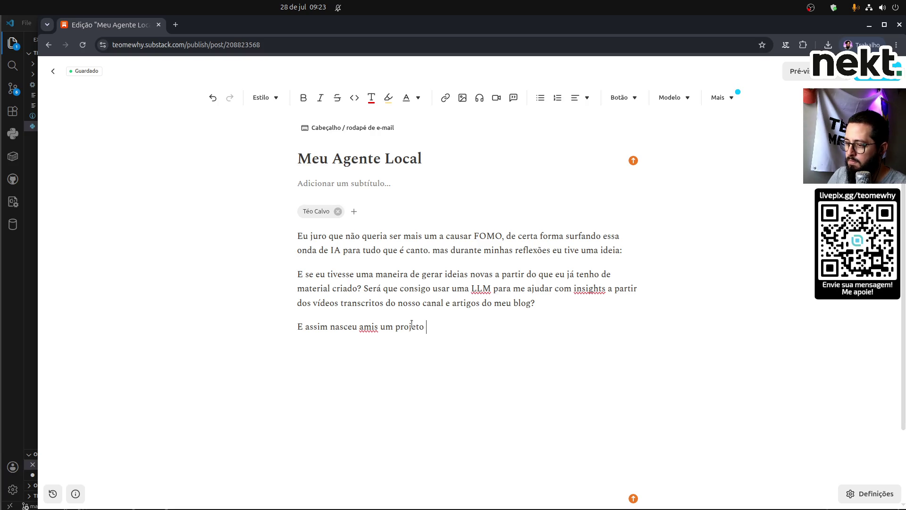
{"action": "key", "text": "ctrl+Left"}
{"action": "key", "text": "ctrl+Left"}
{"action": "key", "text": "ctrl+shift+Left"}
{"action": "type", "text": "mais"}
{"action": "key", "text": "End"}
{"action": "type", "text": "!"}
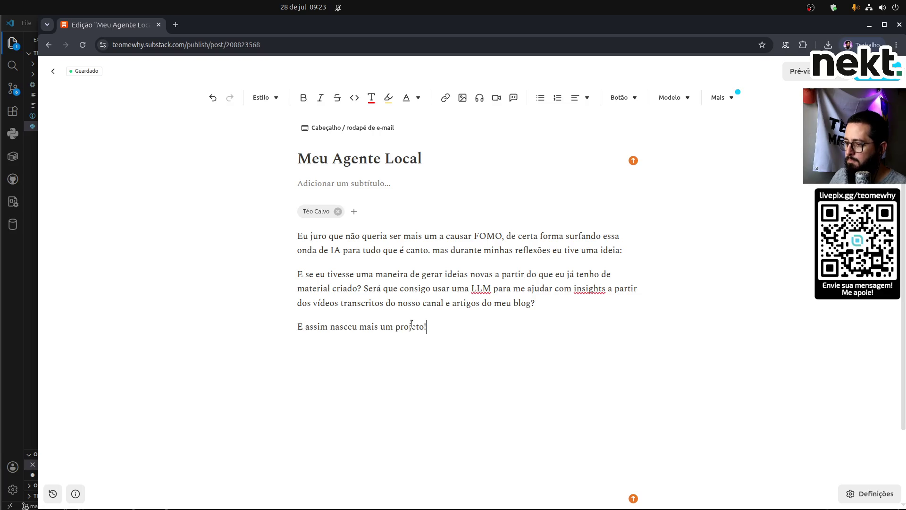
{"action": "type", "text": " Fizemos ao viv"}
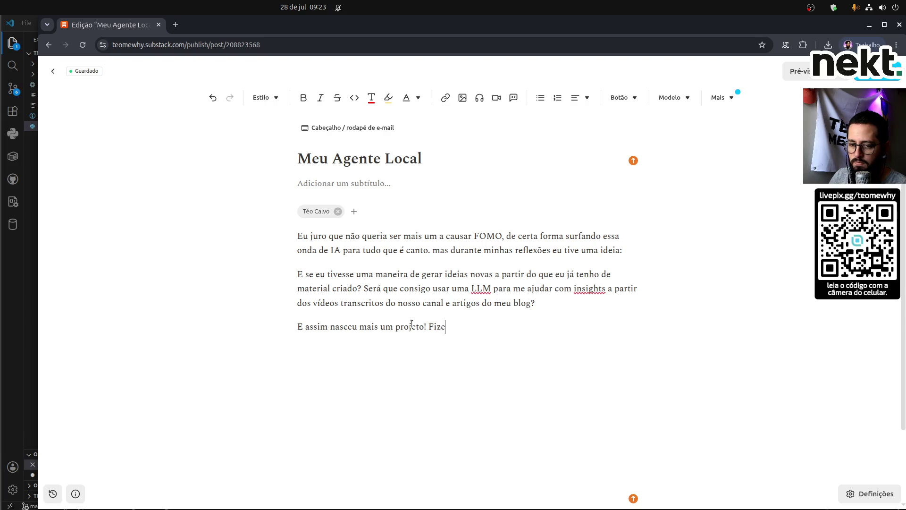
{"action": "type", "text": "o"}
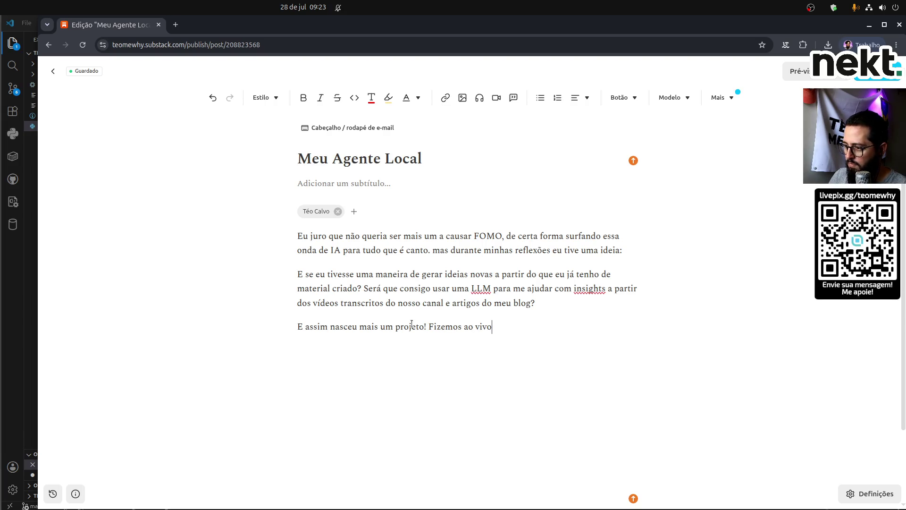
{"action": "type", "text": " e boa aprte da"}
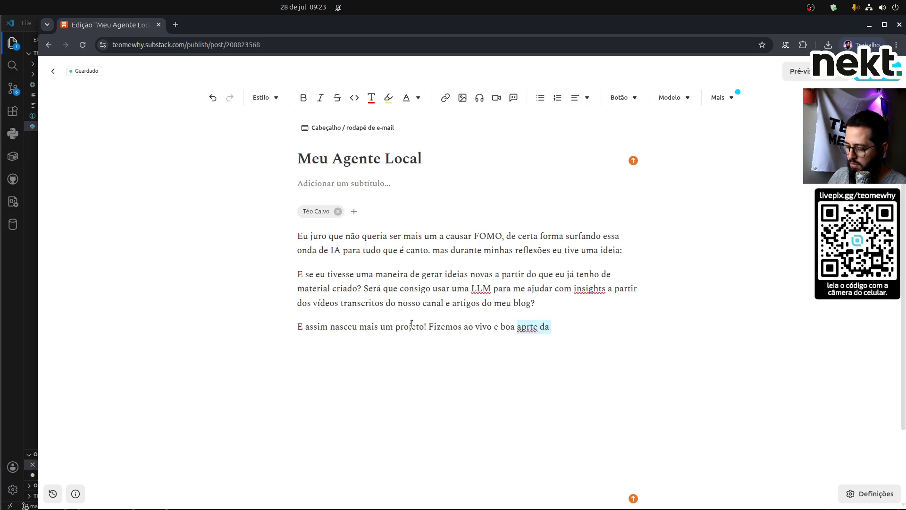
{"action": "key", "text": "BackSpace"}
{"action": "key", "text": "BackSpace"}
{"action": "key", "text": "BackSpace"}
{"action": "key", "text": "BackSpace"}
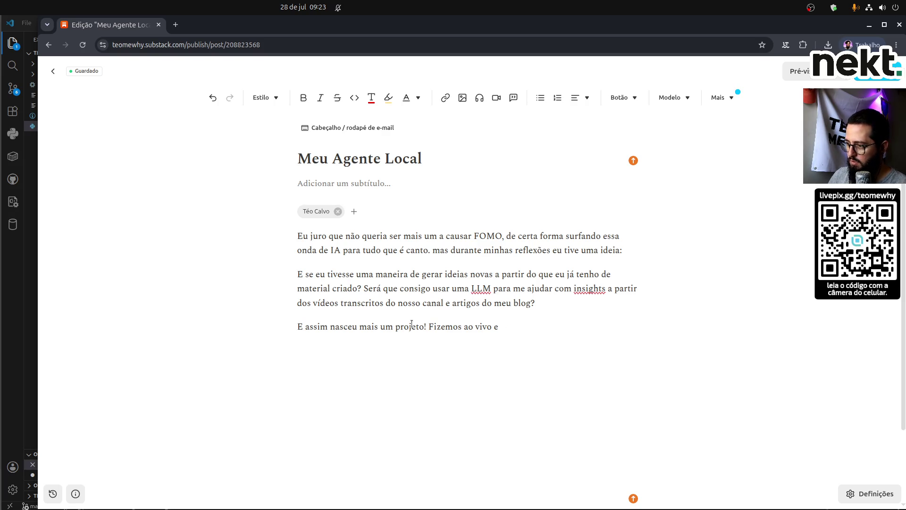
{"action": "type", "text": "já tem vídeo"}
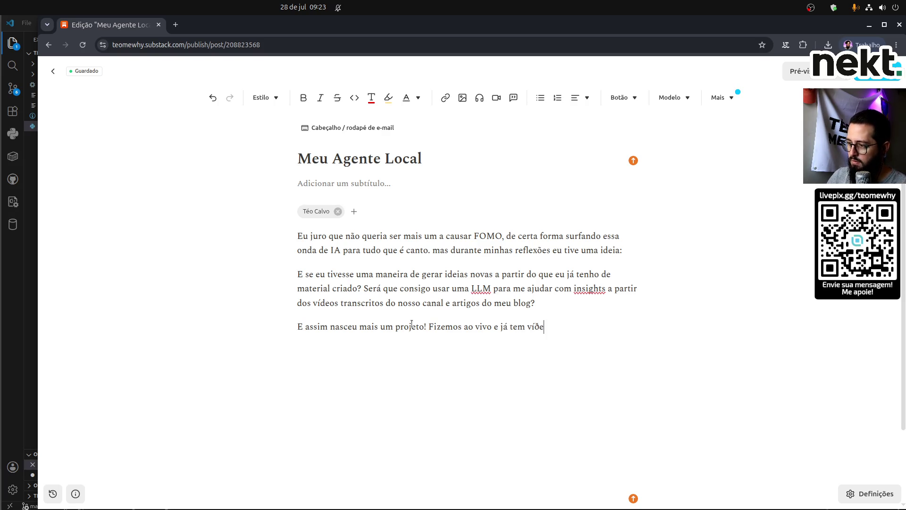
{"action": "key", "text": "BackSpace"}
{"action": "key", "text": "BackSpace"}
{"action": "key", "text": "BackSpace"}
{"action": "type", "text": "deo d"}
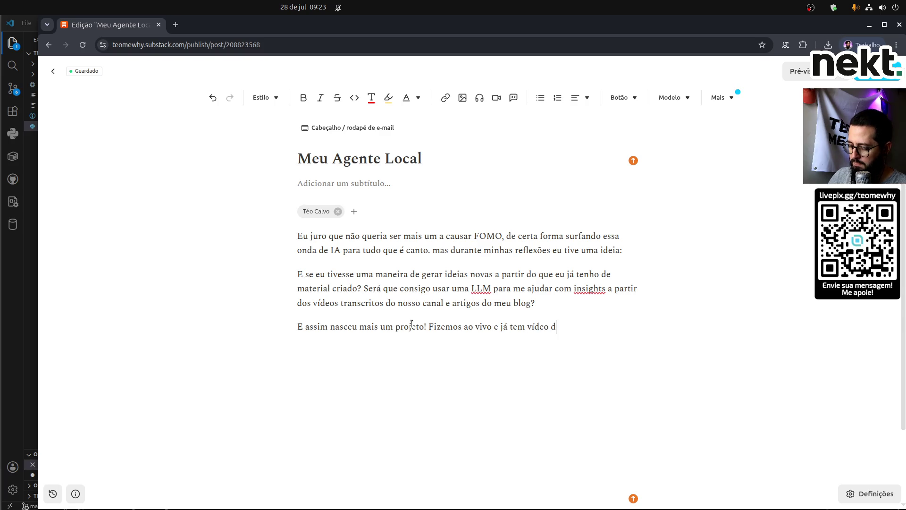
{"action": "type", "text": "isponível no no"}
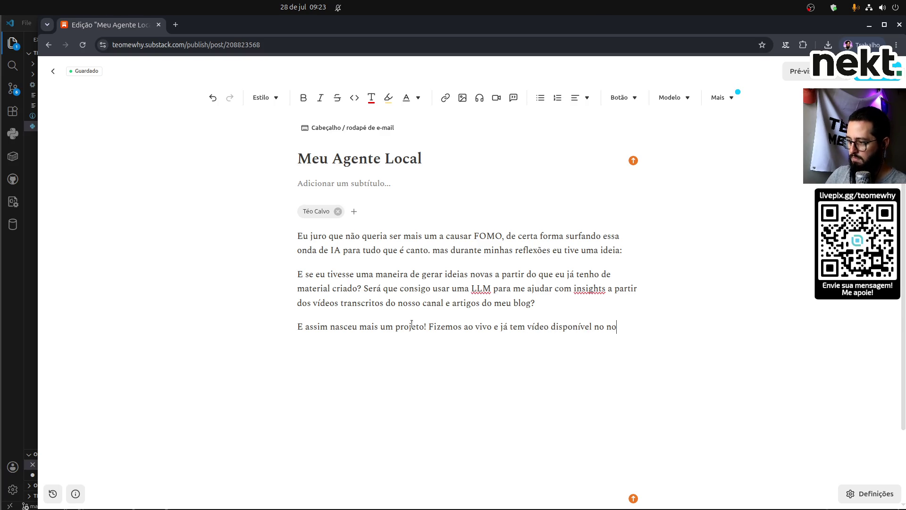
{"action": "type", "text": "sso canal."}
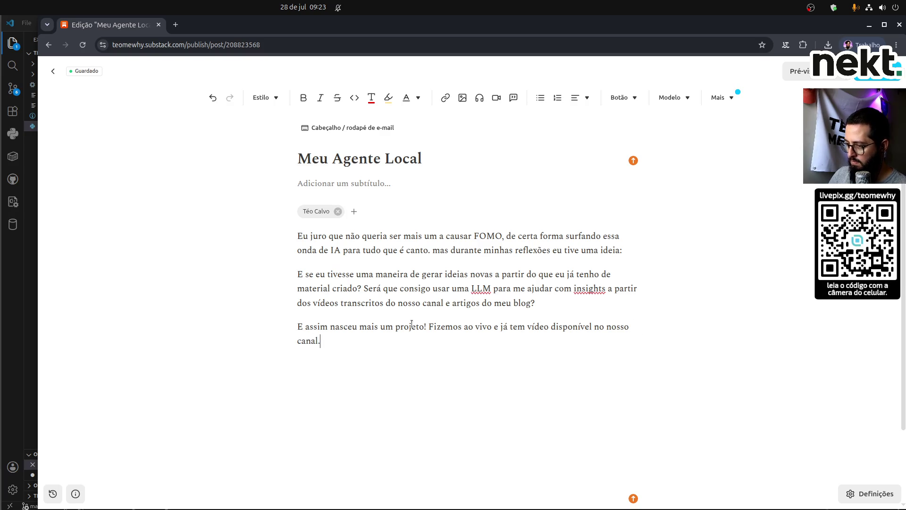
{"action": "key", "text": "Return"}
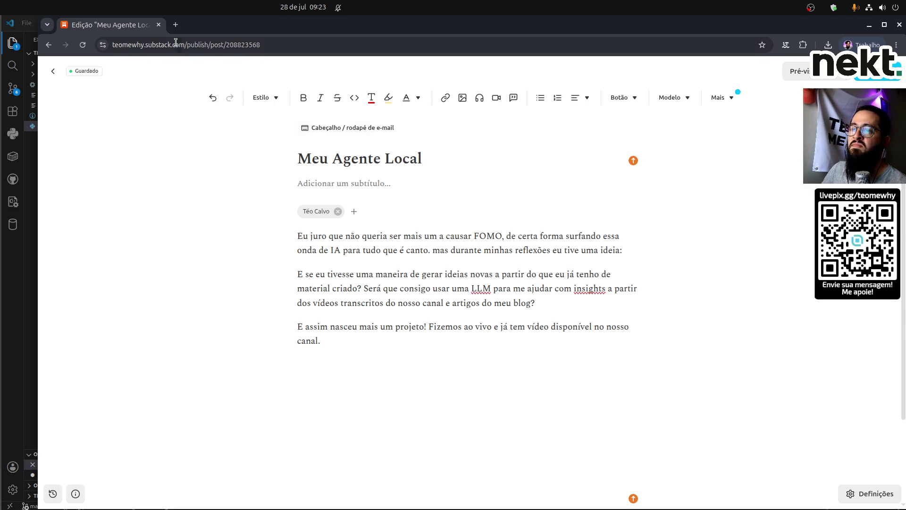
Open the 'Meu agente - 01 Introdução' YouTube video in a new tab, then return to the Substack draft below the embed.
{"action": "left_click", "coordinate": [173, 27]}
{"action": "type", "text": "you"}
{"action": "key", "text": "Return"}
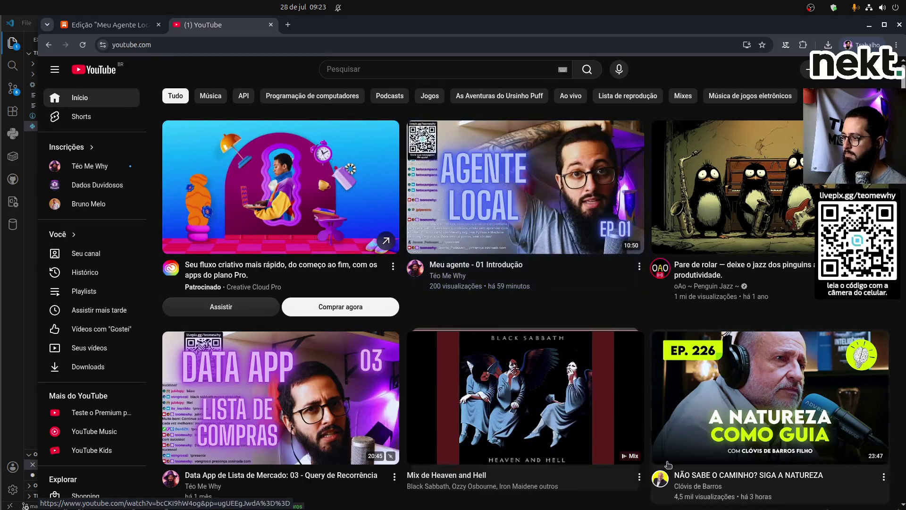
{"action": "left_click", "coordinate": [488, 266]}
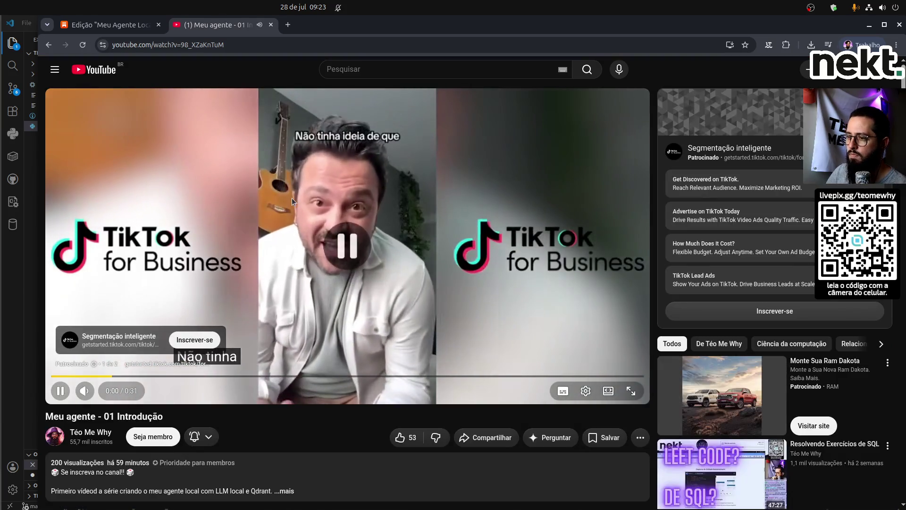
{"action": "left_click", "coordinate": [124, 23]}
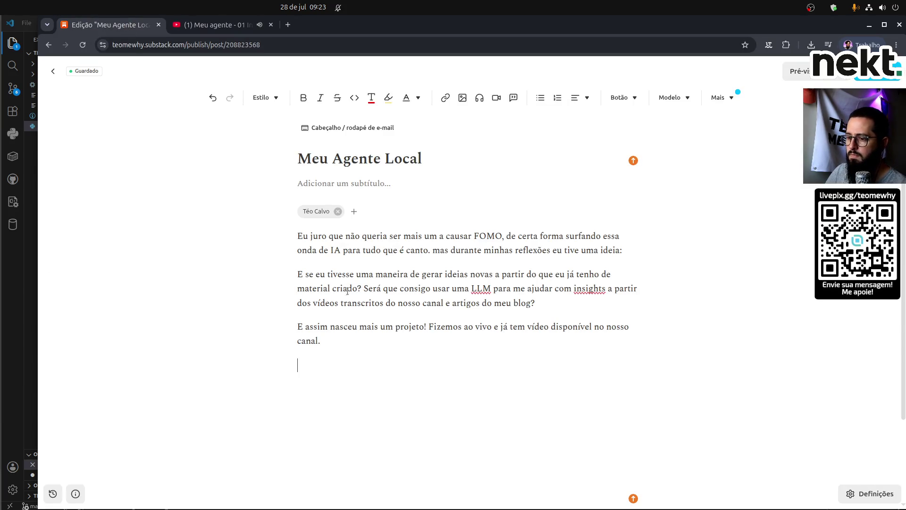
{"action": "scroll", "coordinate": [466, 405], "scroll_direction": "down", "scroll_amount": 3}
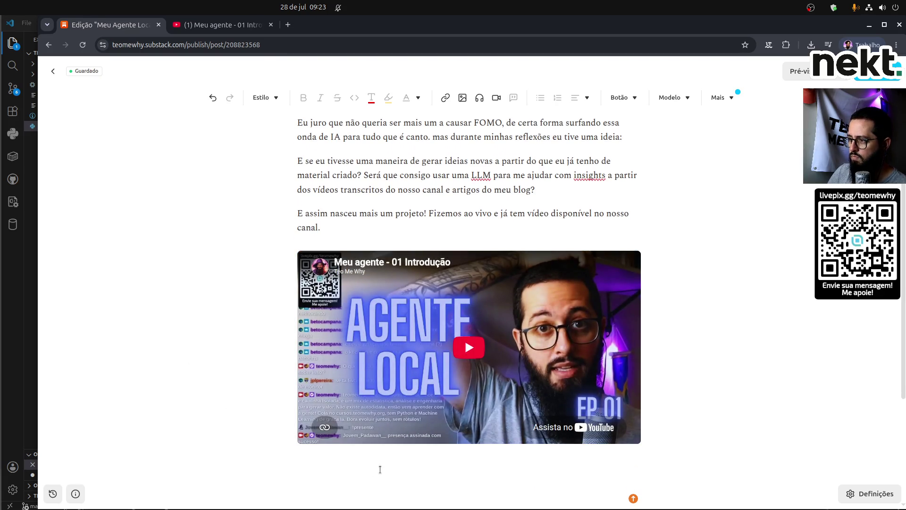
{"action": "left_click", "coordinate": [380, 469]}
Write 'Aproveite para ser membro e conferir o avanço desse projeto, está sendo bem legal.' and insert a '---' divider.
{"action": "type", "text": "Aproveite para ser membro e comferir"}
{"action": "key", "text": "ctrl+Left"}
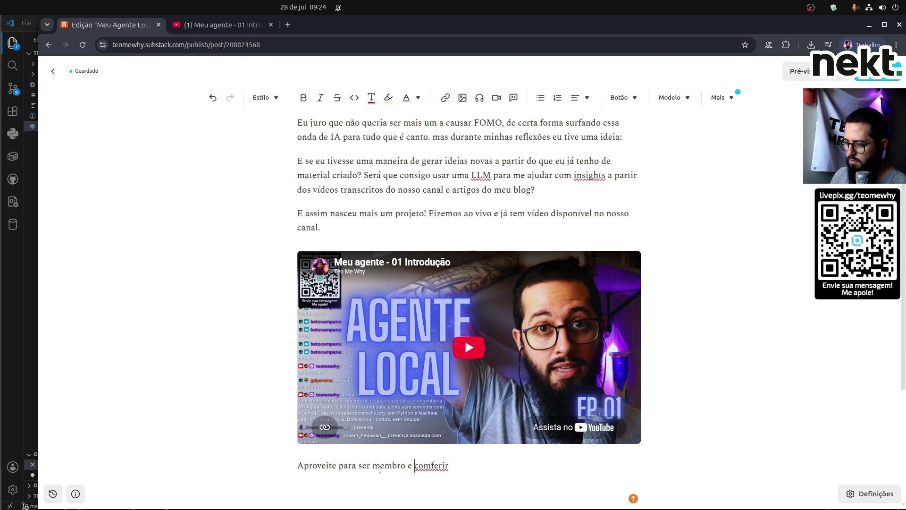
{"action": "key", "text": "BackSpace"}
{"action": "type", "text": "n"}
{"action": "key", "text": "End"}
{"action": "type", "text": "o avanço desse "}
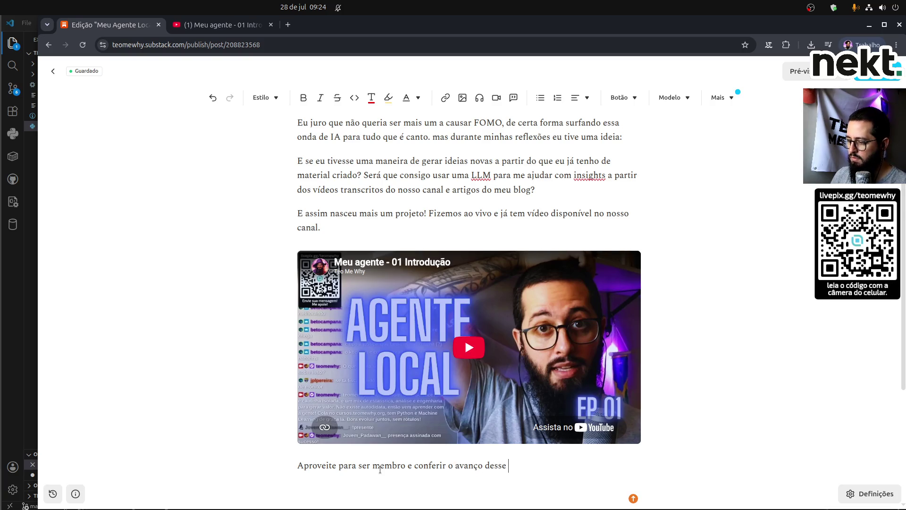
{"action": "type", "text": "projeto."}
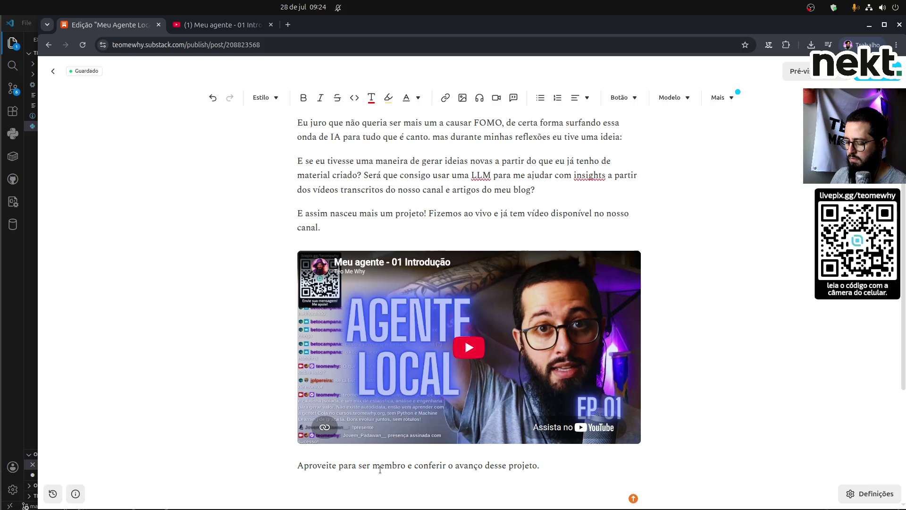
{"action": "key", "text": "BackSpace"}
{"action": "type", "text": ", está sendo "}
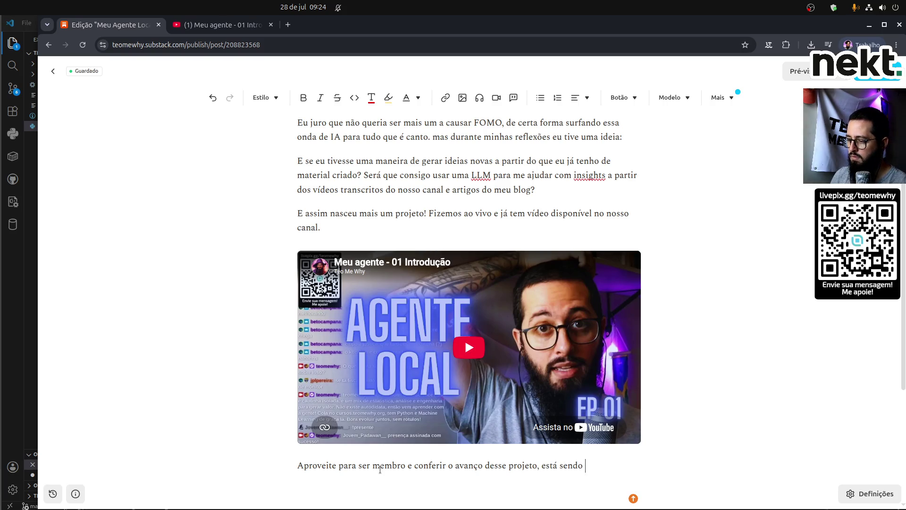
{"action": "type", "text": "bem legal."}
{"action": "key", "text": "Return"}
{"action": "type", "text": "---"}
Type and then discard 'Quais projetos' in the last empty paragraph before switching to Agno OS.
{"action": "scroll", "coordinate": [379, 469], "scroll_direction": "down", "scroll_amount": 1}
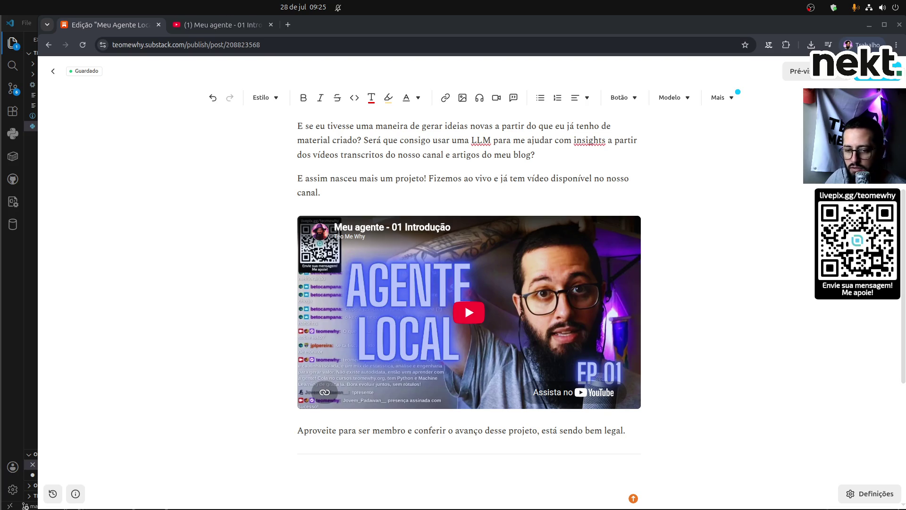
{"action": "scroll", "coordinate": [217, 418], "scroll_direction": "up", "scroll_amount": 5}
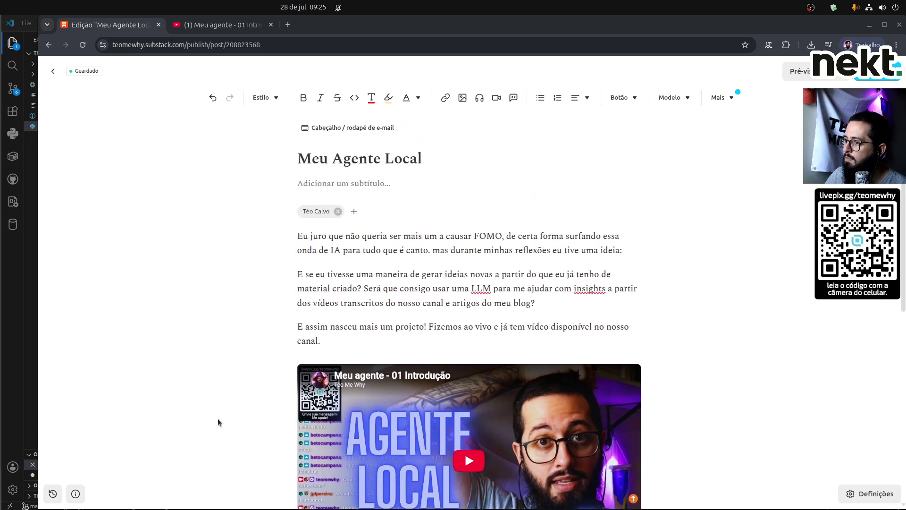
{"action": "scroll", "coordinate": [217, 418], "scroll_direction": "down", "scroll_amount": 6}
{"action": "left_click", "coordinate": [452, 414]}
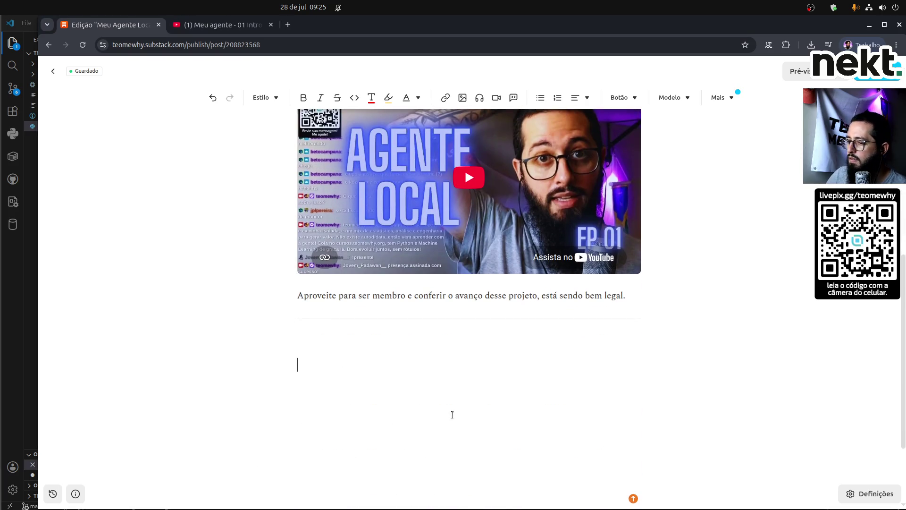
{"action": "type", "text": "Quais projetos"}
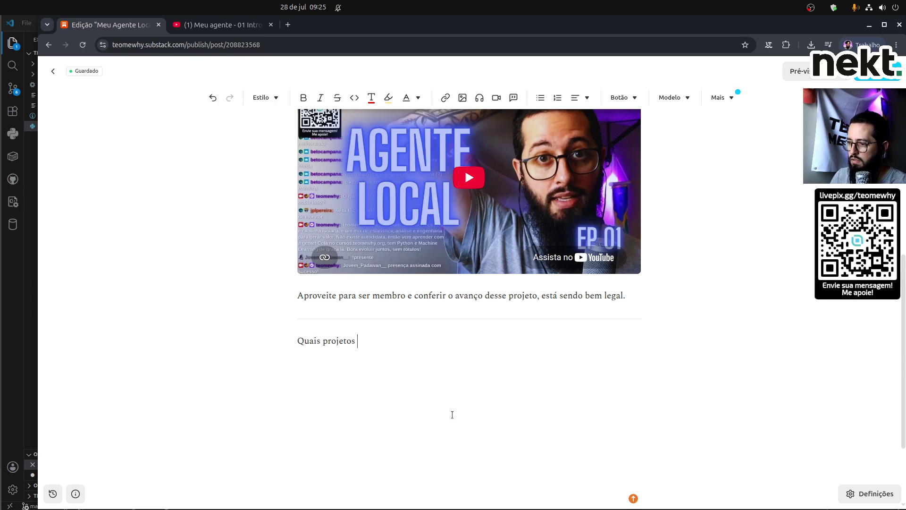
{"action": "key", "text": "shift+Home"}
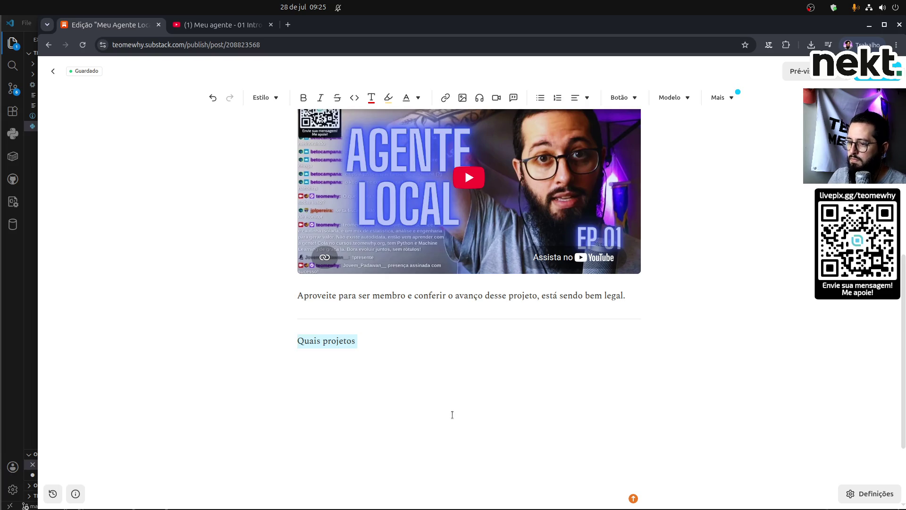
{"action": "key", "text": "BackSpace"}
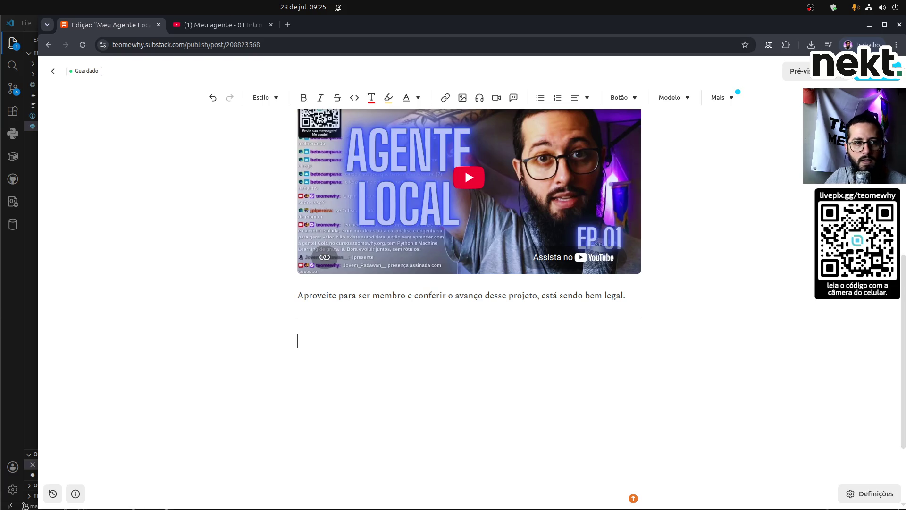
{"action": "key", "text": "alt+Tab"}
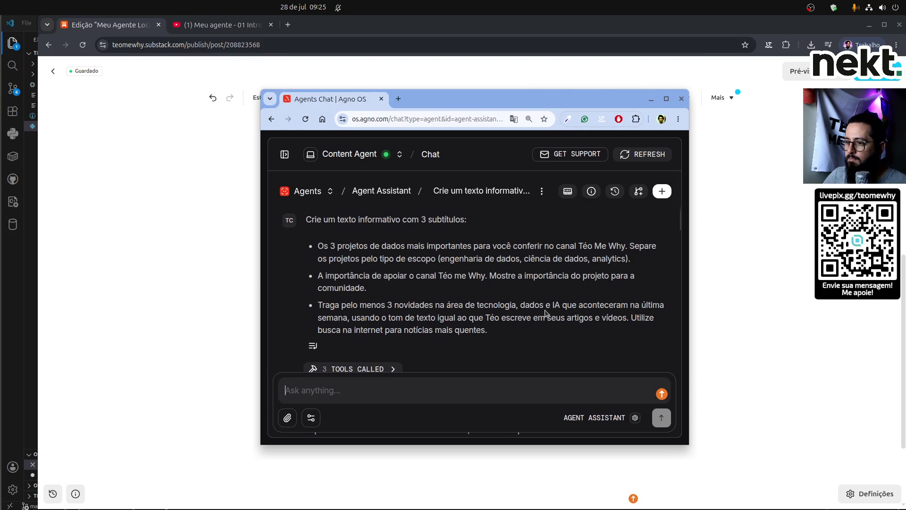
Enlarge the Agno OS chat, select the agent's answer on Téo Me Why data projects, and return to Substack.
{"action": "left_click_drag", "start_coordinate": [690, 445], "coordinate": [775, 508]}
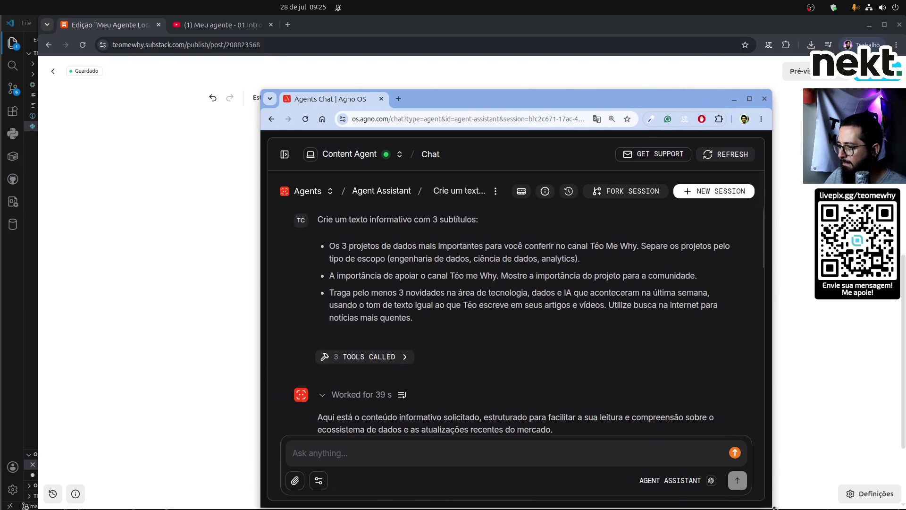
{"action": "scroll", "coordinate": [520, 331], "scroll_direction": "down", "scroll_amount": 5}
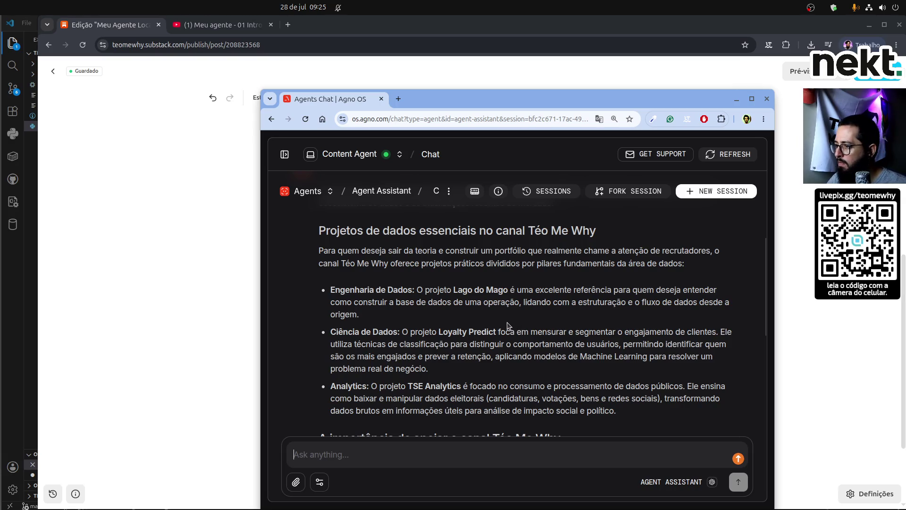
{"action": "scroll", "coordinate": [480, 315], "scroll_direction": "down", "scroll_amount": 2}
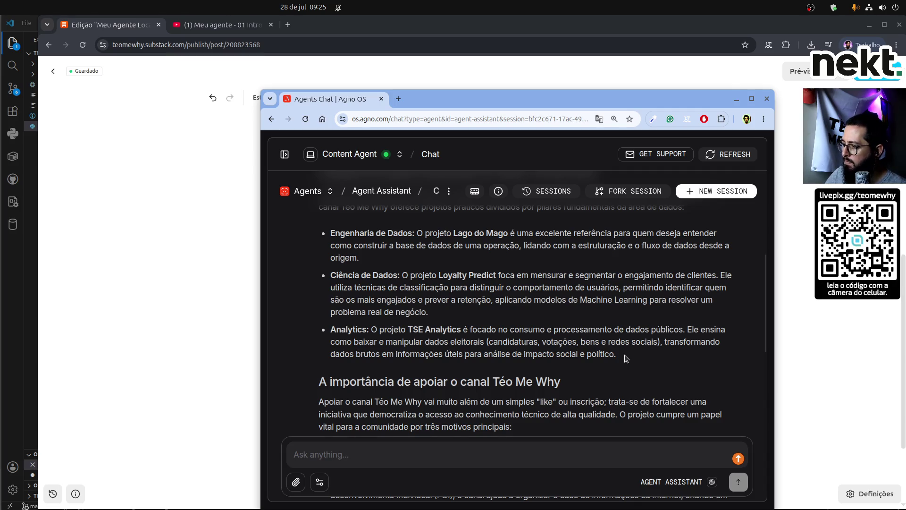
{"action": "mouse_move", "coordinate": [616, 355]}
{"action": "left_mouse_down"}
{"action": "mouse_move", "coordinate": [333, 302]}
{"action": "mouse_move", "coordinate": [325, 278]}
{"action": "mouse_move", "coordinate": [318, 291]}
{"action": "left_mouse_up"}
{"action": "key", "text": "ctrl+c"}
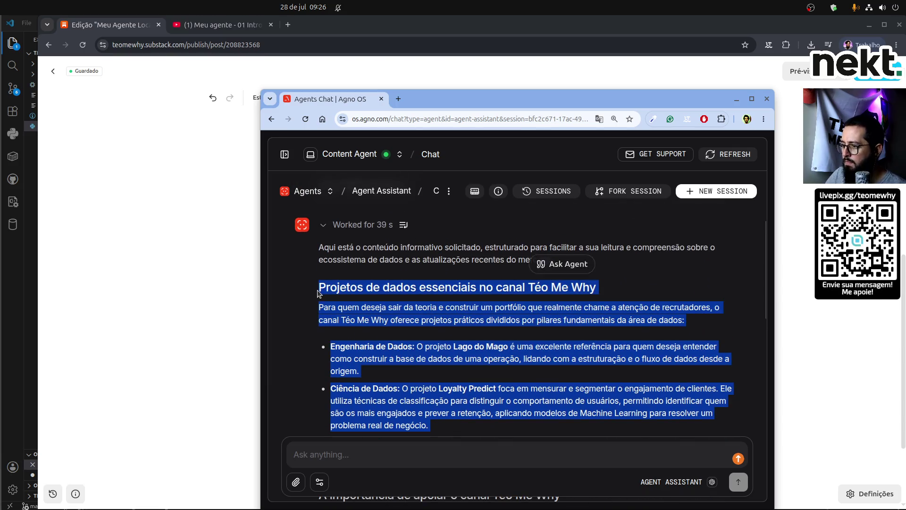
{"action": "scroll", "coordinate": [476, 342], "scroll_direction": "down", "scroll_amount": 3}
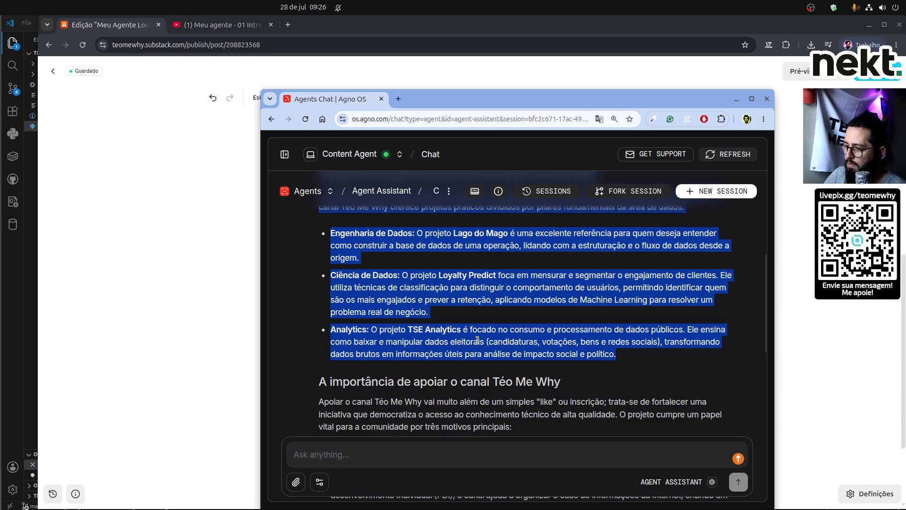
{"action": "left_click", "coordinate": [185, 316]}
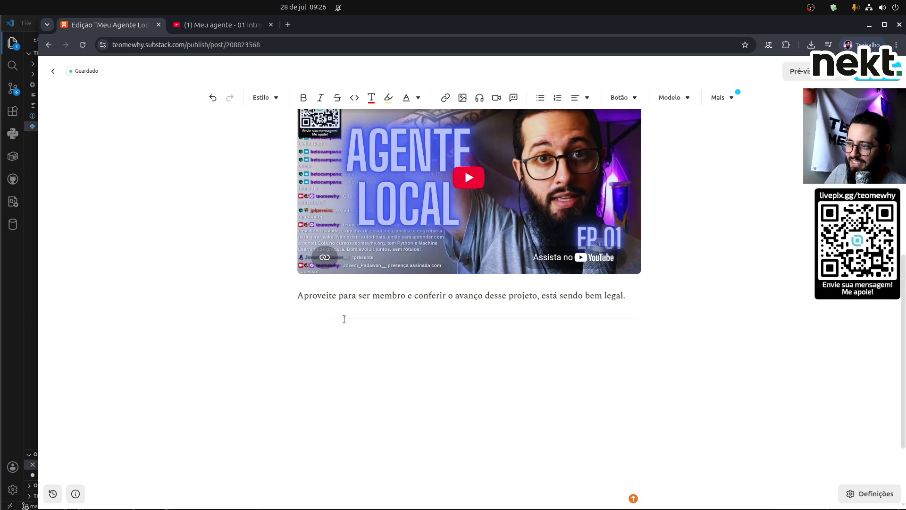
Set the post subtitle to 'Projetos TMW'.
{"action": "scroll", "coordinate": [344, 316], "scroll_direction": "up", "scroll_amount": 5}
{"action": "left_click", "coordinate": [331, 181]}
{"action": "type", "text": "Projetos"}
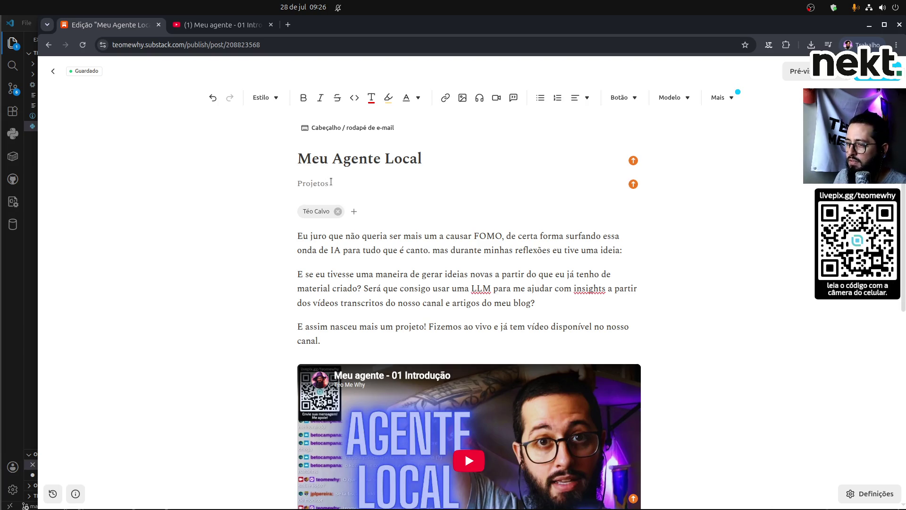
{"action": "type", "text": " no TMW"}
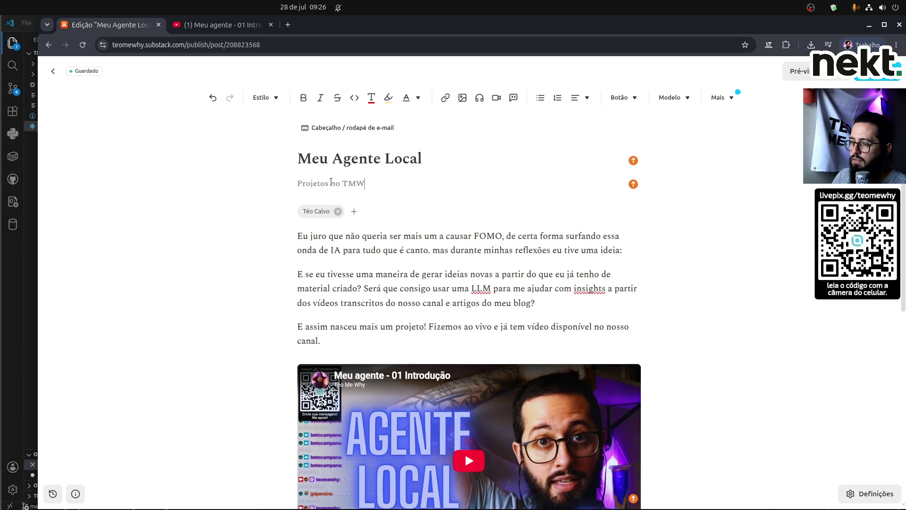
Paste the generated 'Projetos de dados essenciais no canal Téo Me Why' section below the divider.
{"action": "scroll", "coordinate": [323, 215], "scroll_direction": "down", "scroll_amount": 5}
{"action": "scroll", "coordinate": [331, 226], "scroll_direction": "down", "scroll_amount": 2}
{"action": "left_click", "coordinate": [353, 238]}
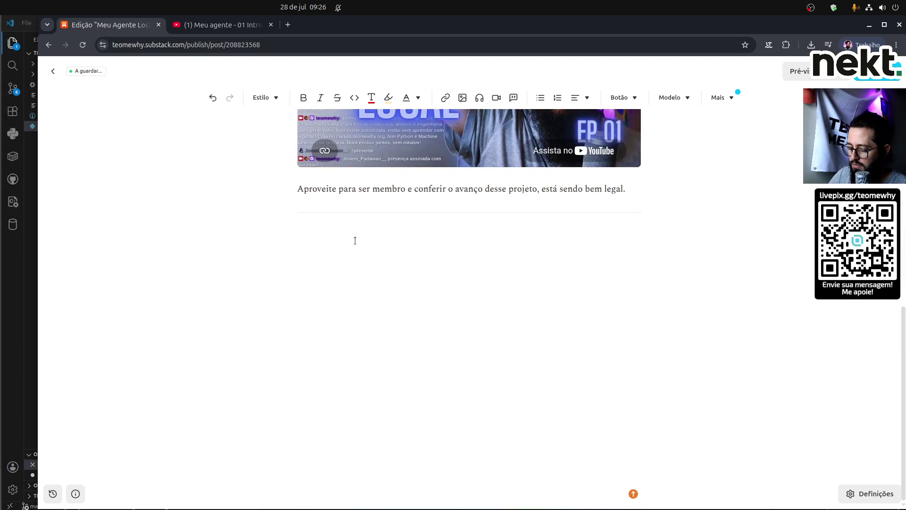
{"action": "key", "text": "ctrl+v"}
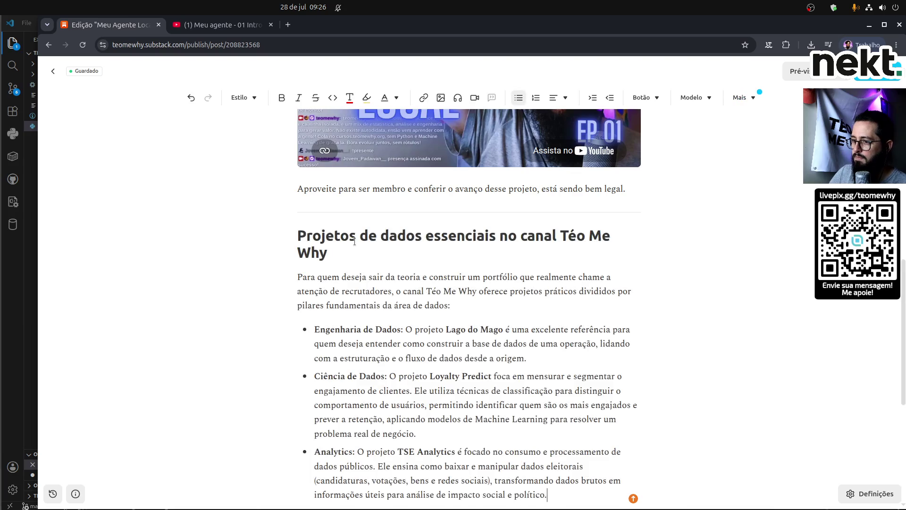
{"action": "left_click", "coordinate": [340, 256]}
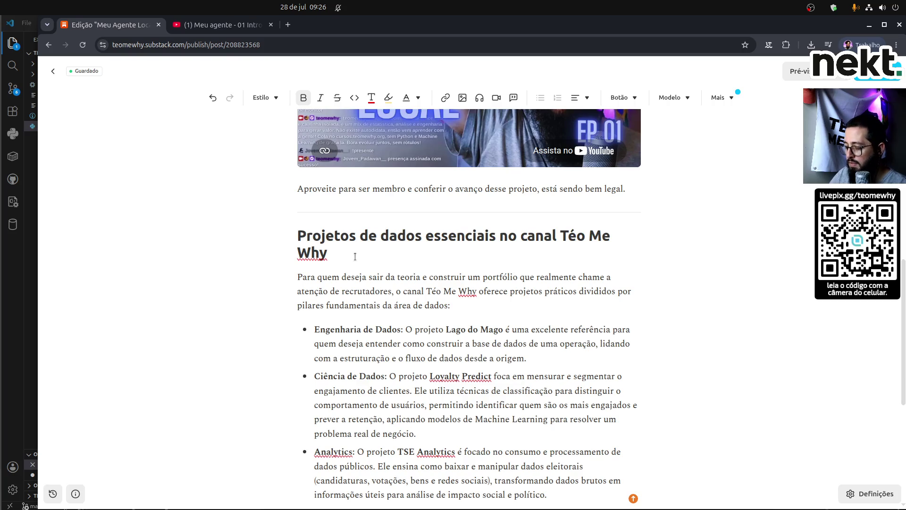
{"action": "key", "text": "Return"}
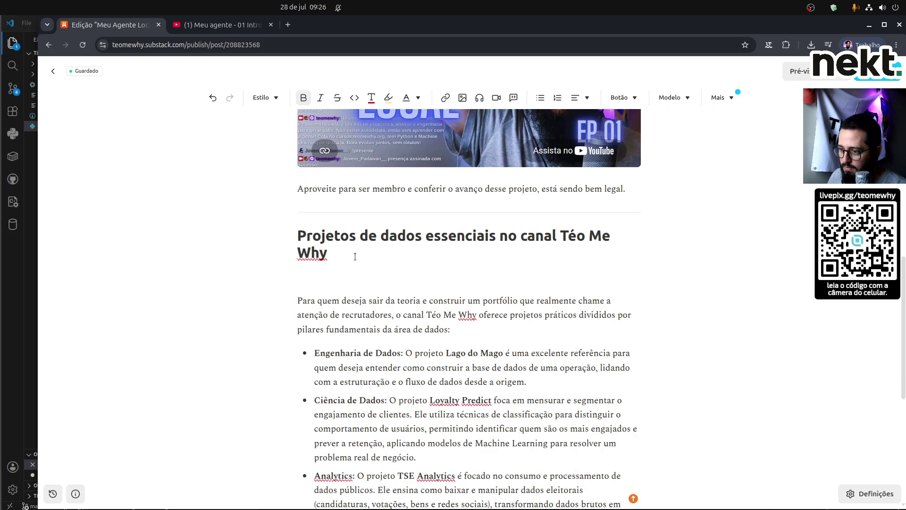
Add a non-bold intro sentence under the heading, starting 'Aproveitando o ensejo' and ending 'se liga só:'.
{"action": "type", "text": "Aproveitando o"}
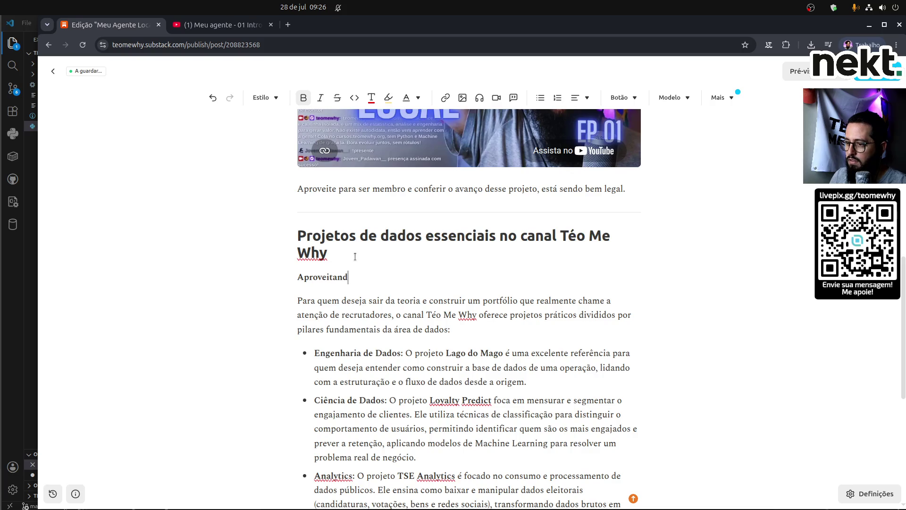
{"action": "key", "text": "shift+Home"}
{"action": "key", "text": "ctrl+b"}
{"action": "key", "text": "End"}
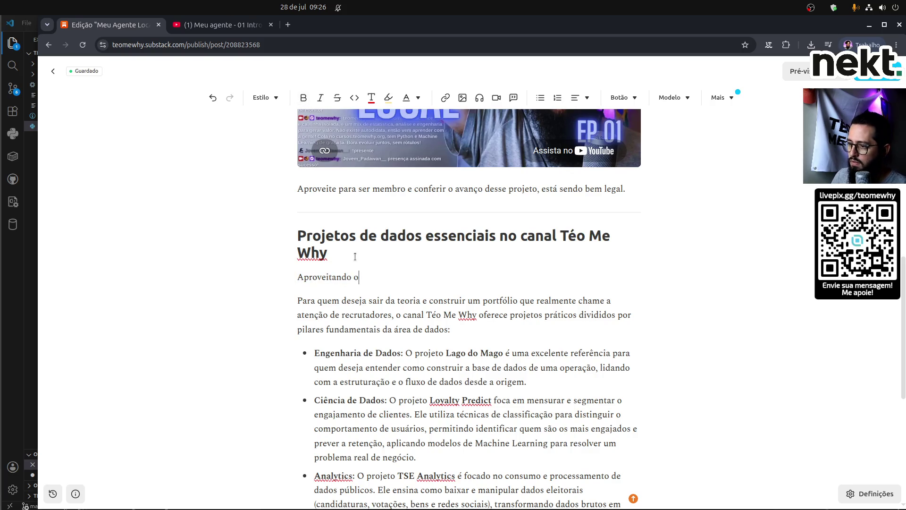
{"action": "type", "text": "ensejo, pe"}
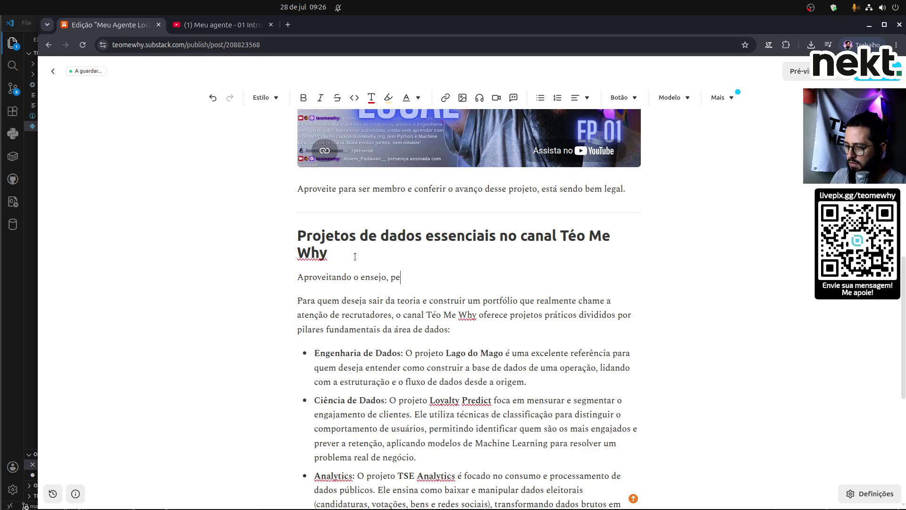
{"action": "type", "text": "di para ess"}
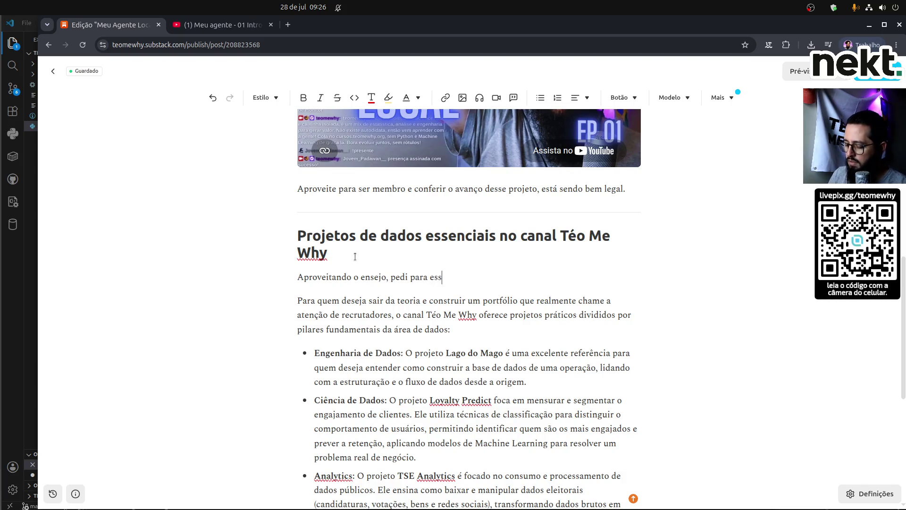
{"action": "type", "text": "e agente des"}
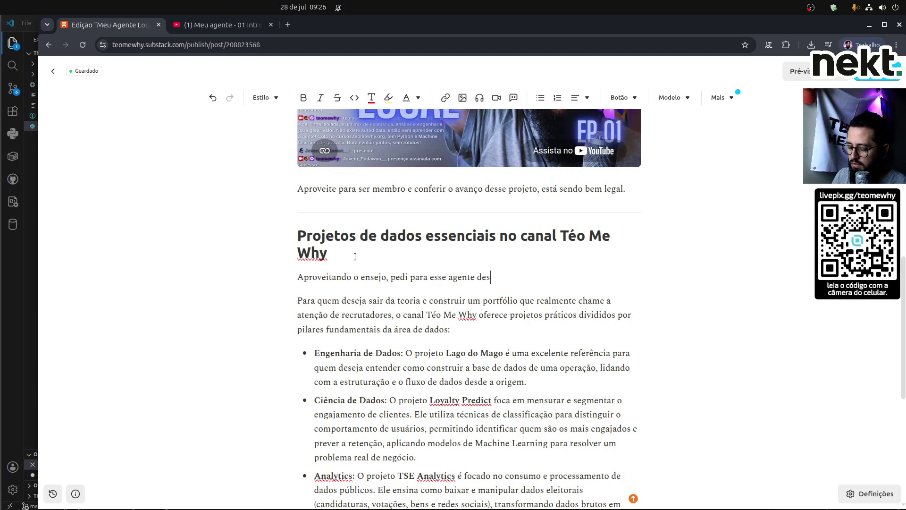
{"action": "type", "text": "crever o"}
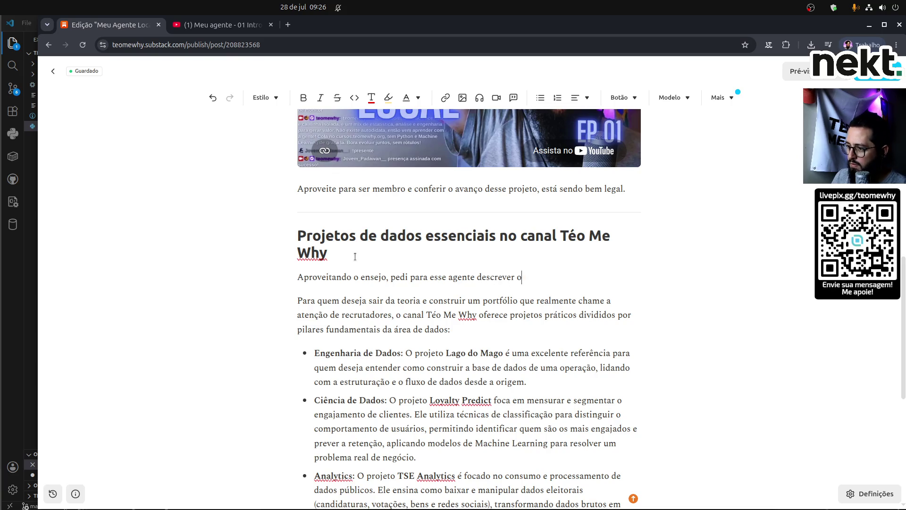
{"action": "type", "text": "s projetos mais"}
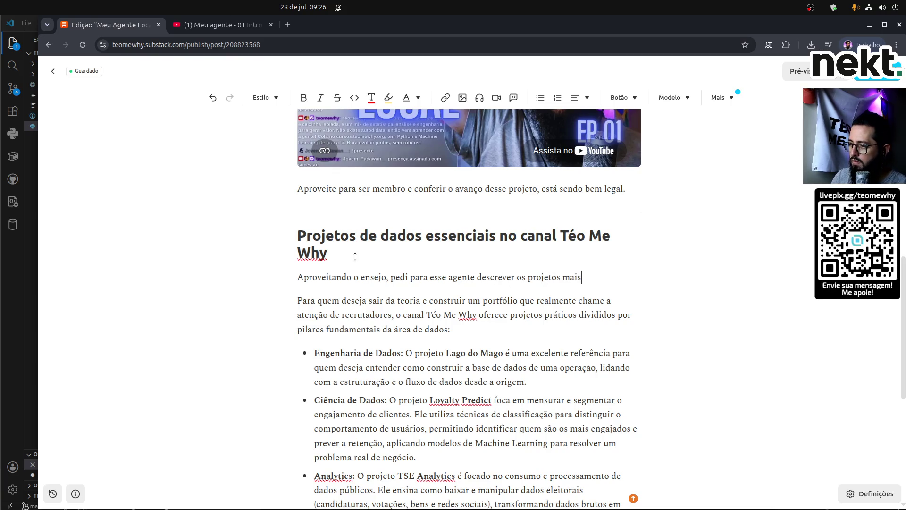
{"action": "type", "text": " importante d"}
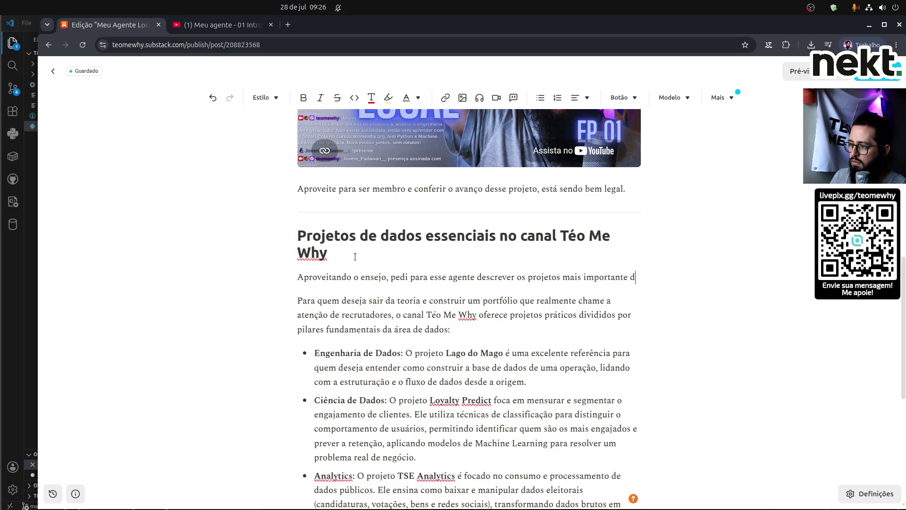
{"action": "key", "text": "BackSpace"}
{"action": "key", "text": "BackSpace"}
{"action": "type", "text": "s do nosso ca"}
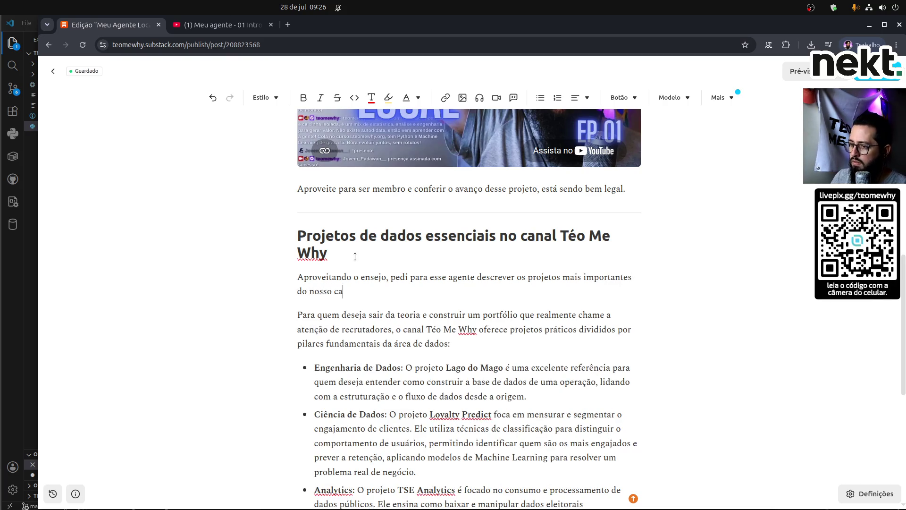
{"action": "type", "text": "nal para cada "}
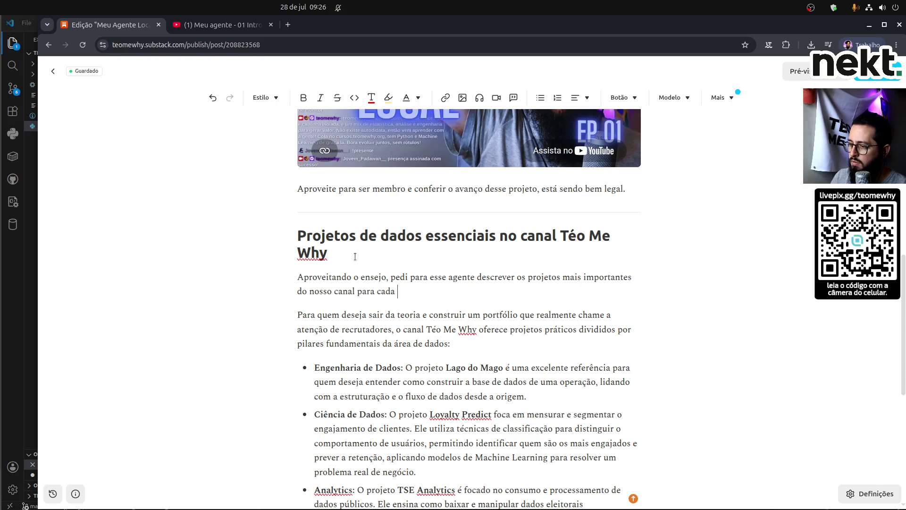
{"action": "type", "text": "tipo"}
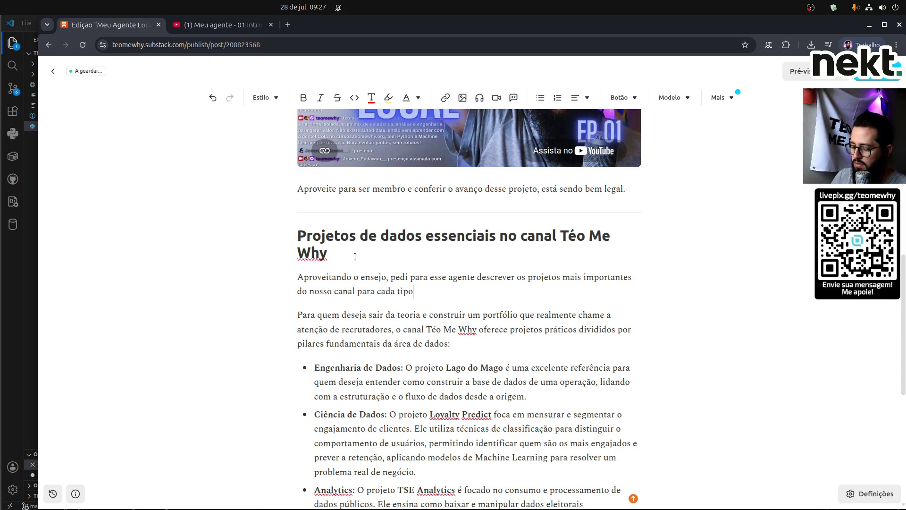
{"action": "type", "text": " de profissio"}
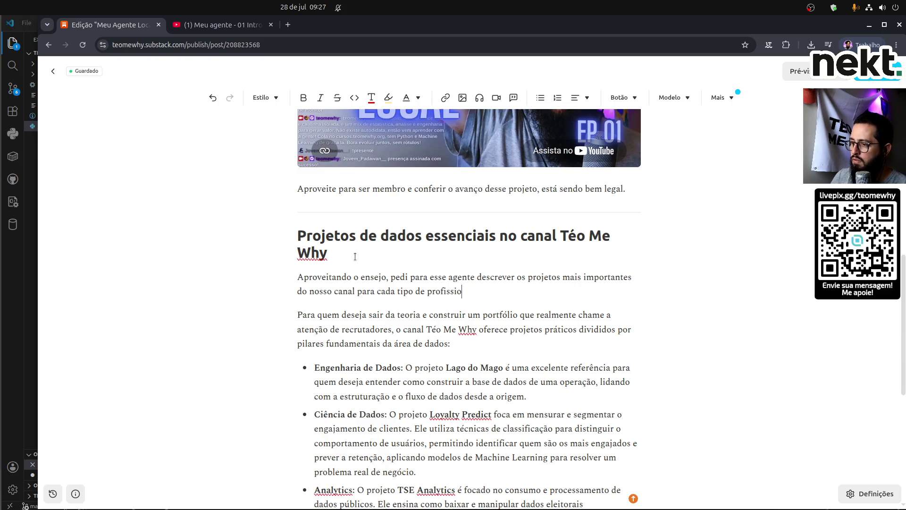
{"action": "type", "text": "nal, se "}
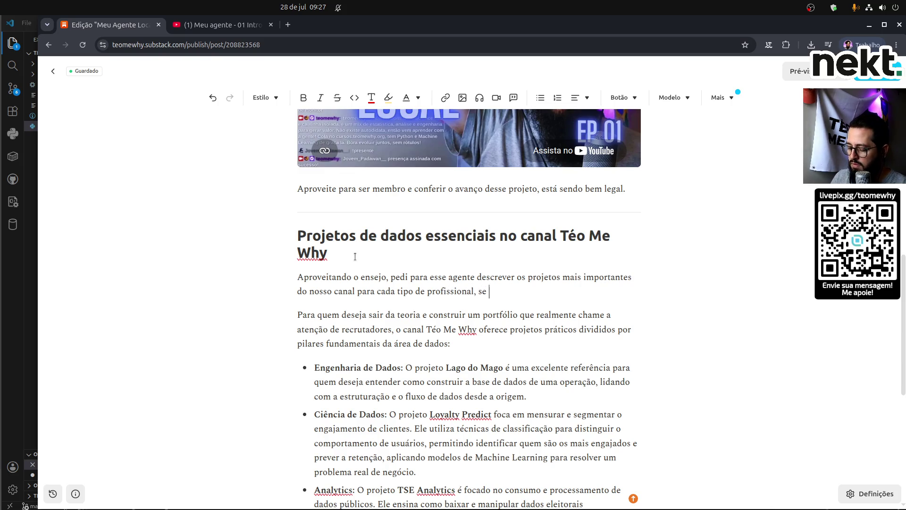
{"action": "type", "text": "liga só:"}
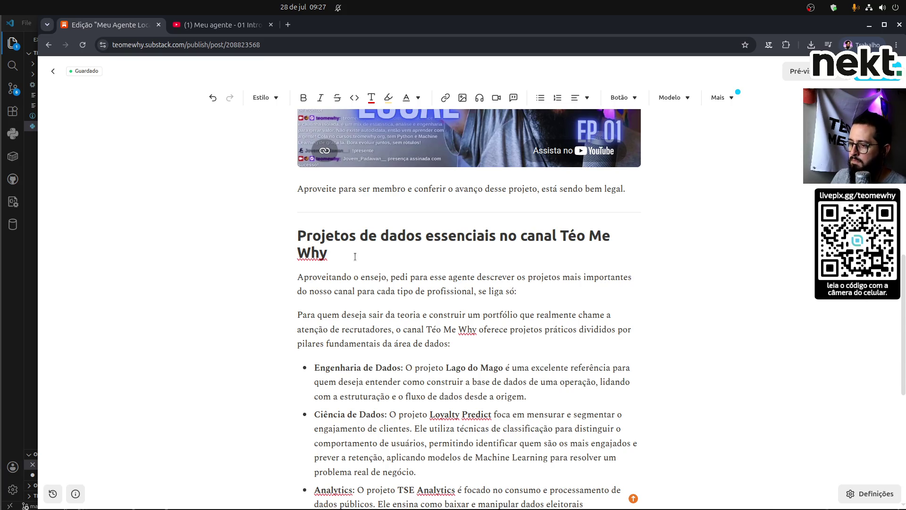
{"action": "key", "text": "Up"}
{"action": "key", "text": "Home"}
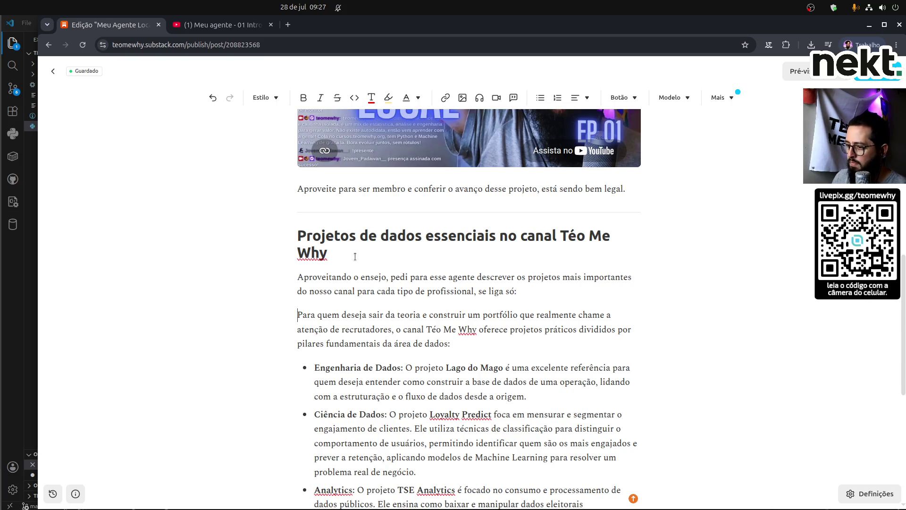
{"action": "scroll", "coordinate": [361, 259], "scroll_direction": "down", "scroll_amount": 6}
Italicize the 'Para quem deseja sair da teoria…' paragraph and its three project bullets.
{"action": "left_click", "coordinate": [554, 254], "text": "shift"}
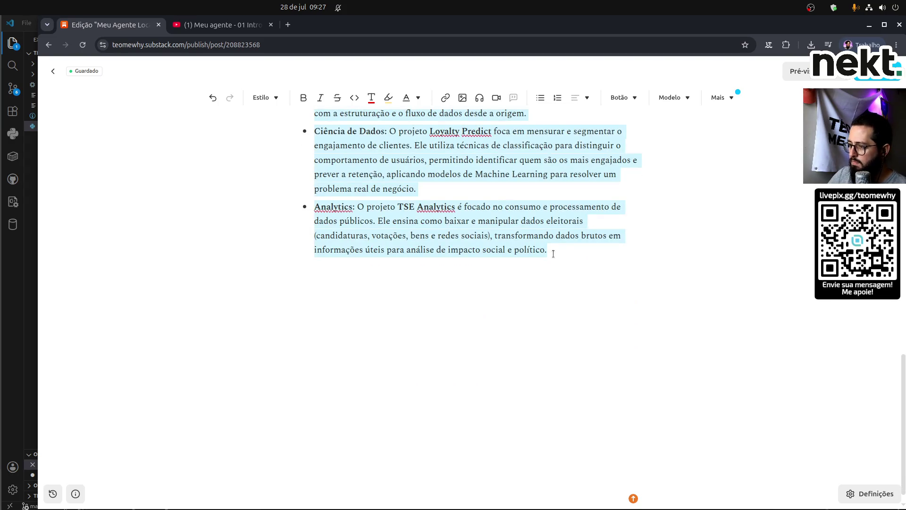
{"action": "key", "text": "ctrl+i"}
{"action": "scroll", "coordinate": [509, 256], "scroll_direction": "up", "scroll_amount": 5}
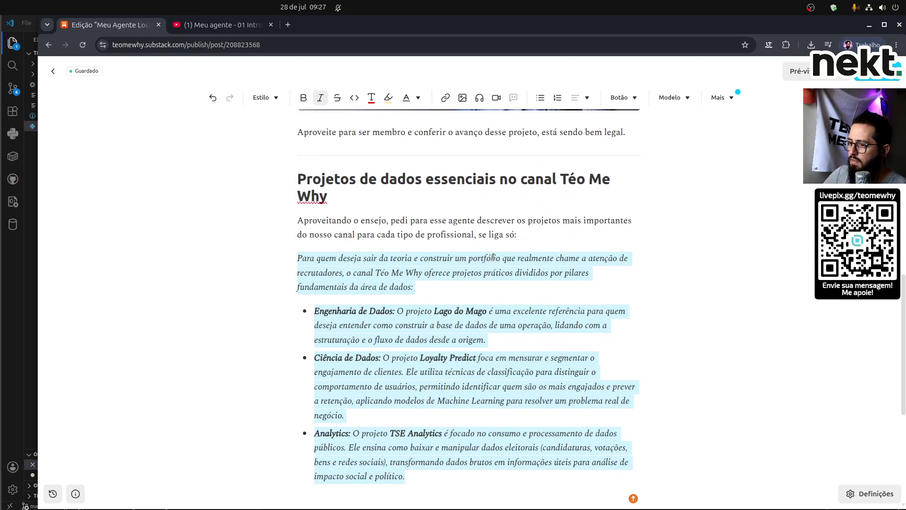
{"action": "left_click", "coordinate": [479, 286]}
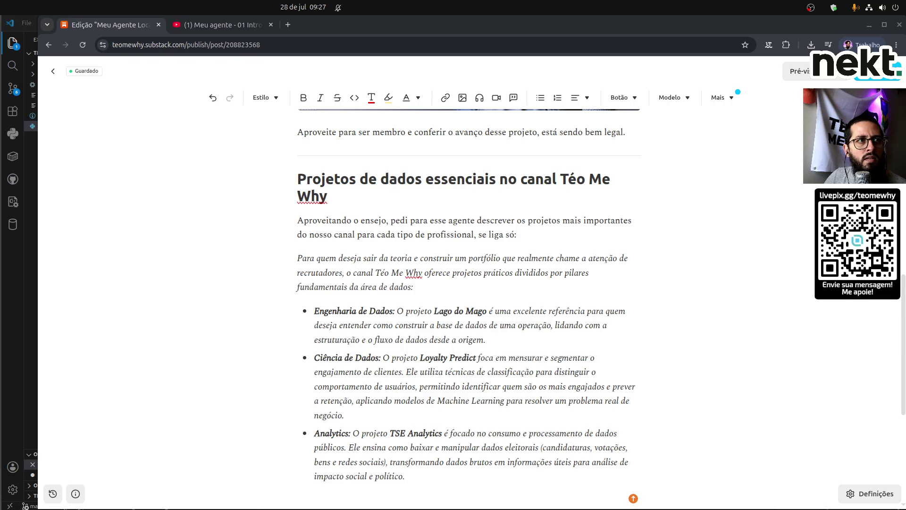
Rename the Analytics project to 'TSE Analytics 2026' and link it to the YouTube video URL.
{"action": "left_click", "coordinate": [442, 434]}
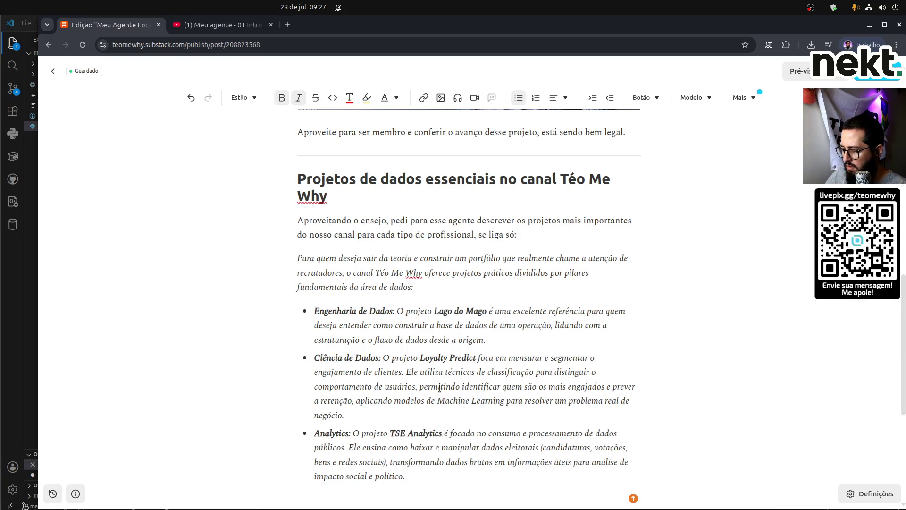
{"action": "type", "text": "2026"}
{"action": "key", "text": "ctrl+shift+Left"}
{"action": "key", "text": "ctrl+shift+Left"}
{"action": "key", "text": "ctrl+shift+Left"}
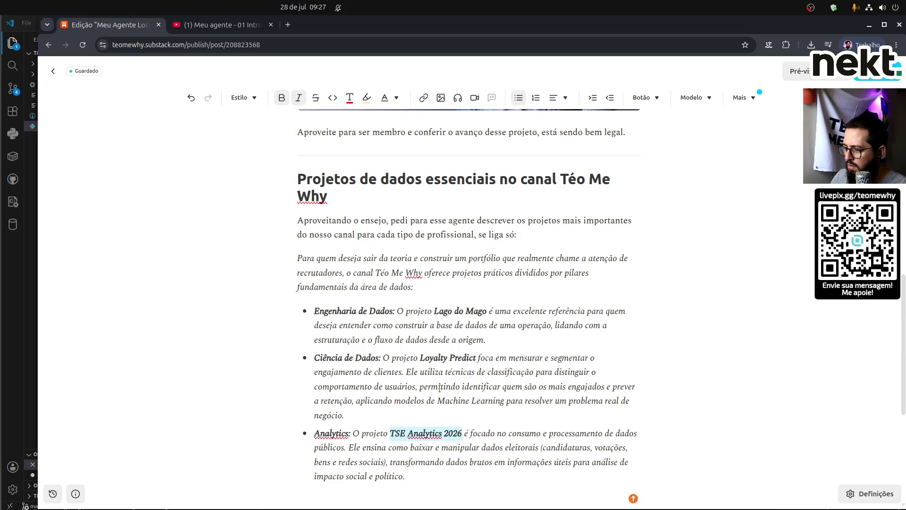
{"action": "key", "text": "ctrl+k"}
{"action": "key", "text": "ctrl+v"}
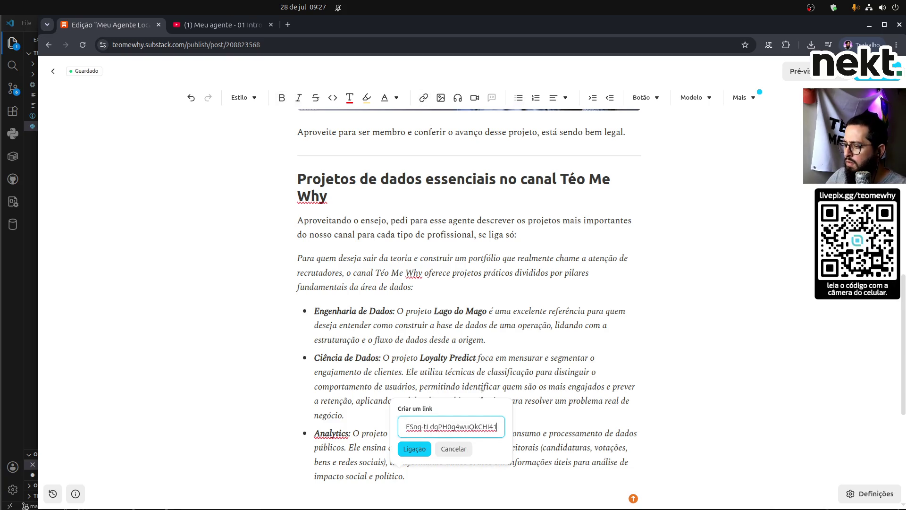
{"action": "left_click", "coordinate": [417, 450]}
{"action": "left_click", "coordinate": [490, 433]}
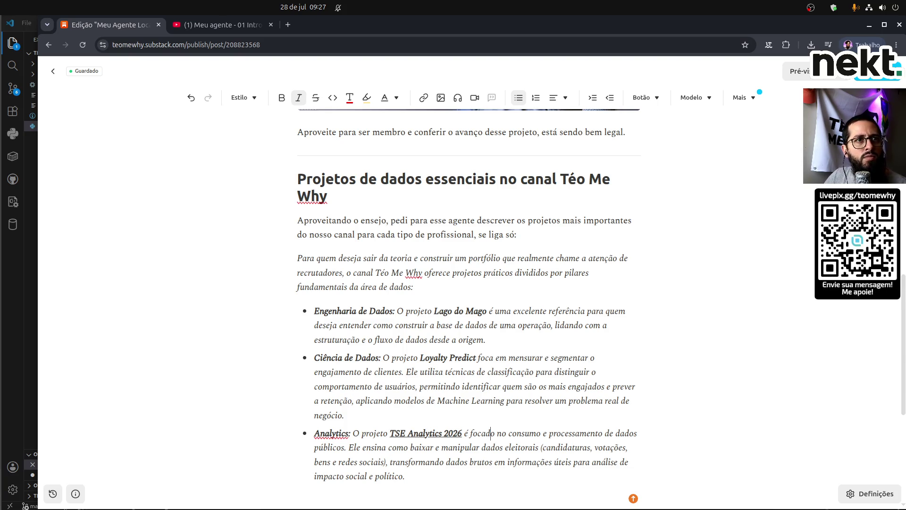
{"action": "key", "text": "alt+Tab"}
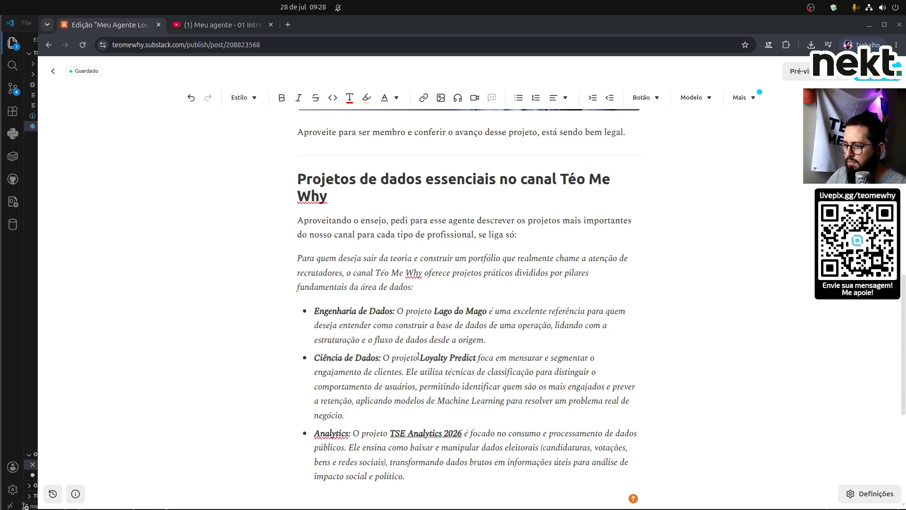
{"action": "left_click_drag", "start_coordinate": [420, 357], "coordinate": [475, 358]}
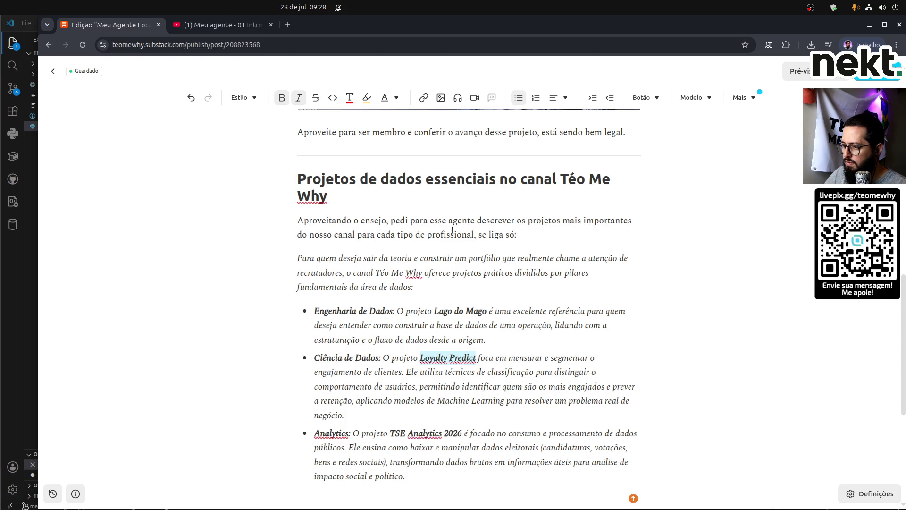
Link the selected 'Loyalty Predict' project name to its YouTube playlist URL.
{"action": "left_click", "coordinate": [424, 97]}
{"action": "key", "text": "ctrl+v"}
{"action": "left_click", "coordinate": [440, 421]}
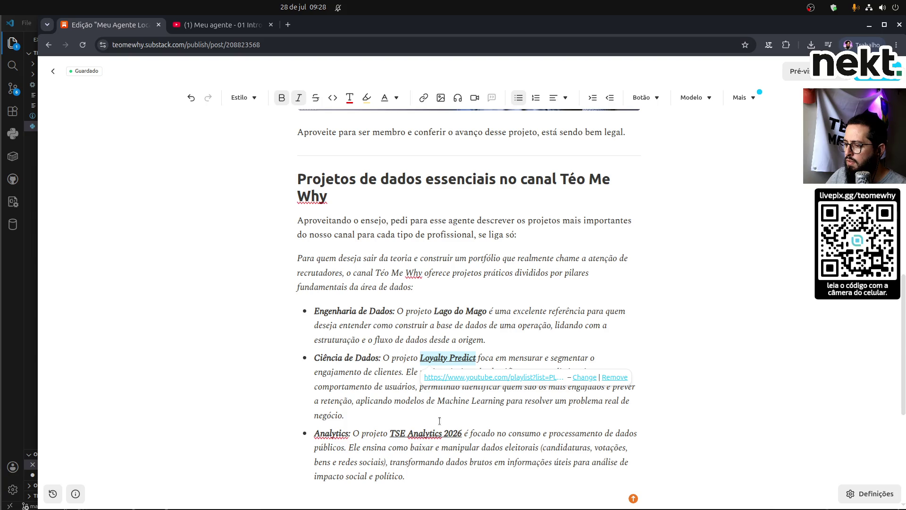
{"action": "left_click", "coordinate": [431, 386]}
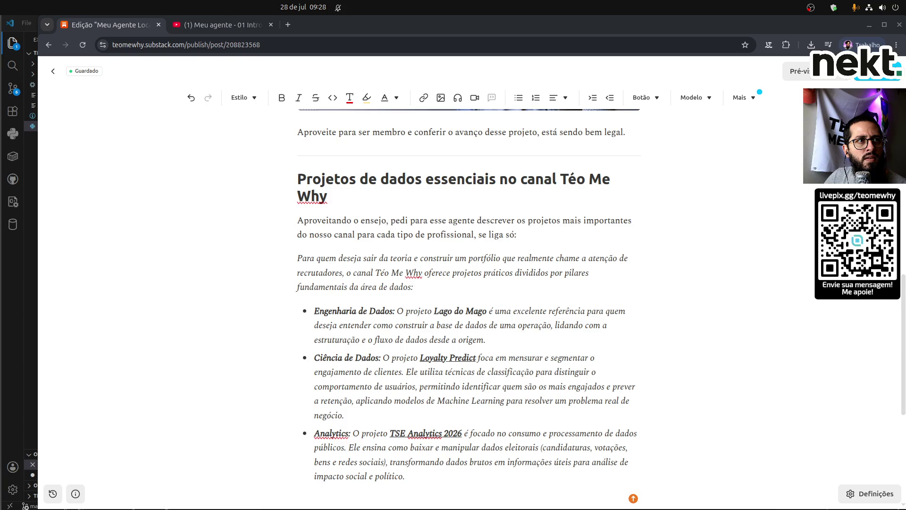
Link 'Lago do Mago' in the Engenharia de Dados bullet to its YouTube playlist.
{"action": "left_click_drag", "start_coordinate": [434, 311], "coordinate": [486, 312]}
{"action": "left_click", "coordinate": [423, 98]}
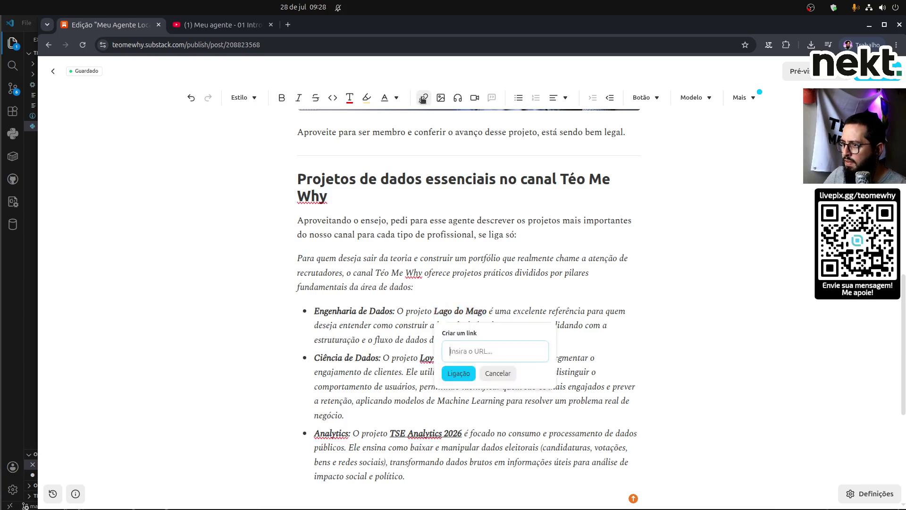
{"action": "key", "text": "ctrl+v"}
{"action": "left_click", "coordinate": [458, 373]}
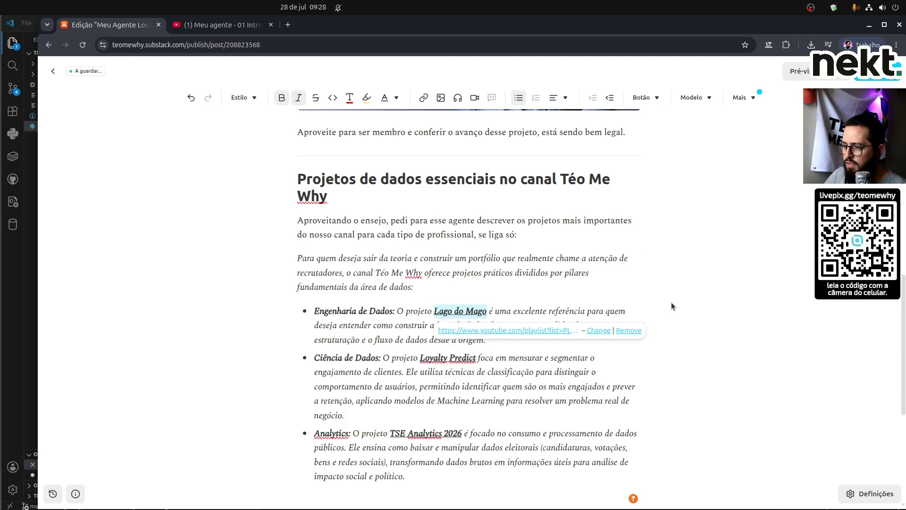
{"action": "scroll", "coordinate": [671, 302], "scroll_direction": "down", "scroll_amount": 1}
{"action": "left_click", "coordinate": [621, 425]}
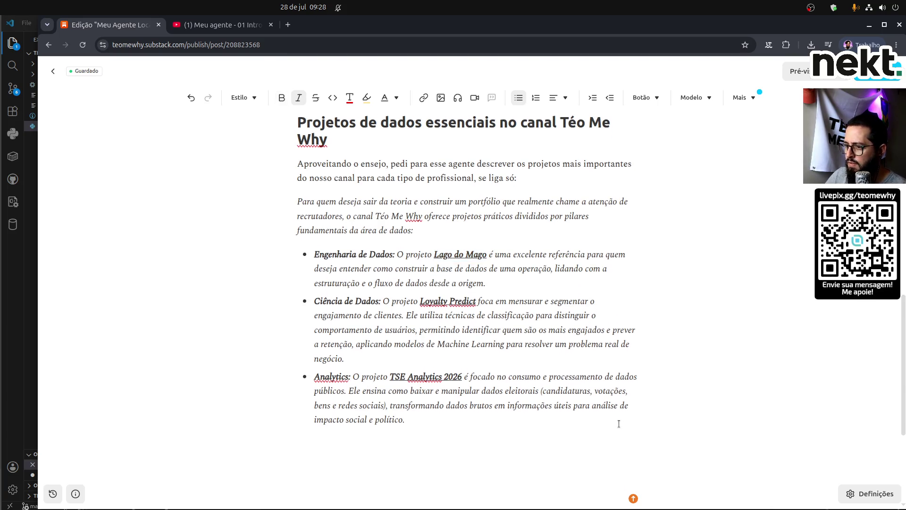
Add a fourth bullet labelled 'Engenharia de IA:' in bold italic.
{"action": "key", "text": "Return"}
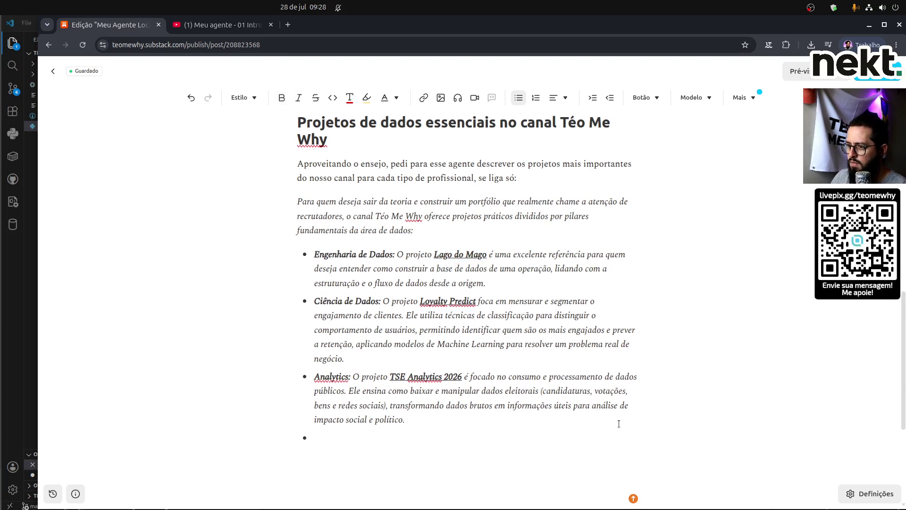
{"action": "type", "text": "Engenha"}
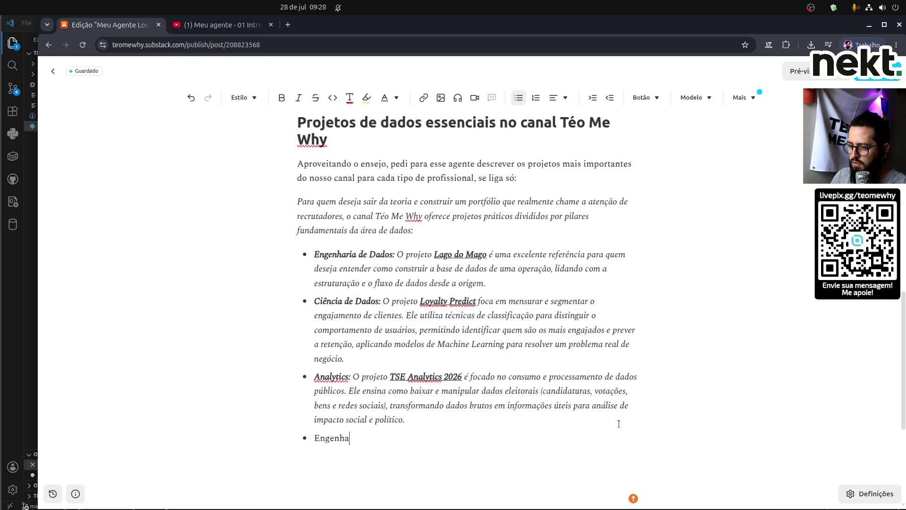
{"action": "type", "text": "ria de IA"}
{"action": "key", "text": "shift+Home"}
{"action": "key", "text": "ctrl+b"}
{"action": "key", "text": "ctrl+i"}
{"action": "key", "text": "Right"}
{"action": "type", "text": ":"}
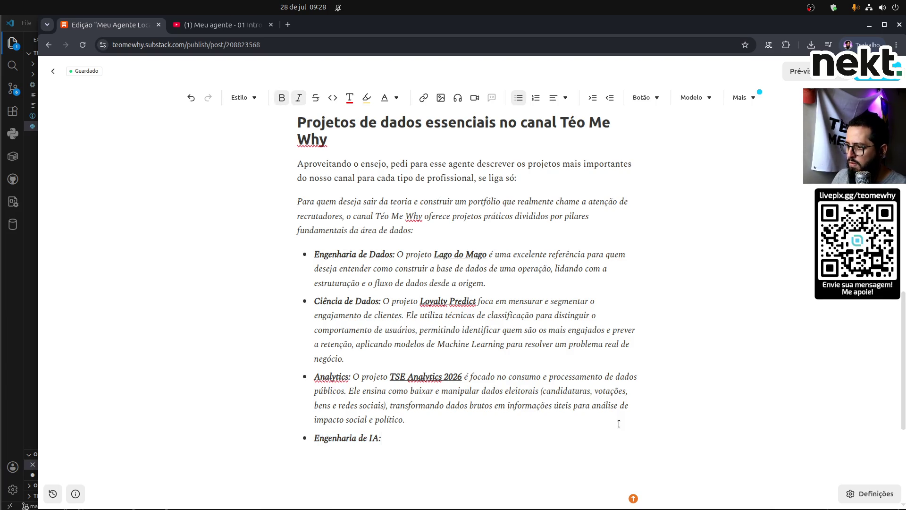
{"action": "key", "text": "ctrl+i"}
{"action": "key", "text": "ctrl+i"}
{"action": "key", "text": "ctrl+b"}
Write 'O projeto Ragia', with Ragia bold and linked to its YouTube playlist.
{"action": "type", "text": "O pro"}
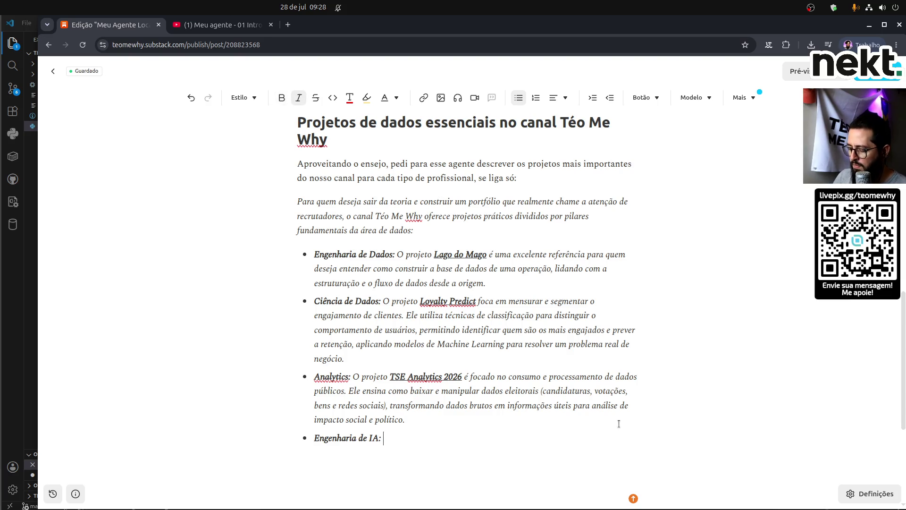
{"action": "type", "text": "jeto"}
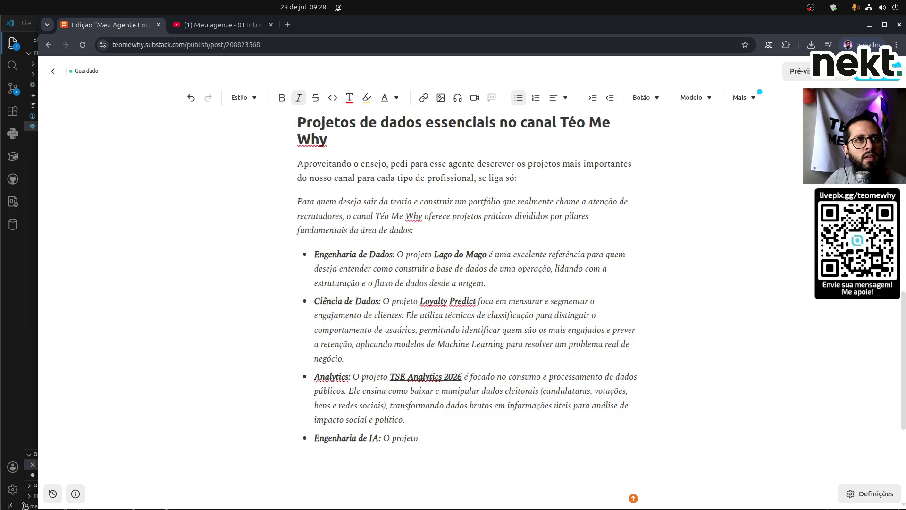
{"action": "key", "text": "alt+Tab"}
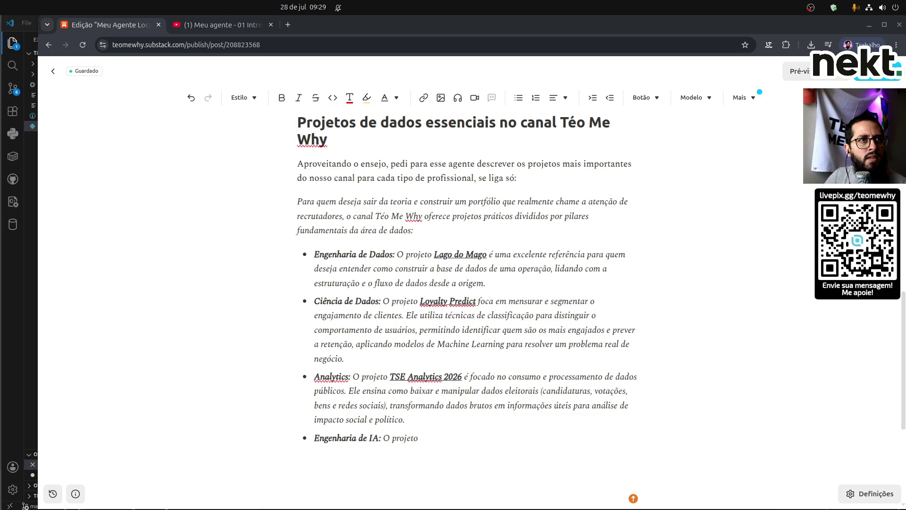
{"action": "left_click", "coordinate": [461, 436]}
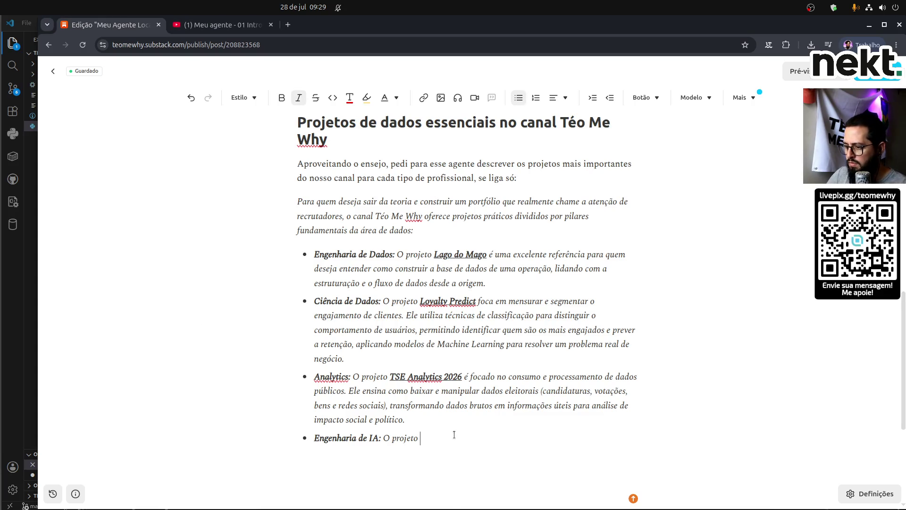
{"action": "type", "text": "Ragia"}
{"action": "key", "text": "ctrl+shift+Left"}
{"action": "key", "text": "ctrl+b"}
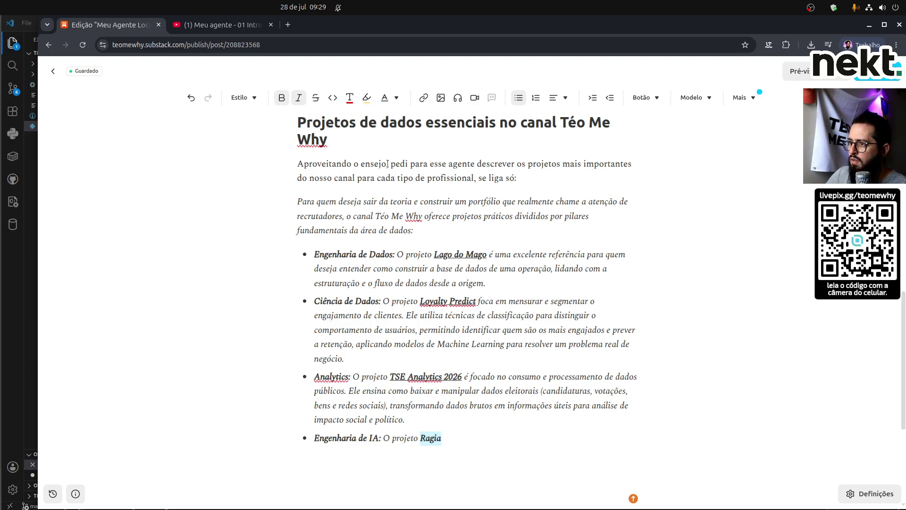
{"action": "left_click", "coordinate": [423, 98]}
{"action": "key", "text": "ctrl+v"}
{"action": "key", "text": "Return"}
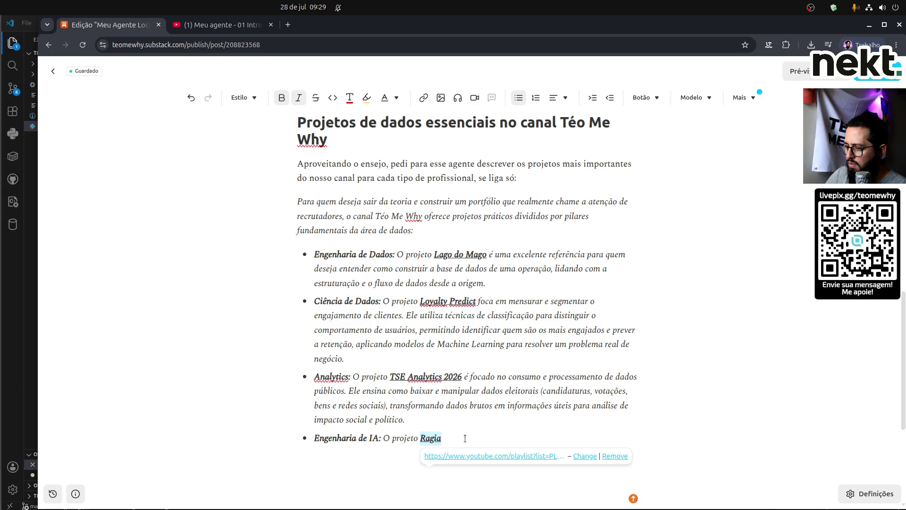
{"action": "left_click", "coordinate": [465, 438]}
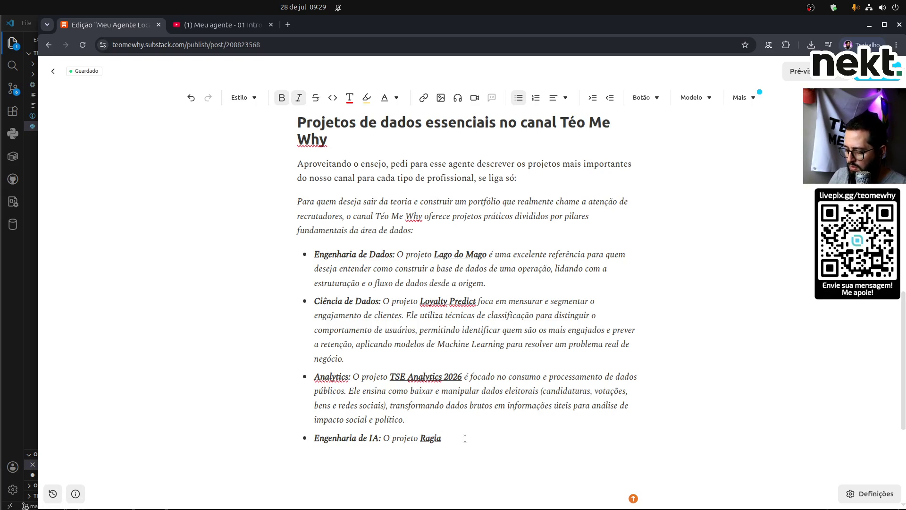
{"action": "key", "text": "ctrl+b"}
Continue with 'é uma aplicação de RAG para nosso chat nas lives.' and begin 'Trazemos'.
{"action": "type", "text": " é"}
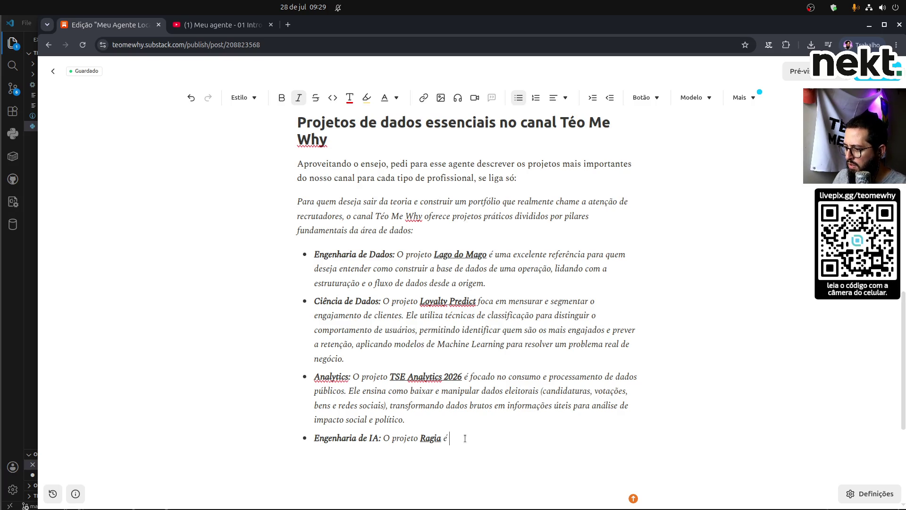
{"action": "type", "text": " uma experiência"}
{"action": "key", "text": "ctrl+shift+Left"}
{"action": "key", "text": "ctrl+shift+Left"}
{"action": "key", "text": "ctrl+shift+Right"}
{"action": "type", "text": "aplicação de RAG pa"}
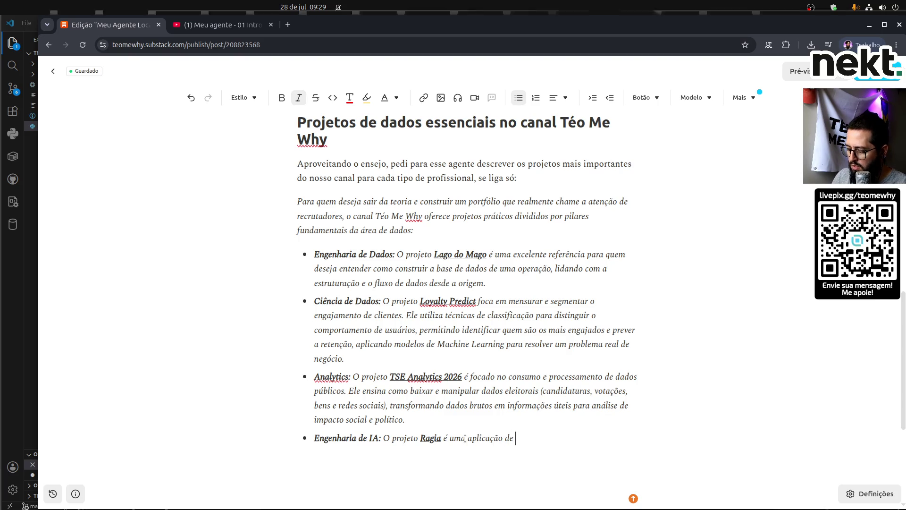
{"action": "type", "text": "ra nosso chat nas lives. Fa"}
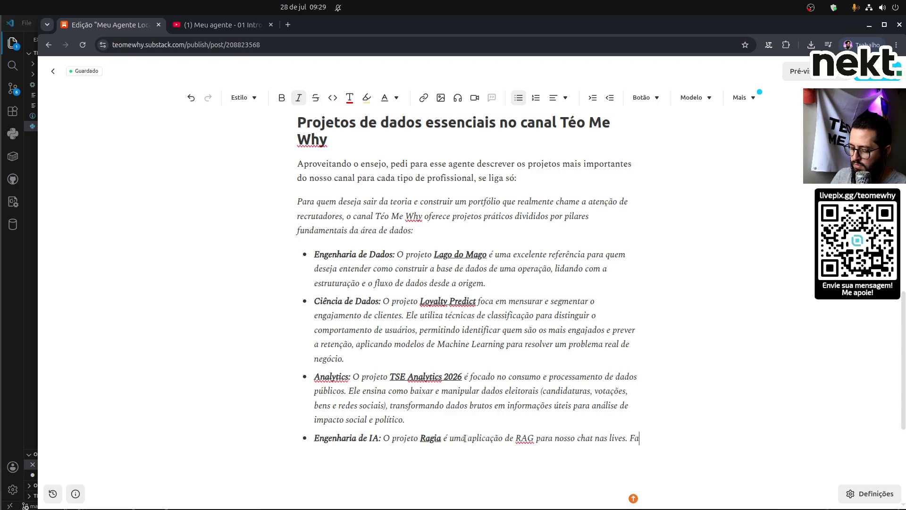
{"action": "type", "text": "zemos to"}
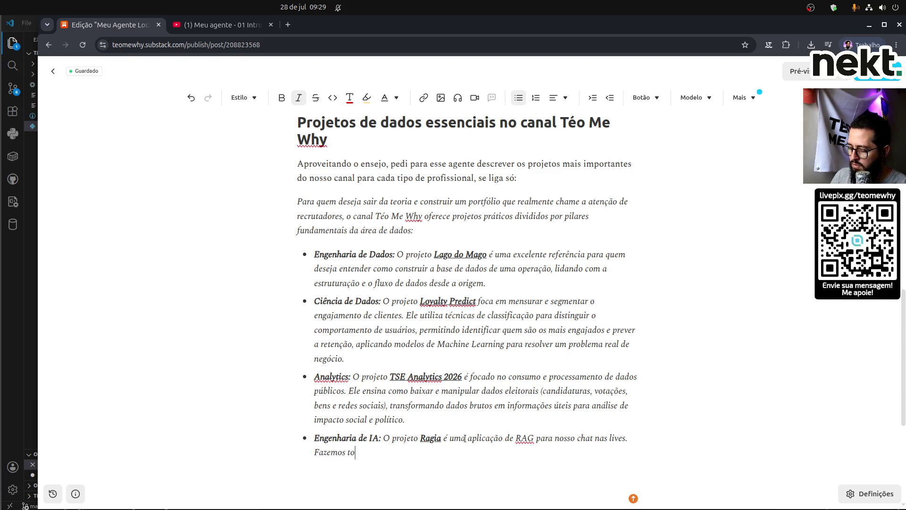
{"action": "type", "text": "dos os detalhe"}
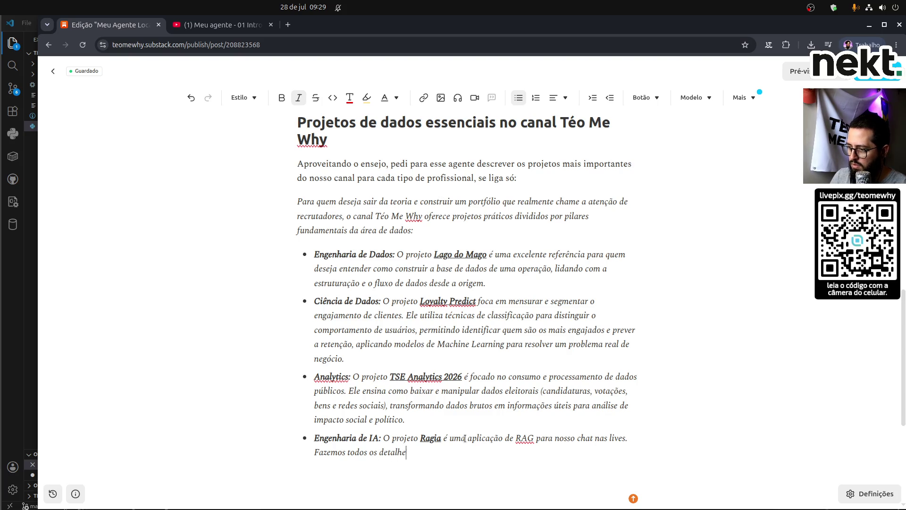
{"action": "key", "text": "ctrl+shift+Left"}
{"action": "key", "text": "ctrl+shift+Left"}
{"action": "key", "text": "ctrl+shift+Left"}
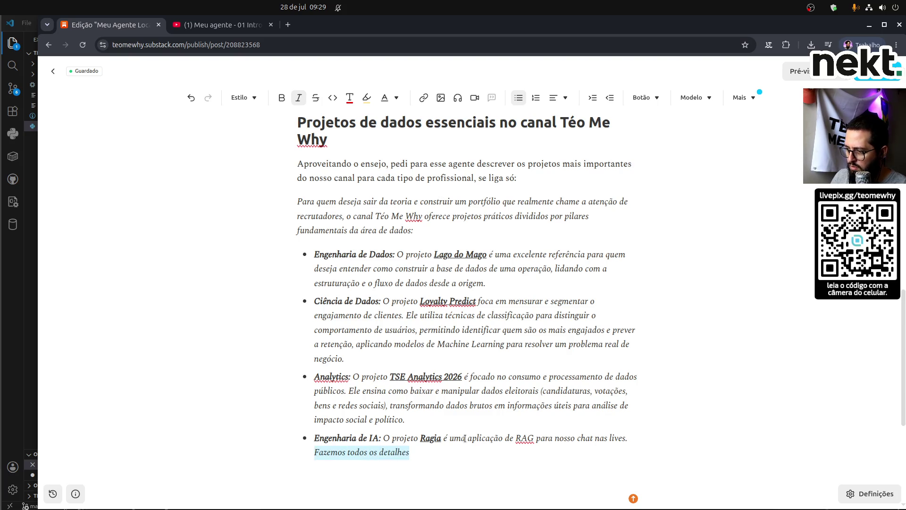
{"action": "type", "text": "trazemos t"}
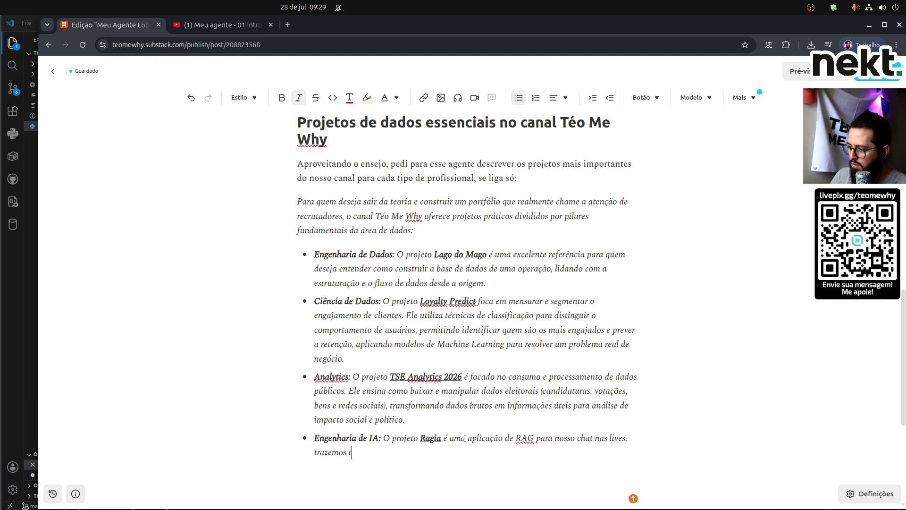
{"action": "key", "text": "BackSpace"}
{"action": "type", "text": "T"}
{"action": "key", "text": "End"}
Finish the sentence on building a RAG system: own knowledge base, LLM selection, Twitch chat deploy.
{"action": "type", "text": "rocesso para"}
{"action": "type", "text": "constr"}
{"action": "type", "text": "ão de um"}
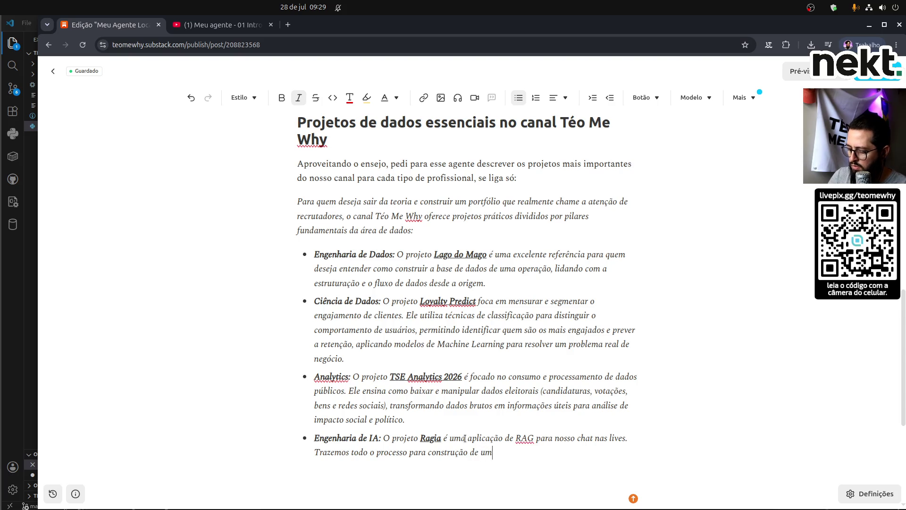
{"action": "type", "text": " sistema RAG"}
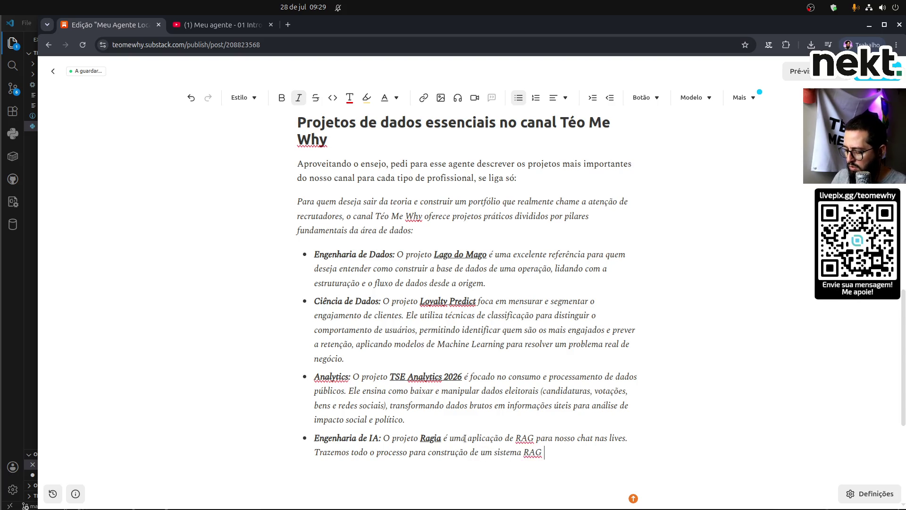
{"action": "type", "text": " utilizando ase"}
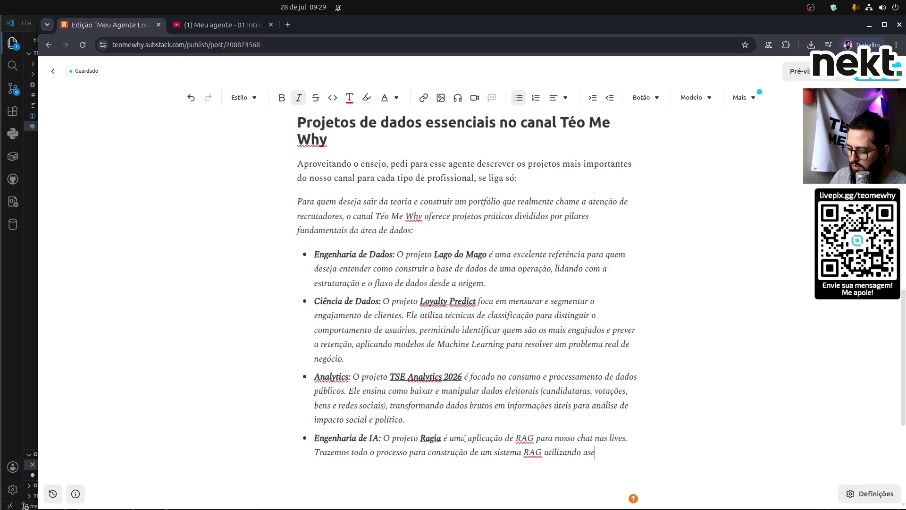
{"action": "key", "text": "BackSpace"}
{"action": "key", "text": "BackSpace"}
{"action": "key", "text": "BackSpace"}
{"action": "type", "text": "base de conhe"}
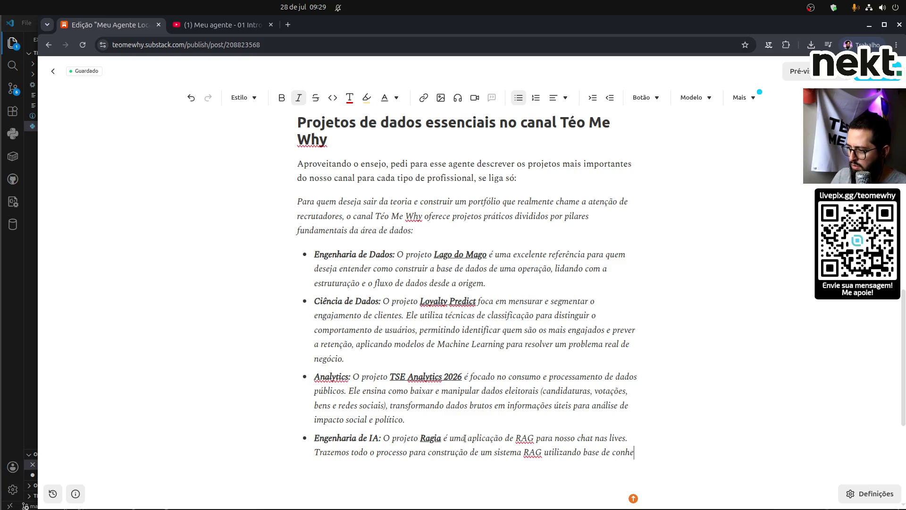
{"action": "type", "text": "cimento pró"}
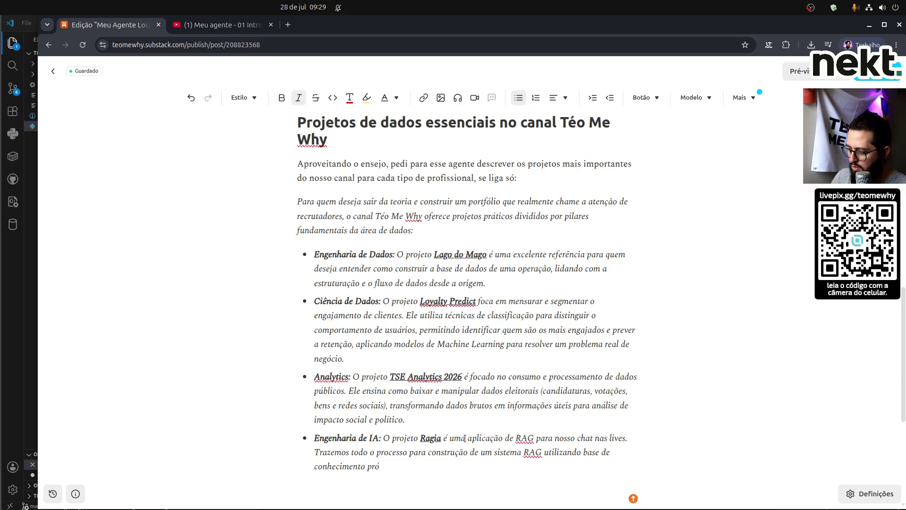
{"action": "type", "text": "pria até"}
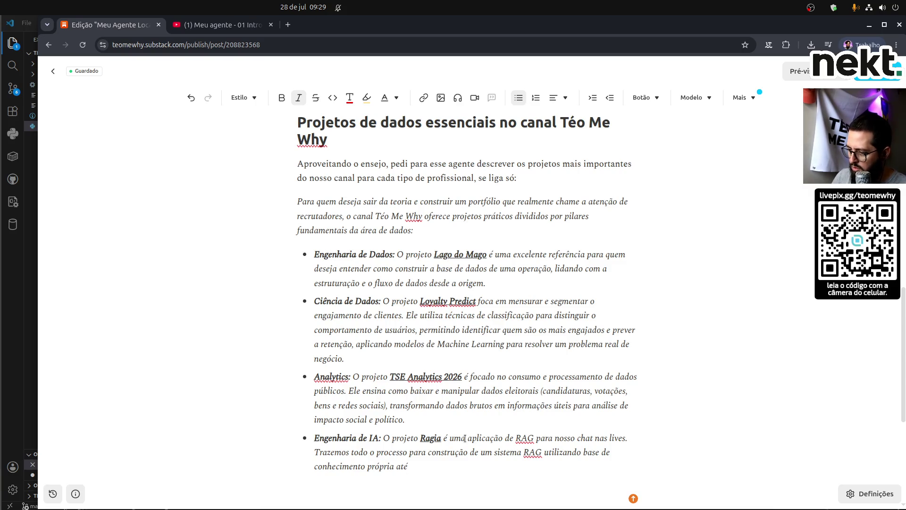
{"action": "key", "text": "BackSpace"}
{"action": "key", "text": "BackSpace"}
{"action": "key", "text": "BackSpace"}
{"action": "type", "text": ", "}
{"action": "type", "text": "s"}
{"action": "type", "text": "sl de"}
{"action": "key", "text": "BackSpace"}
{"action": "key", "text": "BackSpace"}
{"action": "key", "text": "BackSpace"}
{"action": "type", "text": "de LLM"}
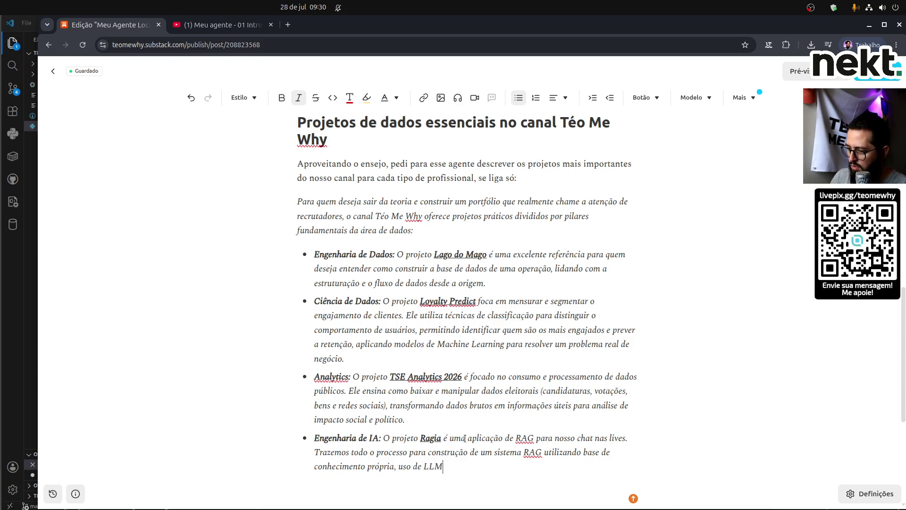
{"action": "type", "text": ", e "}
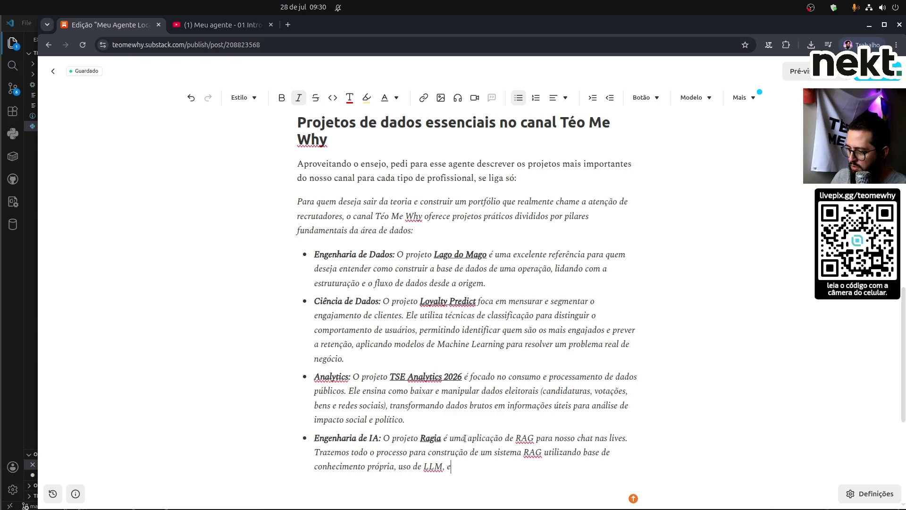
{"action": "type", "text": "deploy em"}
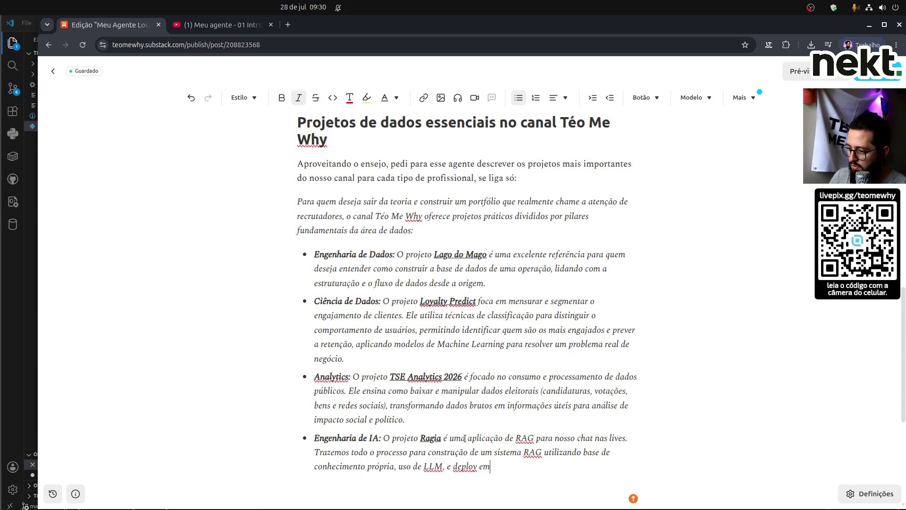
{"action": "type", "text": " nosso chat d"}
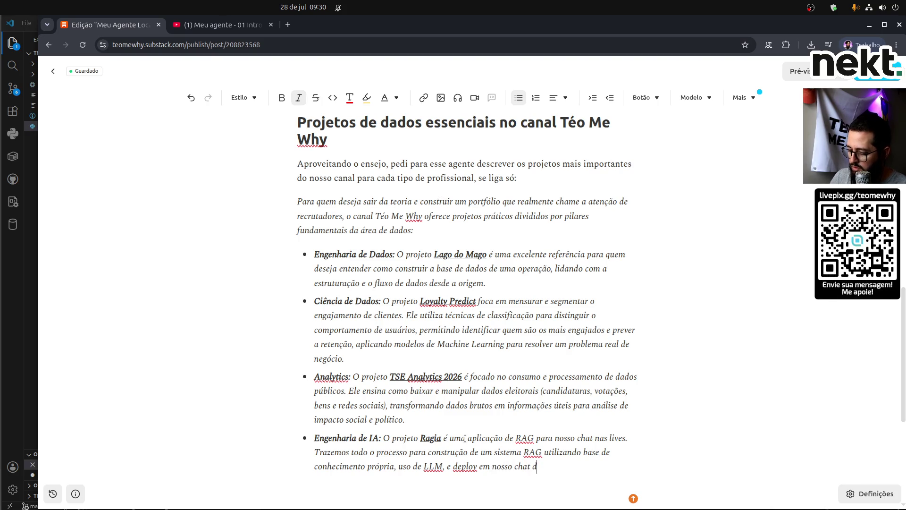
{"action": "type", "text": "a Twitch."}
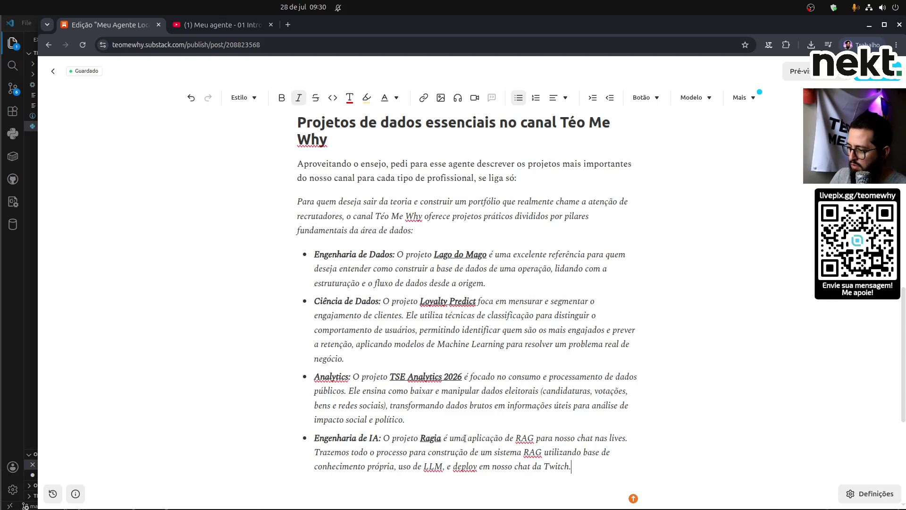
Insert a horizontal divider with --- below the project list.
{"action": "key", "text": "Return"}
{"action": "key", "text": "Return"}
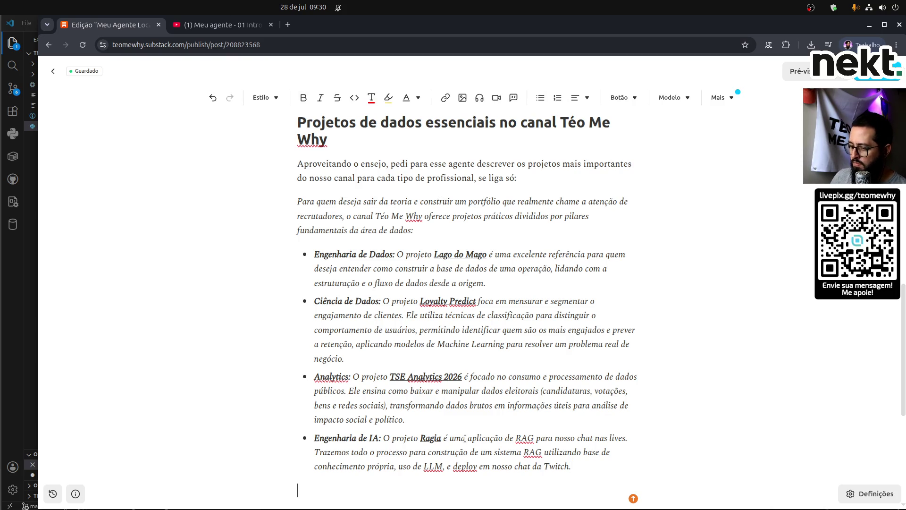
{"action": "type", "text": "---"}
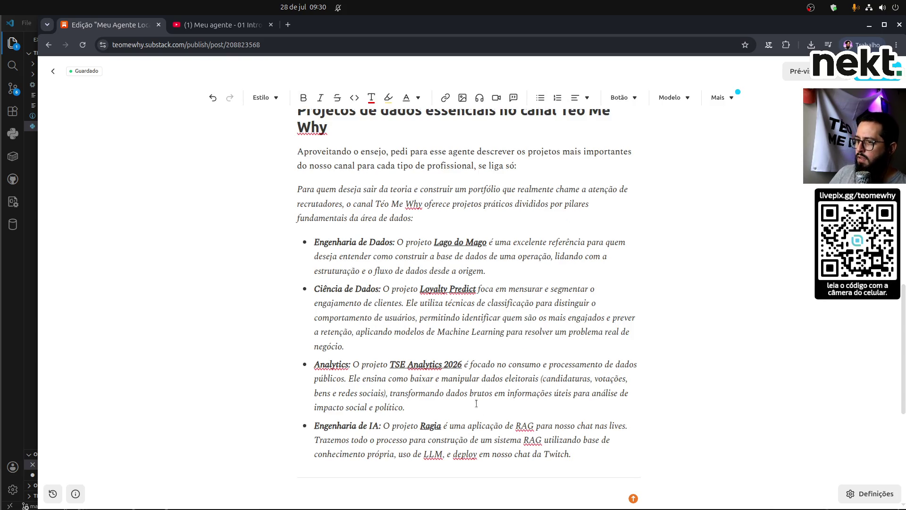
{"action": "scroll", "coordinate": [476, 403], "scroll_direction": "up", "scroll_amount": 3}
Remove 'de dados' so the heading reads 'Projetos essenciais no canal Téo Me Why'.
{"action": "left_click", "coordinate": [337, 245]}
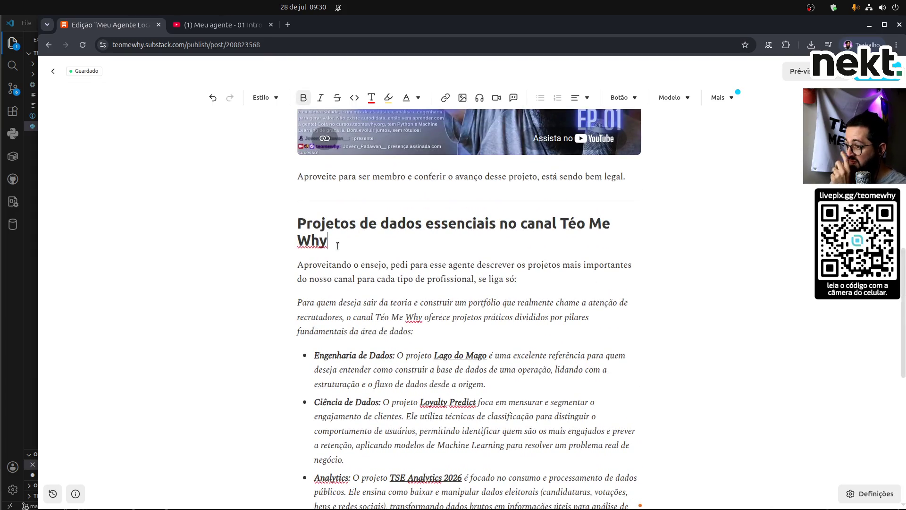
{"action": "key", "text": "ctrl+Left"}
{"action": "key", "text": "ctrl+Left"}
{"action": "key", "text": "ctrl+shift+Right"}
{"action": "key", "text": "ctrl+shift+Right"}
{"action": "key", "text": "BackSpace"}
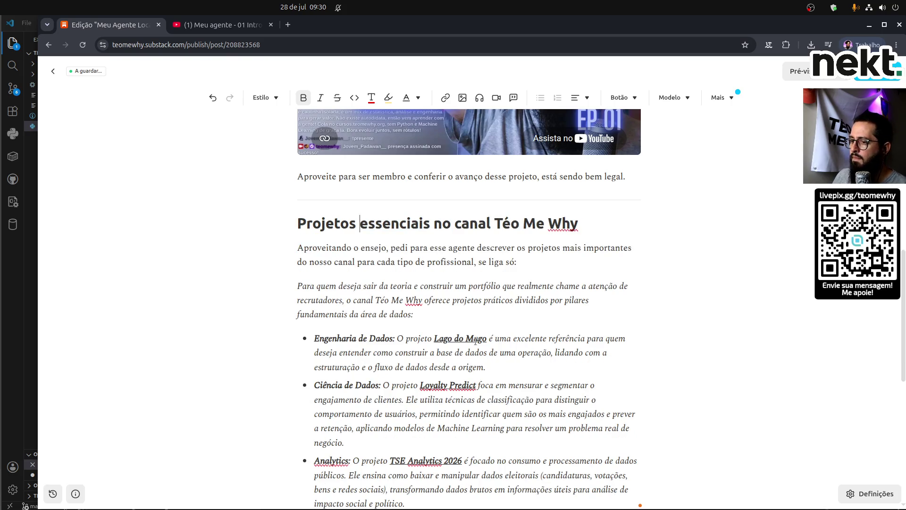
Tidy the empty lines around the divider below the list, then switch to the Agno OS window.
{"action": "scroll", "coordinate": [623, 351], "scroll_direction": "down", "scroll_amount": 3}
{"action": "left_click", "coordinate": [472, 439]}
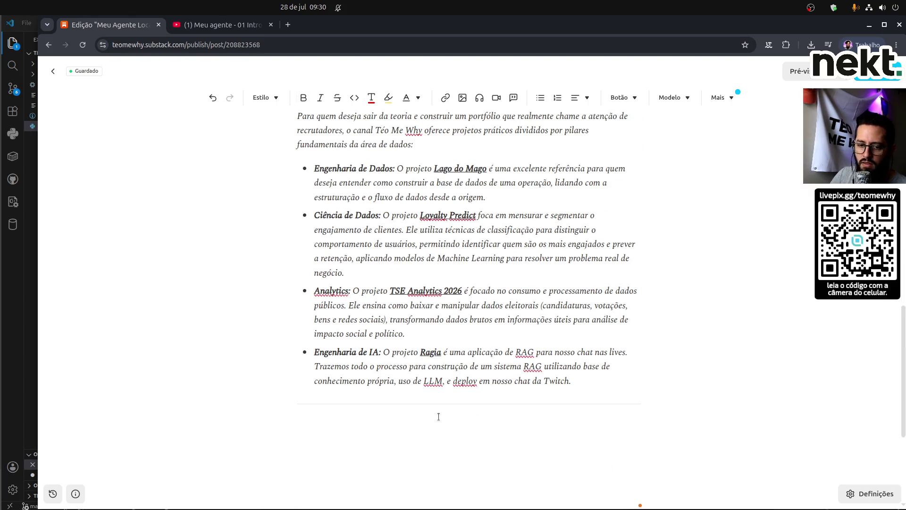
{"action": "key", "text": "BackSpace"}
{"action": "key", "text": "BackSpace"}
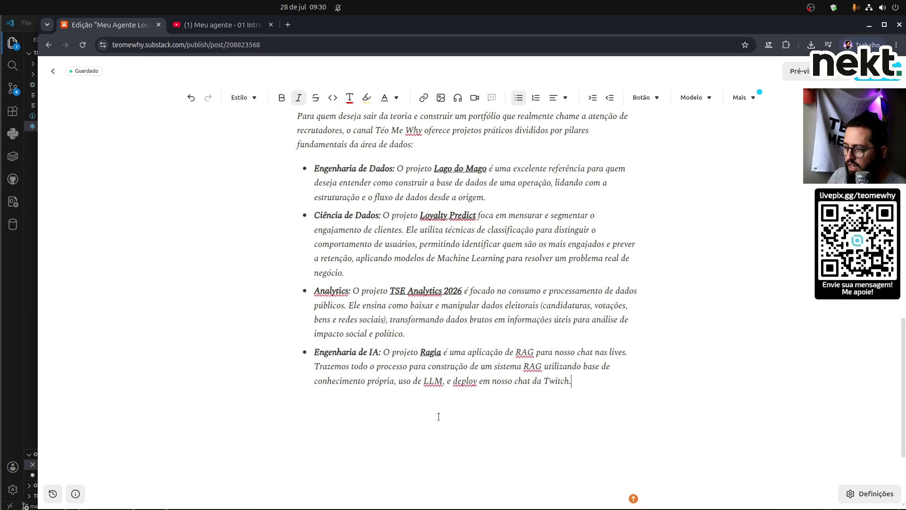
{"action": "key", "text": "Return"}
{"action": "key", "text": "ctrl+z"}
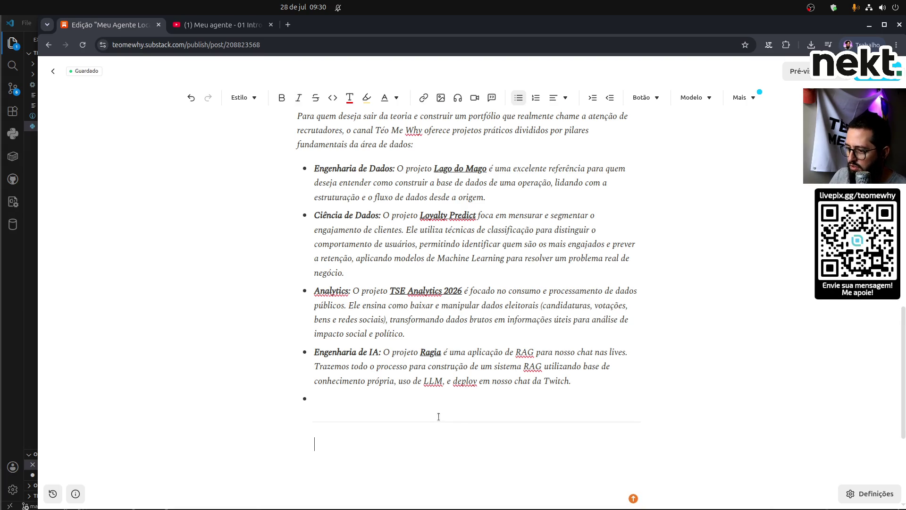
{"action": "key", "text": "BackSpace"}
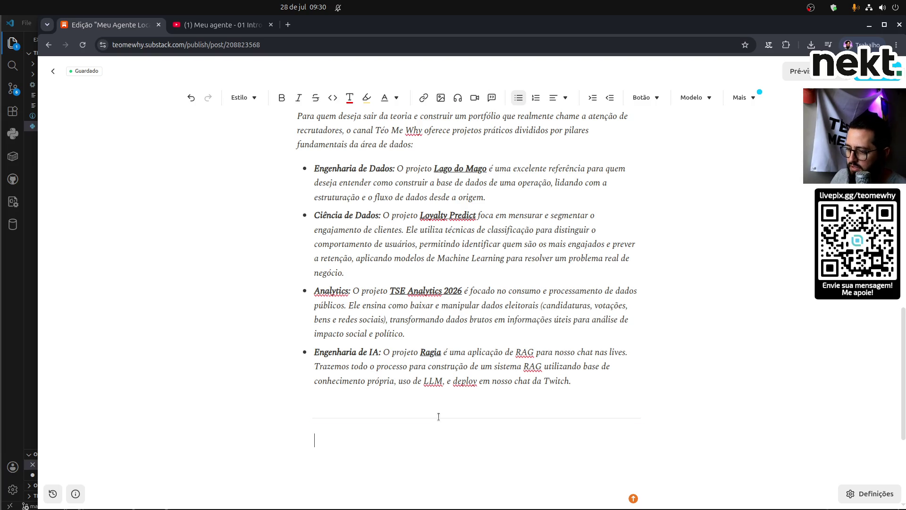
{"action": "left_click", "coordinate": [429, 403]}
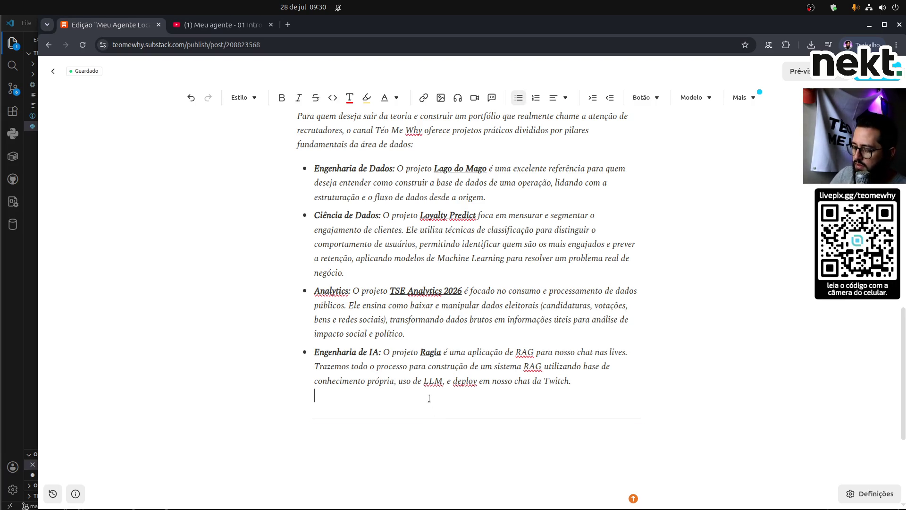
{"action": "key", "text": "Down"}
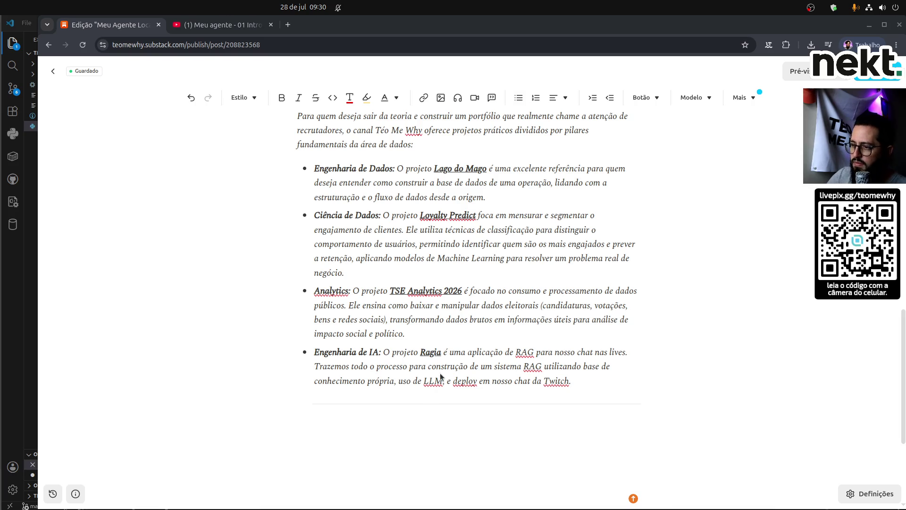
{"action": "key", "text": "alt+Tab"}
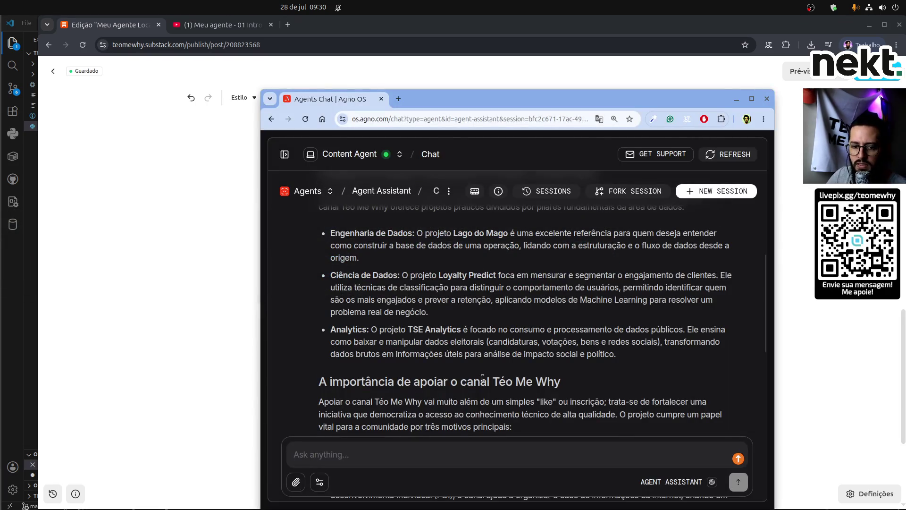
Copy the agent's 'A importância de apoiar o canal Téo Me Why' section and paste it at the post's end.
{"action": "scroll", "coordinate": [613, 384], "scroll_direction": "down", "scroll_amount": 5}
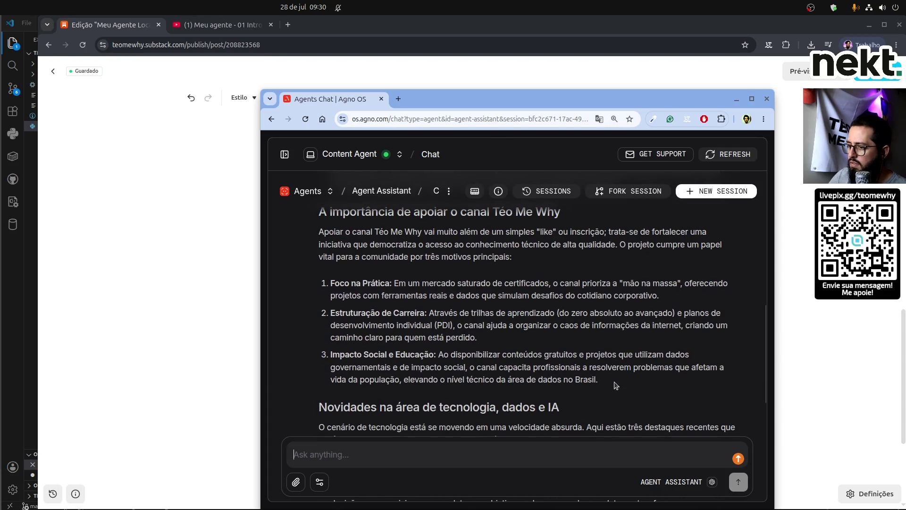
{"action": "scroll", "coordinate": [492, 341], "scroll_direction": "down", "scroll_amount": 10}
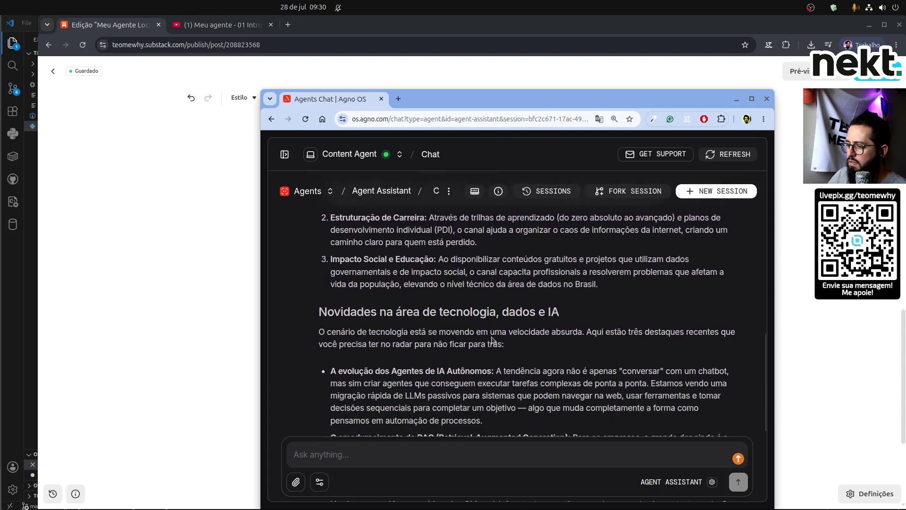
{"action": "scroll", "coordinate": [472, 330], "scroll_direction": "up", "scroll_amount": 12}
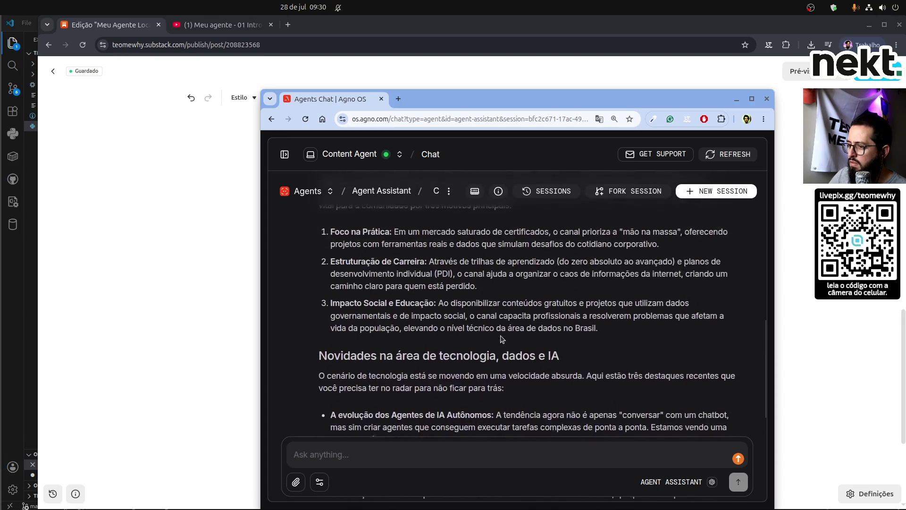
{"action": "mouse_move", "coordinate": [322, 275]}
{"action": "left_mouse_down"}
{"action": "mouse_move", "coordinate": [543, 373]}
{"action": "mouse_move", "coordinate": [608, 331]}
{"action": "left_mouse_up"}
{"action": "left_click", "coordinate": [250, 394]}
{"action": "left_click", "coordinate": [401, 441]}
{"action": "type", "text": "A importância de apoiar o canal Téo Me Why Apoiar o canal Téo Me Why vai muito além de um simples “like” ou inscrição; trata-se de fortalecer uma iniciativa que democratiza o acesso ao conhecimento técnico de alta qualidade. O projeto cumpre um papel vital para a comunidade por três motivos principais: Foco na Prática: Em um mercado saturado de certificados, o canal prioriza a “mão na massa”, oferecendo projetos com ferramentas reais e dados que simulam desafios do cotidiano corporativo. Estruturação de Carreira: Através de trilhas de aprendizado (do zero absoluto ao avançado) e planos de desenvolvimento individual (PDI), o canal ajuda a organizar o caos de informações da internet, criando um caminho claro para quem está perdido. Impacto Social e Educação: Ao disponibilizar conteúdos gratuitos e projetos que utilizam dados governamentais e de impacto social, o canal capacita profissionais a resolverem problemas que afetam a vida da população, elevando o nível técnico da área de dados no Brasil."}
{"action": "scroll", "coordinate": [419, 390], "scroll_direction": "up", "scroll_amount": 20}
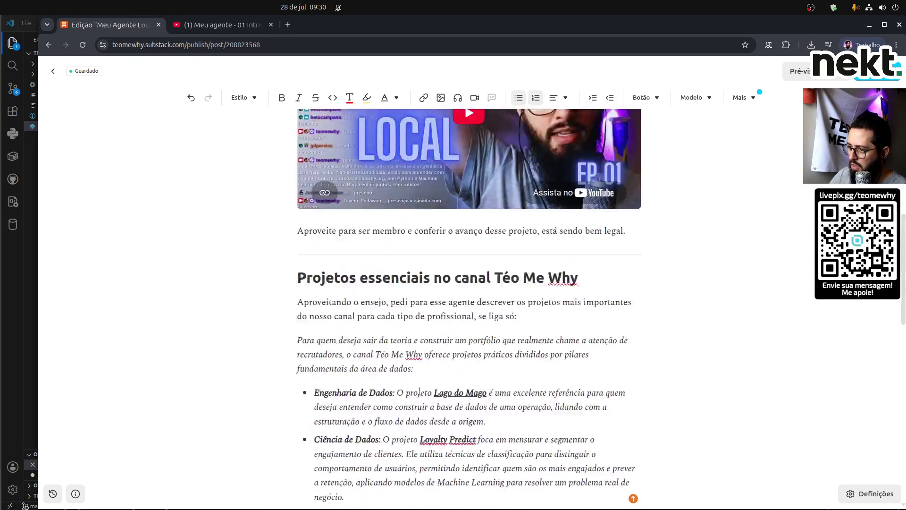
Extend the subtitle to 'Projetos no TMW | Precisamos de apoio'.
{"action": "scroll", "coordinate": [380, 159], "scroll_direction": "up", "scroll_amount": 1}
{"action": "left_click", "coordinate": [400, 182]}
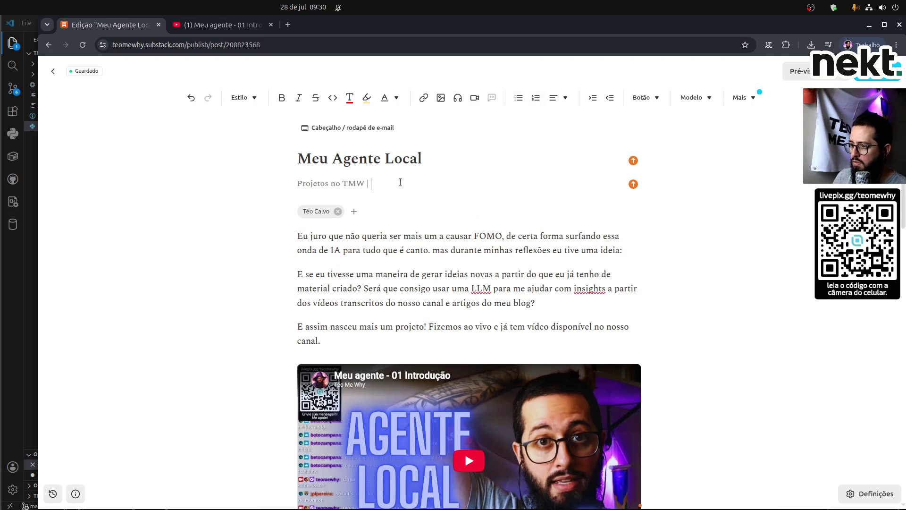
{"action": "type", "text": "Precisamos do"}
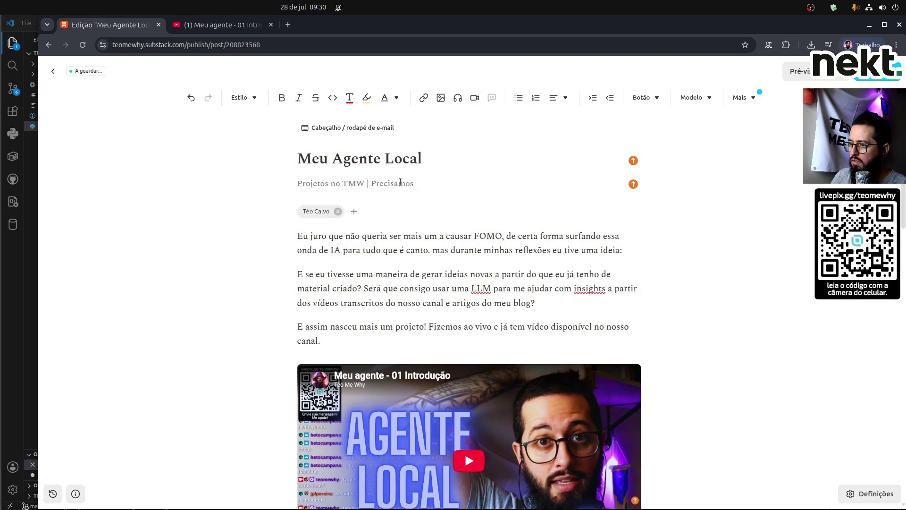
{"action": "key", "text": "BackSpace"}
{"action": "key", "text": "BackSpace"}
{"action": "key", "text": "BackSpace"}
{"action": "type", "text": "e apo"}
Insert 'nosso' after 'Apoiar o' in the pasted support section.
{"action": "scroll", "coordinate": [470, 372], "scroll_direction": "down", "scroll_amount": 15}
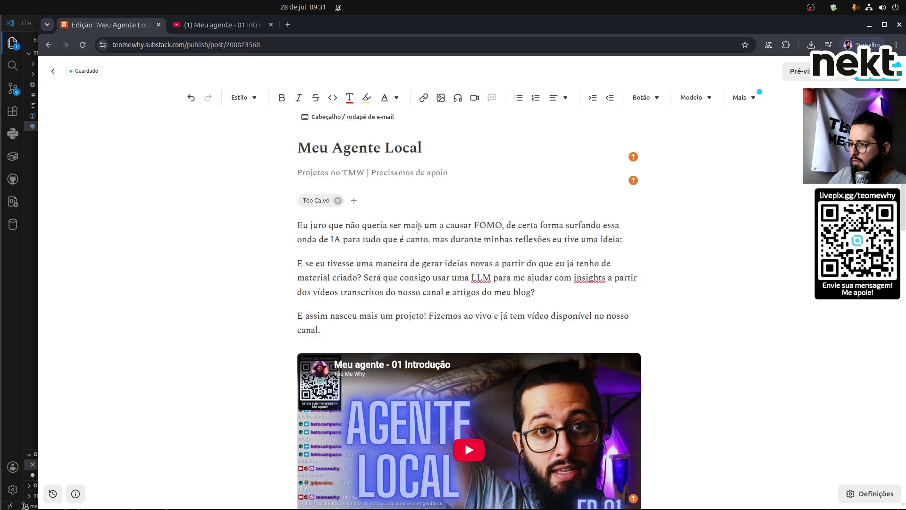
{"action": "scroll", "coordinate": [470, 372], "scroll_direction": "down", "scroll_amount": 2}
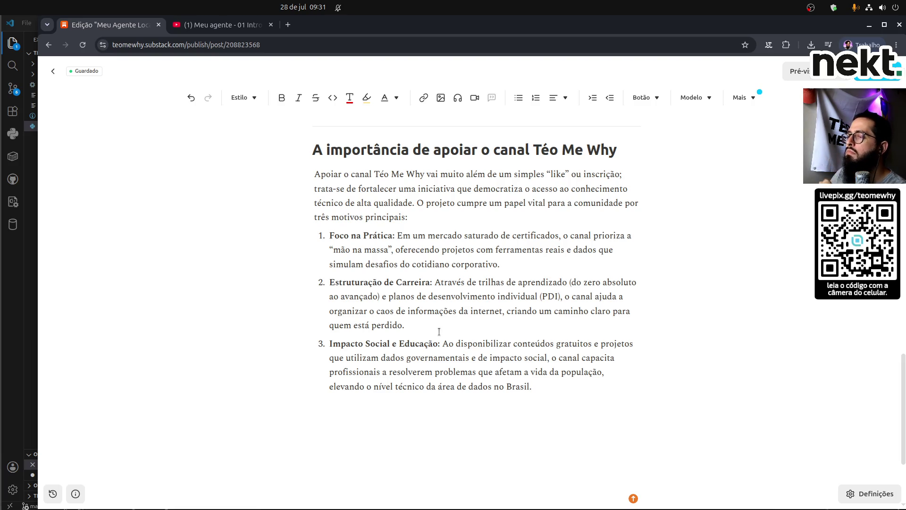
{"action": "left_click", "coordinate": [395, 234]}
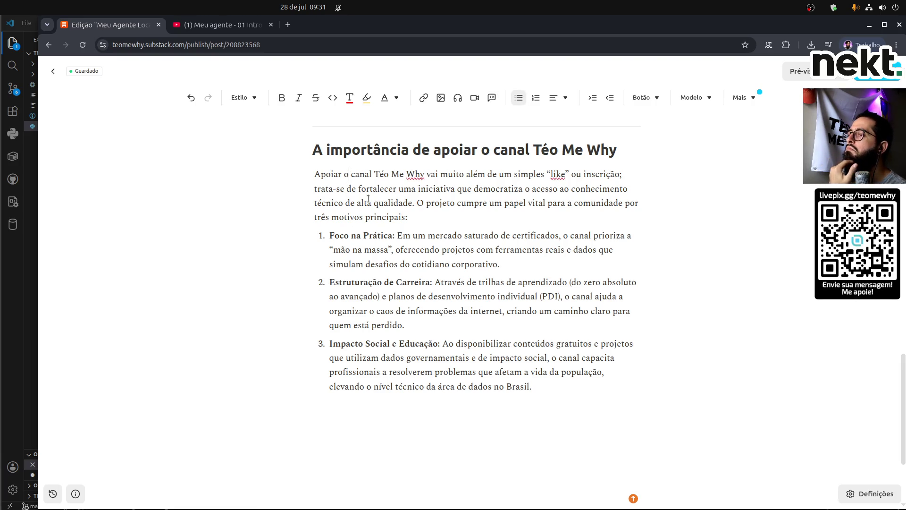
{"action": "type", "text": "nosso"}
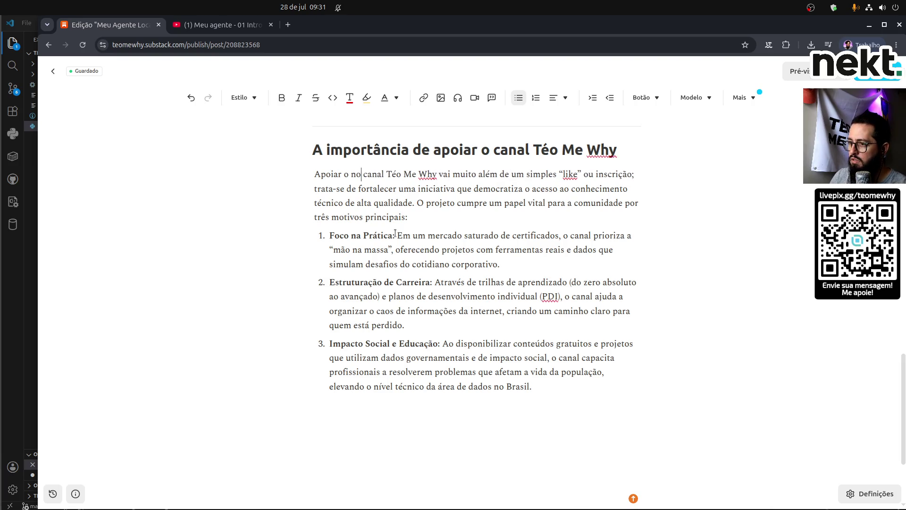
Drop 'Téo Me Why' after 'canal' and delete the closing sentence and three-point list.
{"action": "key", "text": "ctrl+shift+Right"}
{"action": "key", "text": "ctrl+shift+Right"}
{"action": "key", "text": "ctrl+shift+Right"}
{"action": "key", "text": "BackSpace"}
{"action": "key", "text": "BackSpace"}
{"action": "key", "text": "BackSpace"}
{"action": "key", "text": "BackSpace"}
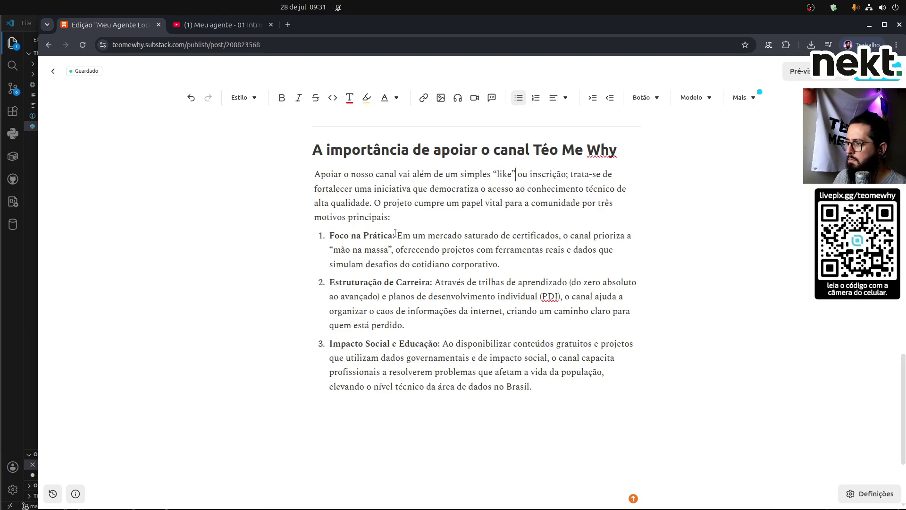
{"action": "key", "text": "Down"}
{"action": "key", "text": "ctrl+Left"}
{"action": "key", "text": "ctrl+Left"}
{"action": "key", "text": "ctrl+Left"}
{"action": "key", "text": "Left"}
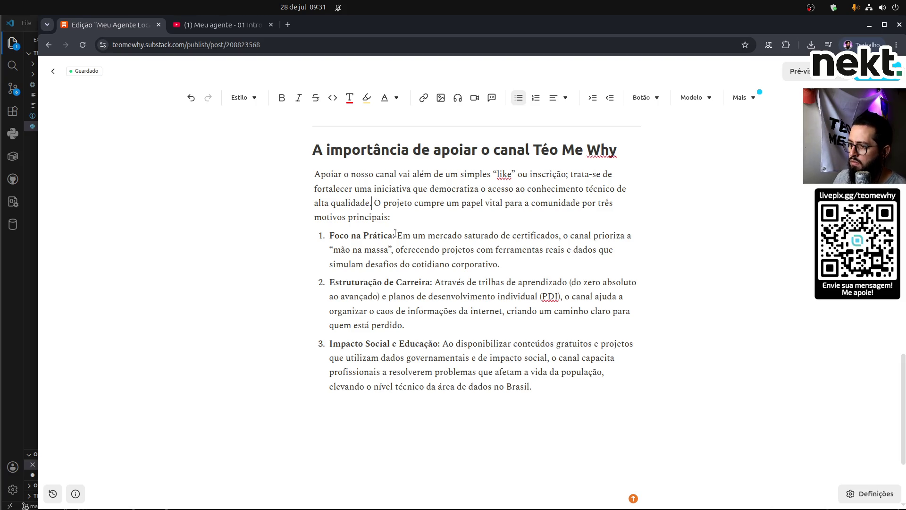
{"action": "key", "text": "shift+Down"}
{"action": "key", "text": "shift+Down"}
{"action": "key", "text": "shift+Down"}
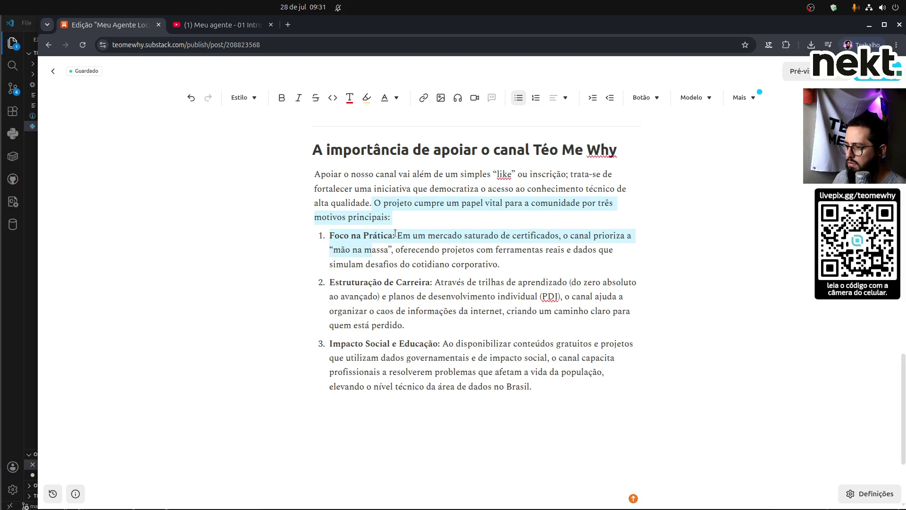
{"action": "key", "text": "shift+Down"}
{"action": "key", "text": "shift+Down"}
{"action": "key", "text": "shift+Down"}
{"action": "key", "text": "BackSpace"}
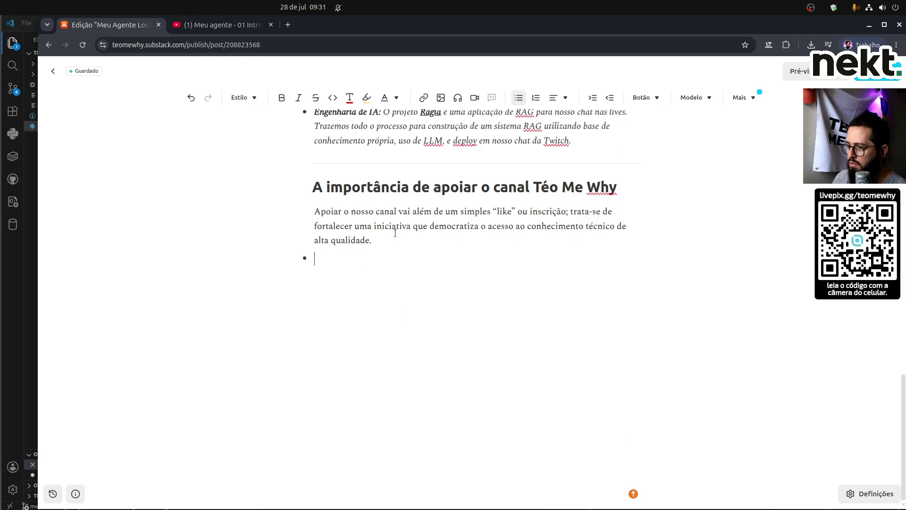
{"action": "key", "text": "BackSpace"}
{"action": "key", "text": "BackSpace"}
{"action": "key", "text": "BackSpace"}
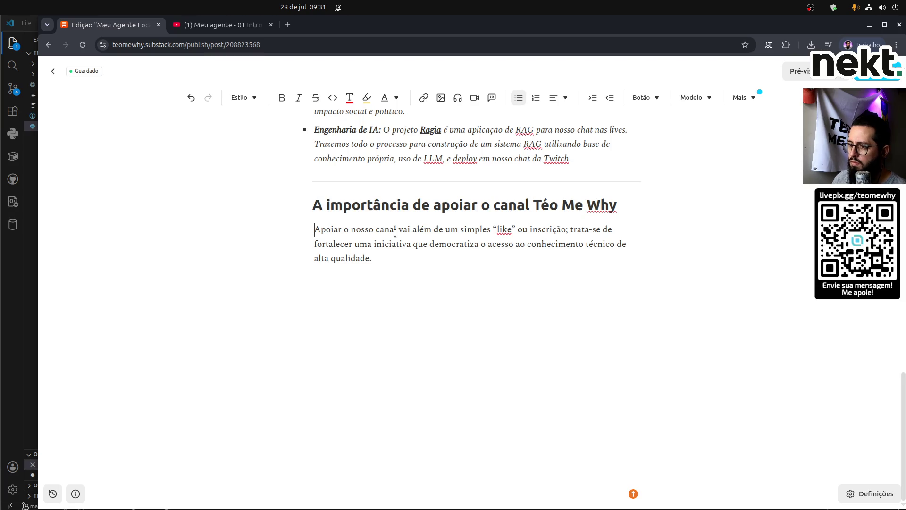
{"action": "key", "text": "BackSpace"}
{"action": "key", "text": "Return"}
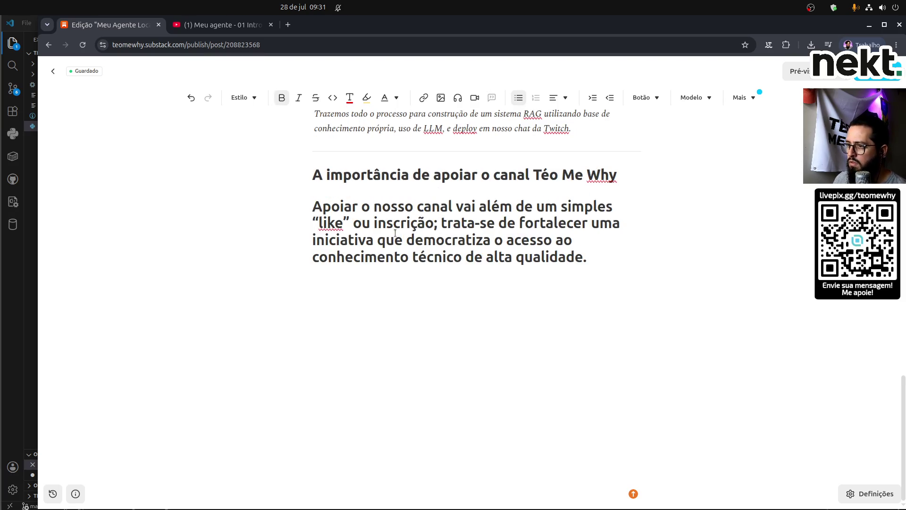
Set the support paragraph to Normal text, then try turning it into a bullet.
{"action": "triple_click", "coordinate": [395, 232]}
{"action": "left_click", "coordinate": [234, 102]}
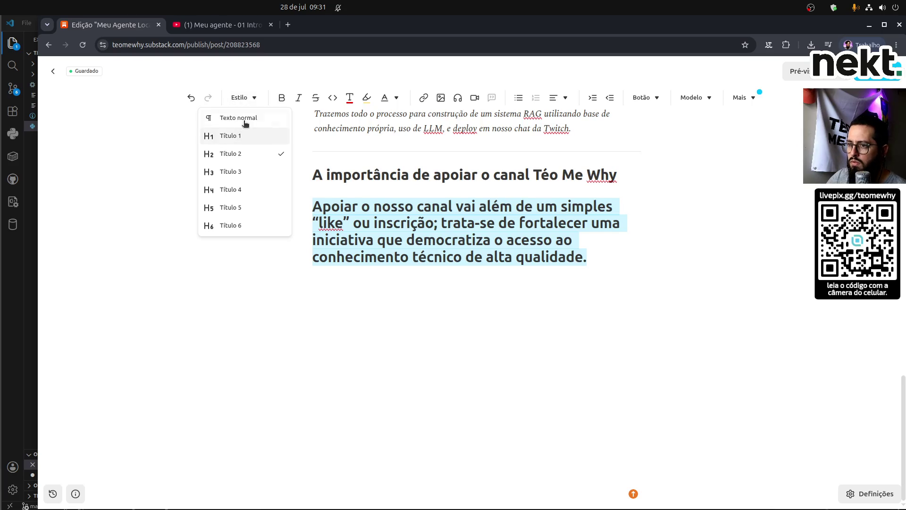
{"action": "left_click", "coordinate": [245, 123]}
{"action": "left_click", "coordinate": [417, 269]}
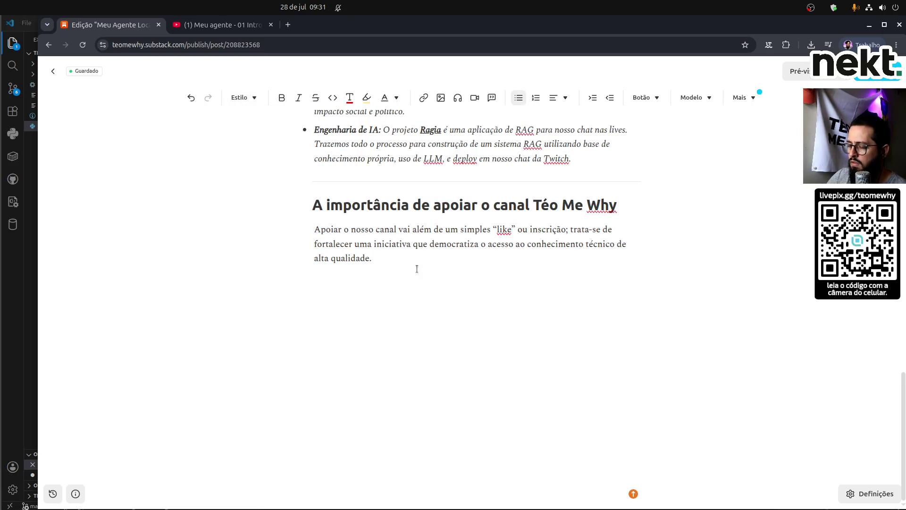
{"action": "key", "text": "Return"}
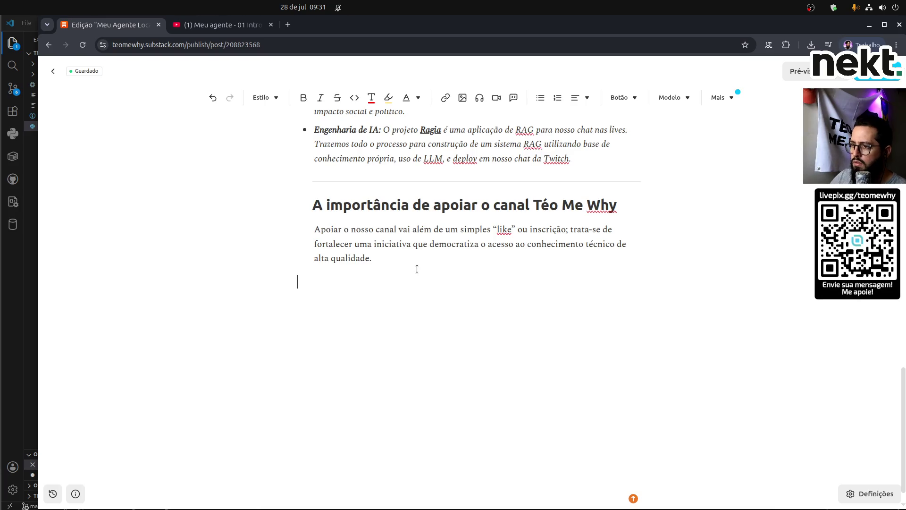
{"action": "scroll", "coordinate": [417, 269], "scroll_direction": "up", "scroll_amount": 8}
{"action": "scroll", "coordinate": [417, 269], "scroll_direction": "down", "scroll_amount": 3}
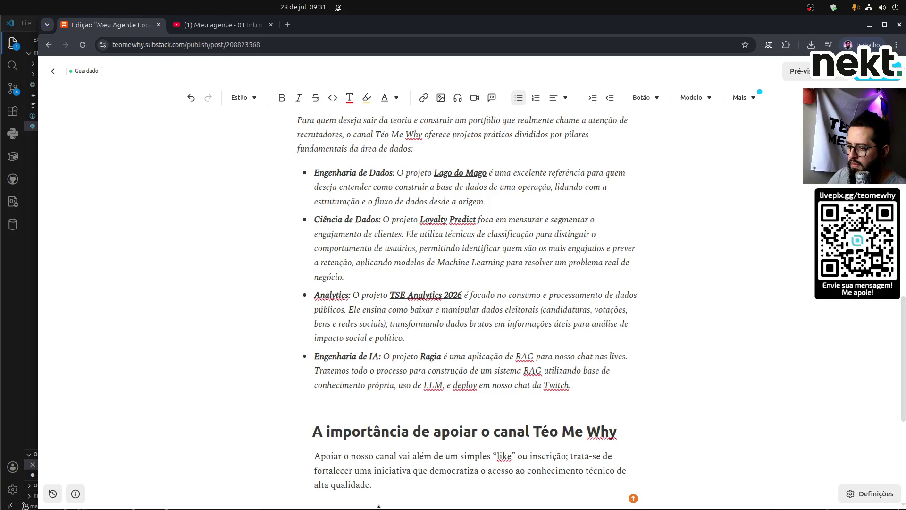
{"action": "type", "text": "-"}
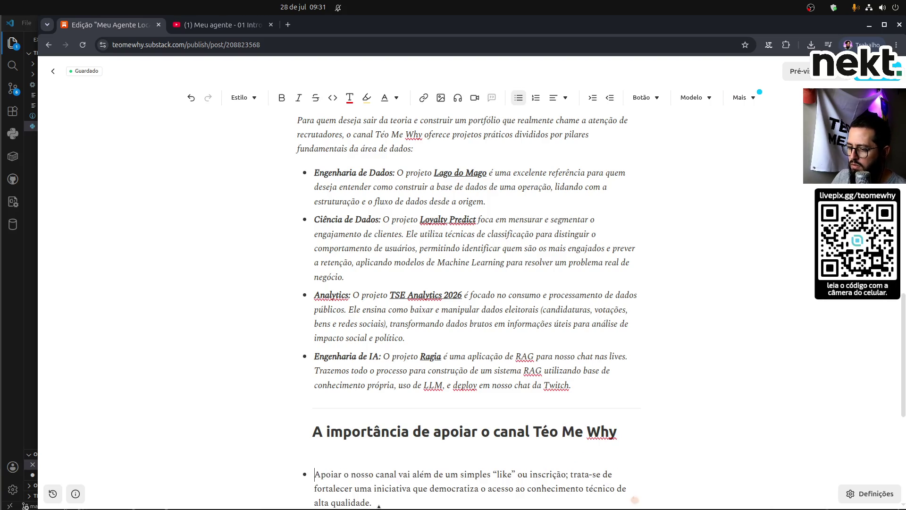
{"action": "key", "text": "shift+Return"}
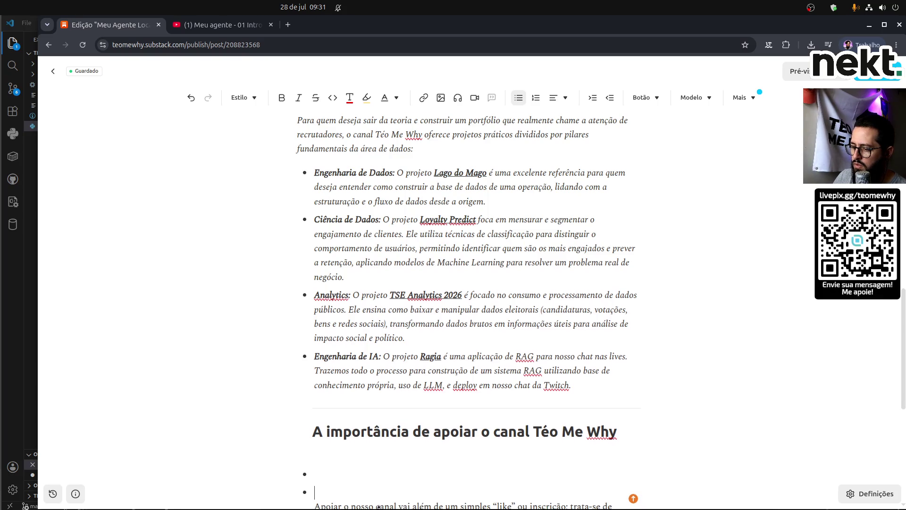
{"action": "key", "text": "Return"}
{"action": "key", "text": "BackSpace"}
{"action": "key", "text": "BackSpace"}
{"action": "key", "text": "BackSpace"}
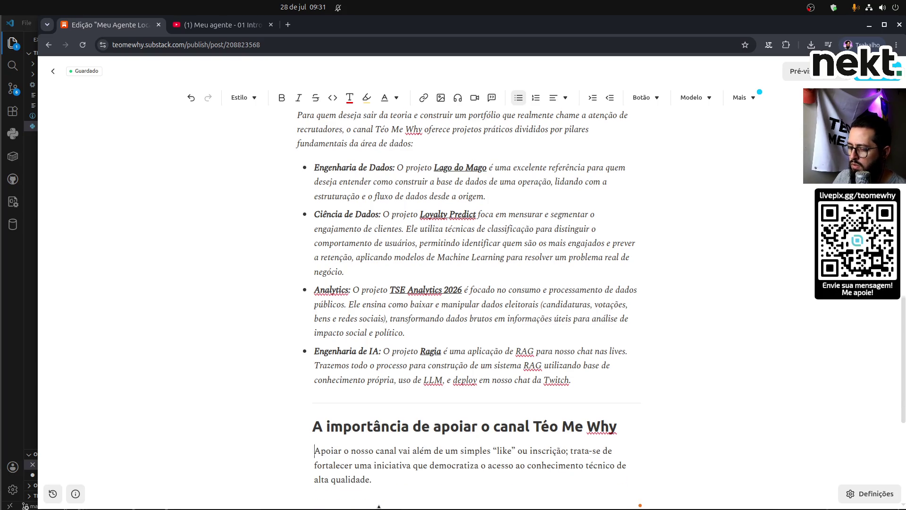
{"action": "key", "text": "ctrl+z"}
Try duplicating the bulleted paragraph, undo it, and delete the old support paragraph.
{"action": "scroll", "coordinate": [399, 318], "scroll_direction": "down", "scroll_amount": 5}
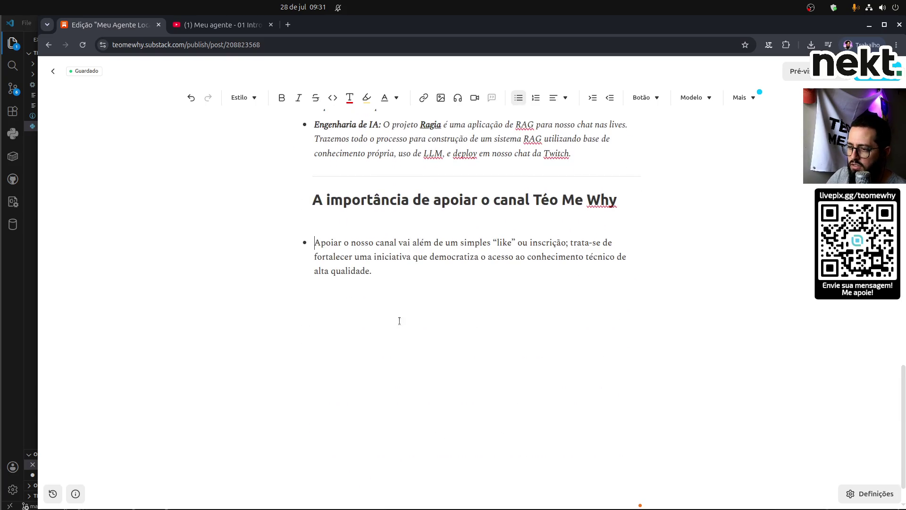
{"action": "left_click", "coordinate": [318, 313]}
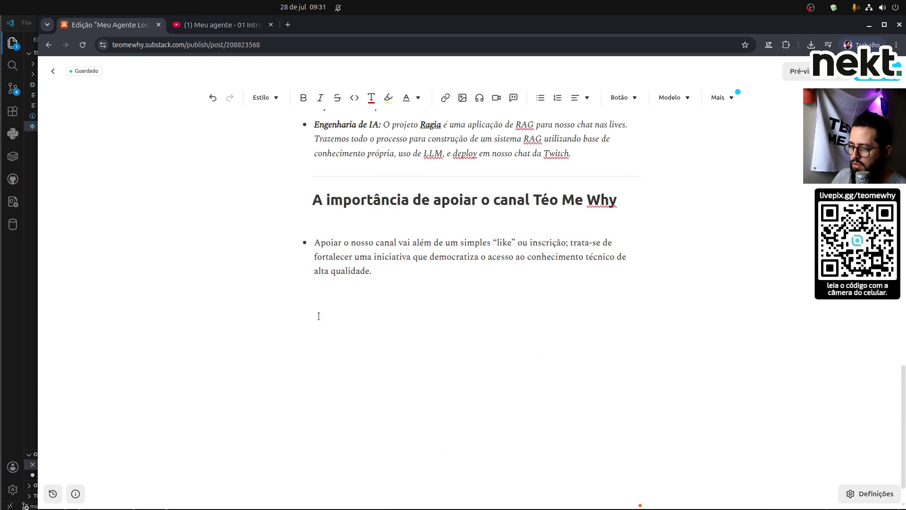
{"action": "key", "text": "Up"}
{"action": "key", "text": "shift+Down"}
{"action": "key", "text": "shift+Down"}
{"action": "key", "text": "shift+End"}
{"action": "key", "text": "ctrl+c"}
{"action": "key", "text": "Right"}
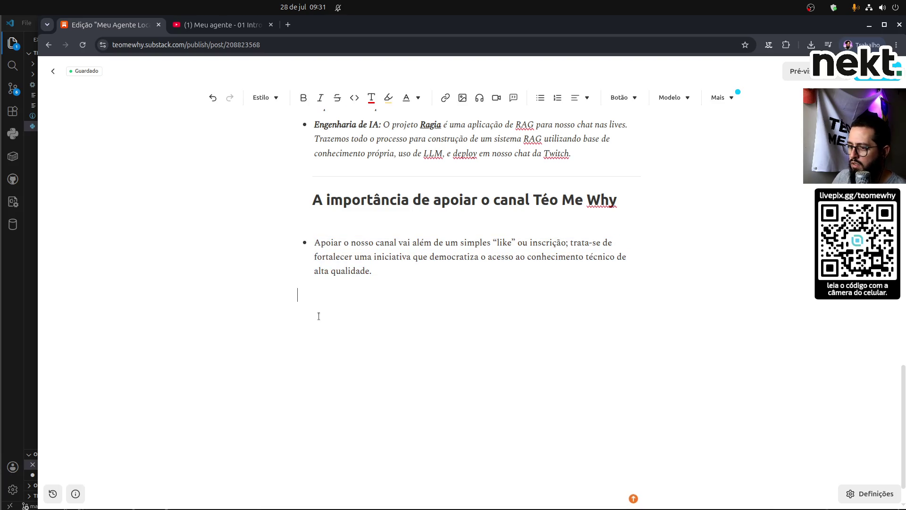
{"action": "key", "text": "Return"}
{"action": "key", "text": "ctrl+v"}
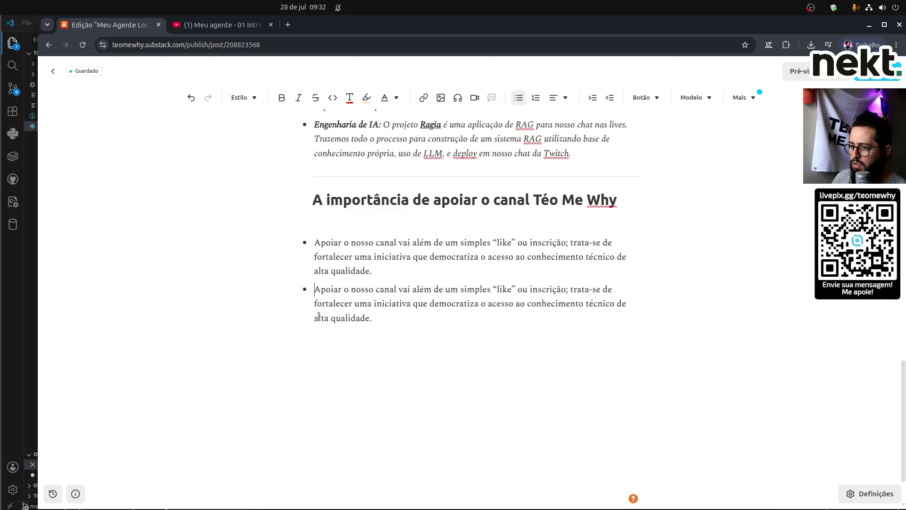
{"action": "key", "text": "ctrl+z"}
{"action": "key", "text": "ctrl+z"}
{"action": "key", "text": "ctrl+z"}
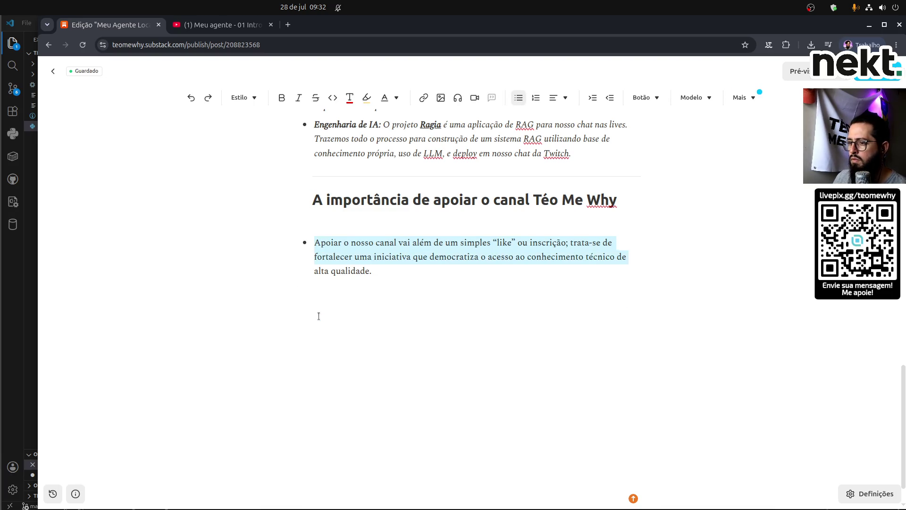
{"action": "key", "text": "BackSpace"}
{"action": "key", "text": "BackSpace"}
{"action": "key", "text": "BackSpace"}
{"action": "key", "text": "BackSpace"}
{"action": "type", "text": "Esta"}
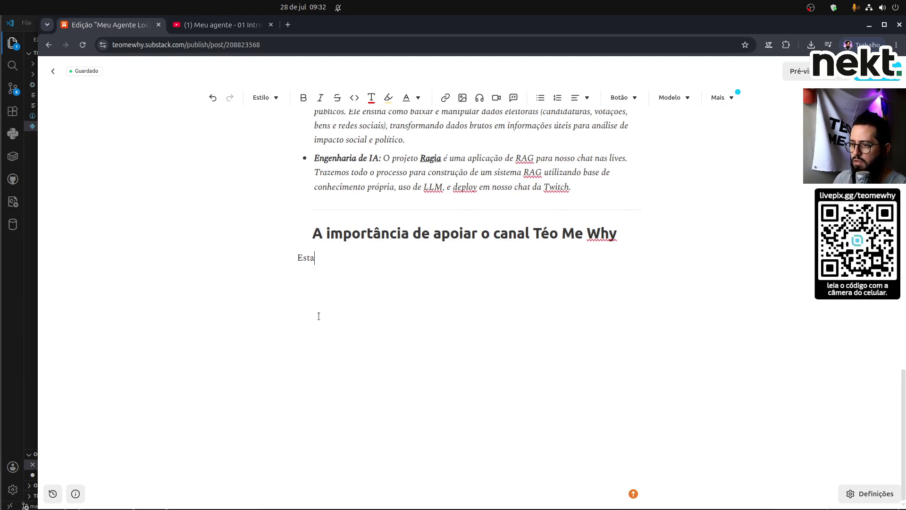
Write an opening paragraph saying the business model is extremely vulnerable and relies on community support.
{"action": "type", "text": "mos para"}
{"action": "key", "text": "BackSpace"}
{"action": "key", "text": "BackSpace"}
{"action": "key", "text": "BackSpace"}
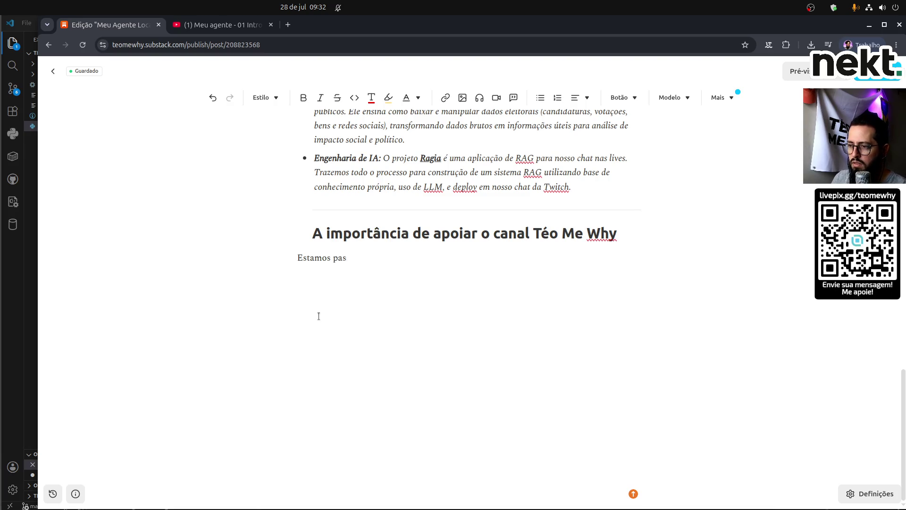
{"action": "key", "text": "shift+Home"}
{"action": "type", "text": "De tempos em tempos eu precis"}
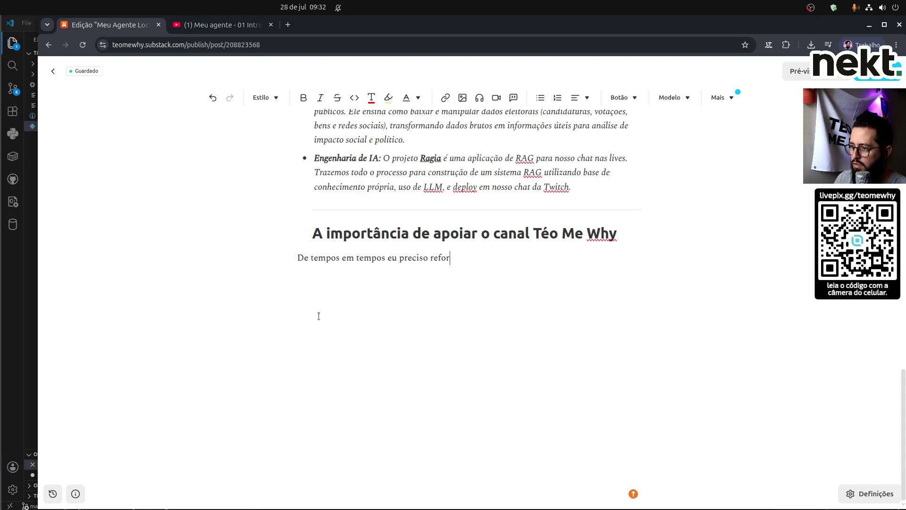
{"action": "type", "text": "com voc6"}
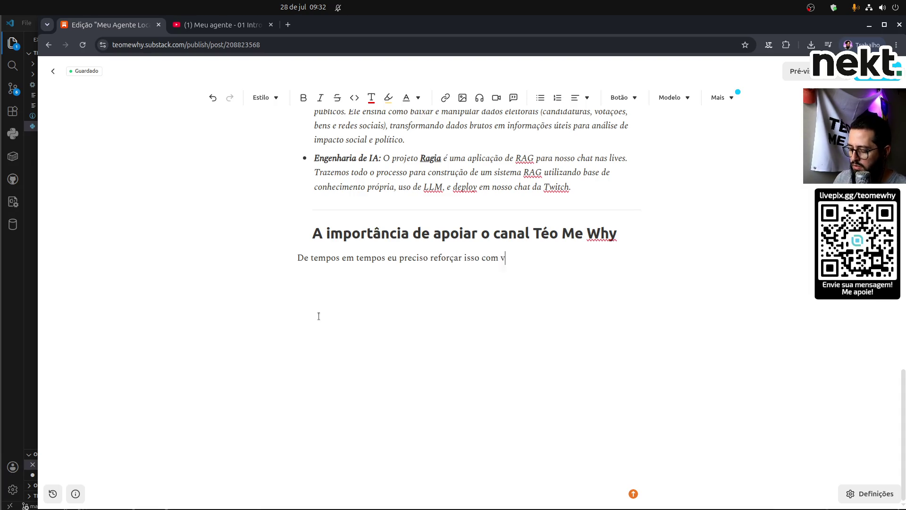
{"action": "key", "text": "BackSpace"}
{"action": "key", "text": "BackSpace"}
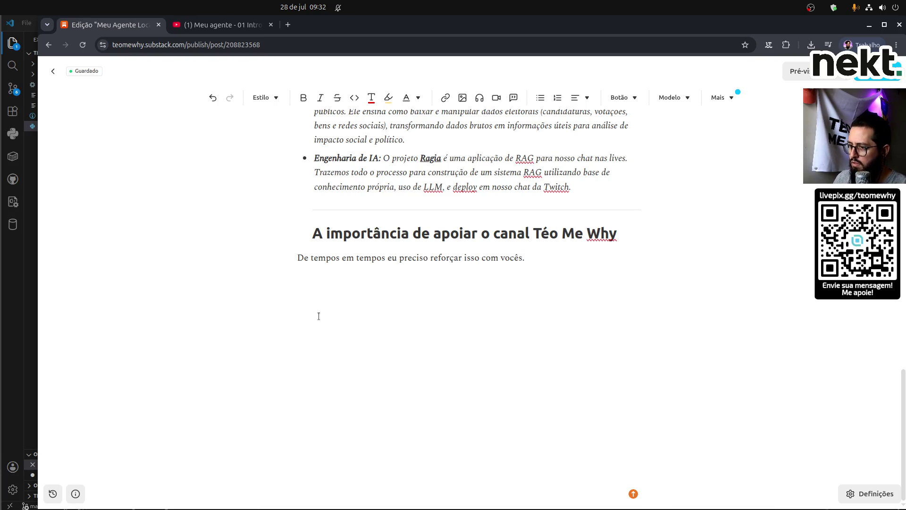
{"action": "type", "text": "Nosso "}
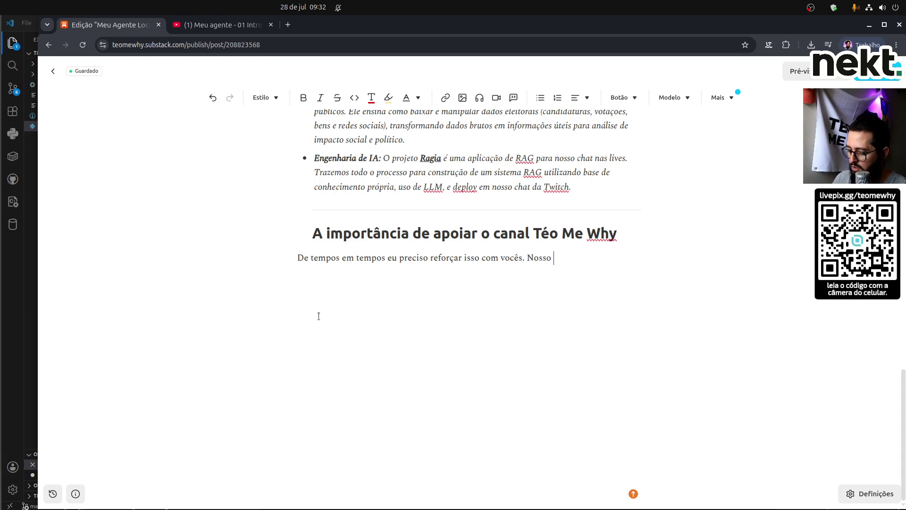
{"action": "type", "text": "“modelo de"}
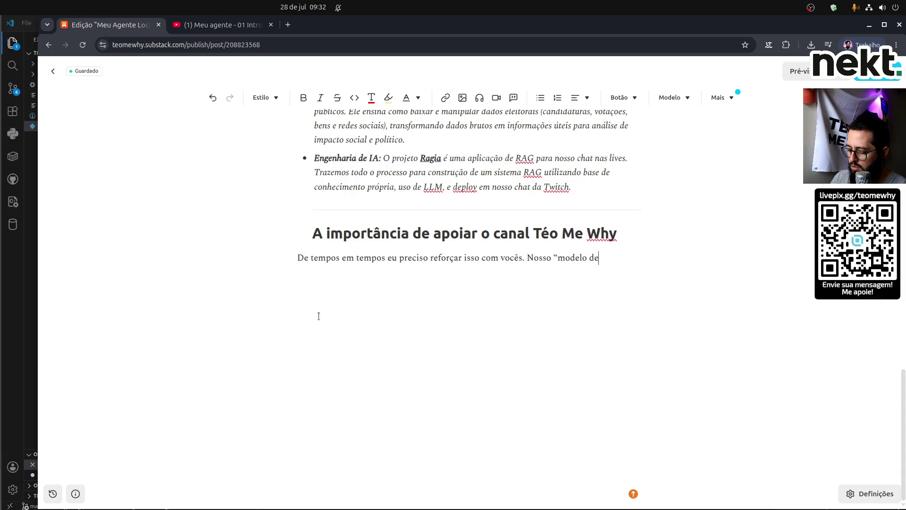
{"action": "type", "text": " negócios"}
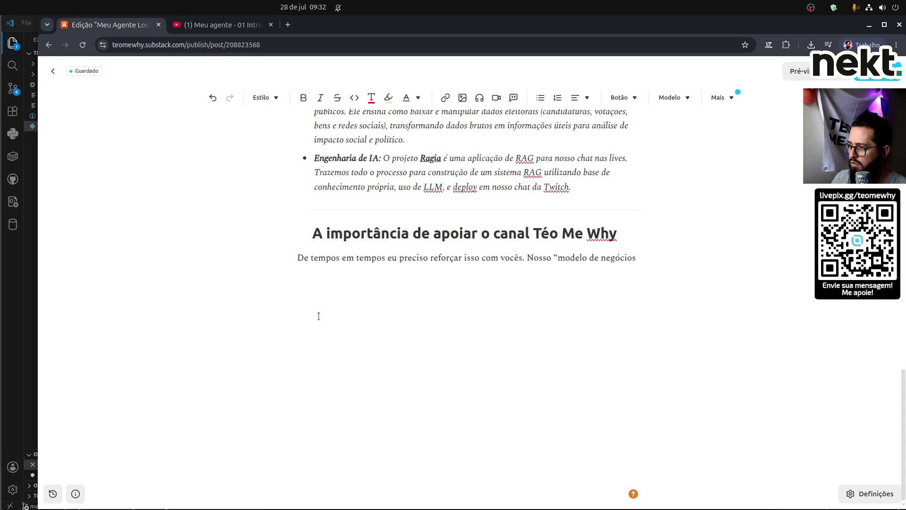
{"action": "type", "text": "” é"}
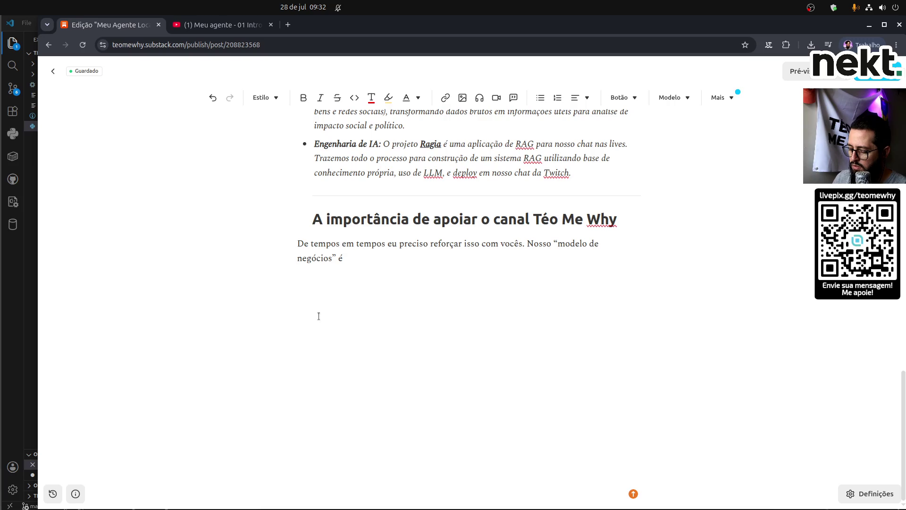
{"action": "type", "text": " extremament"}
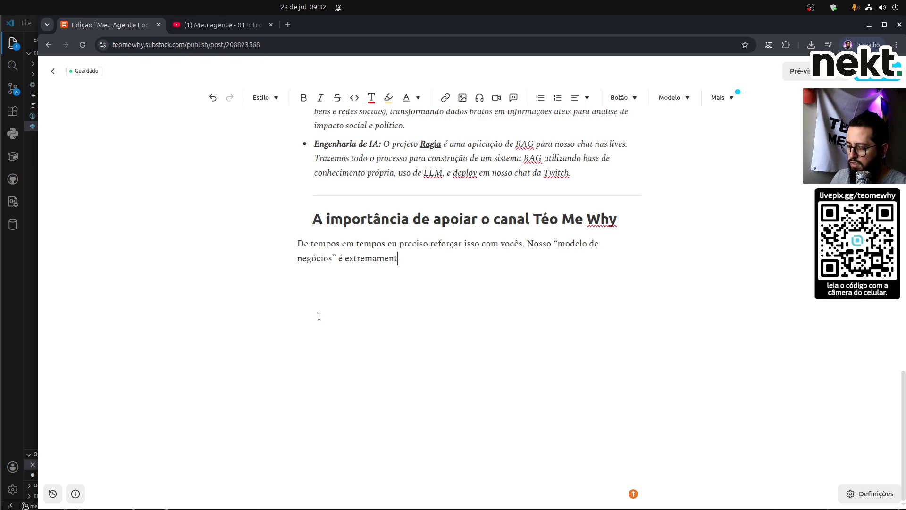
{"action": "type", "text": "e vune"}
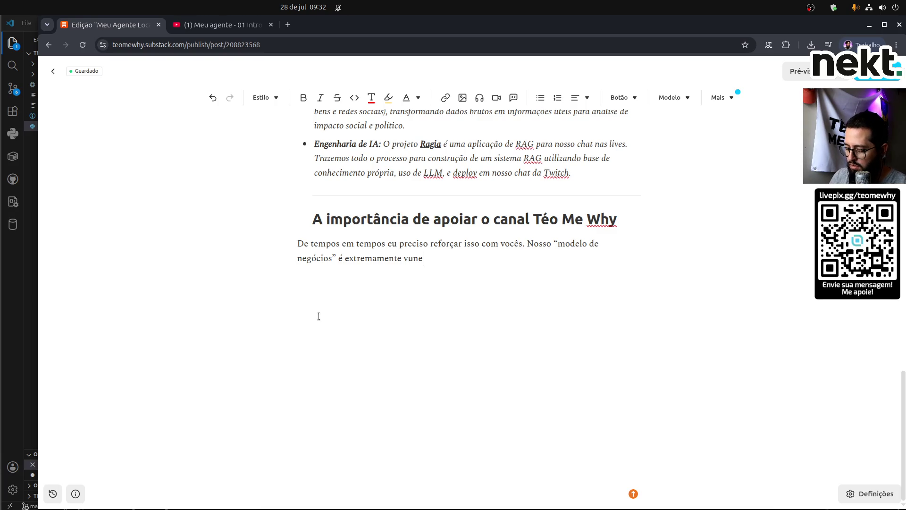
{"action": "type", "text": "rável a"}
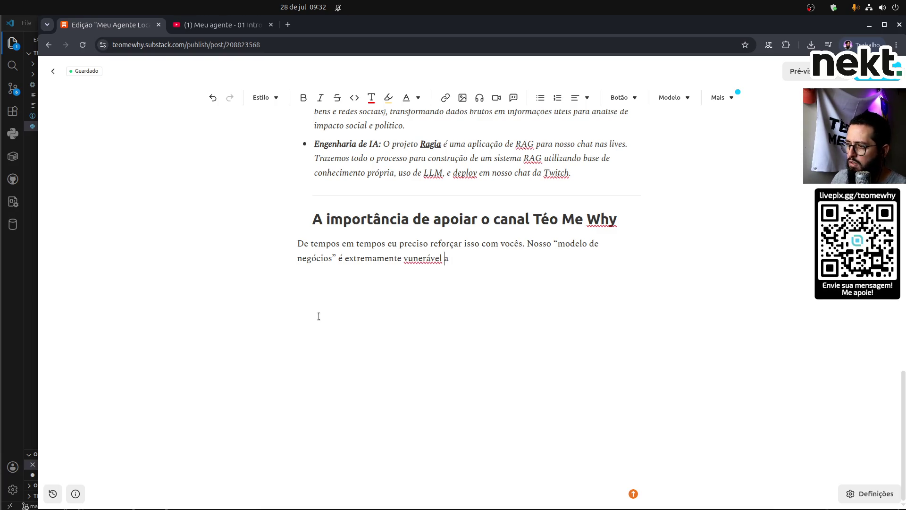
{"action": "key", "text": "Right"}
{"action": "key", "text": "Right"}
{"action": "type", "text": "l e "}
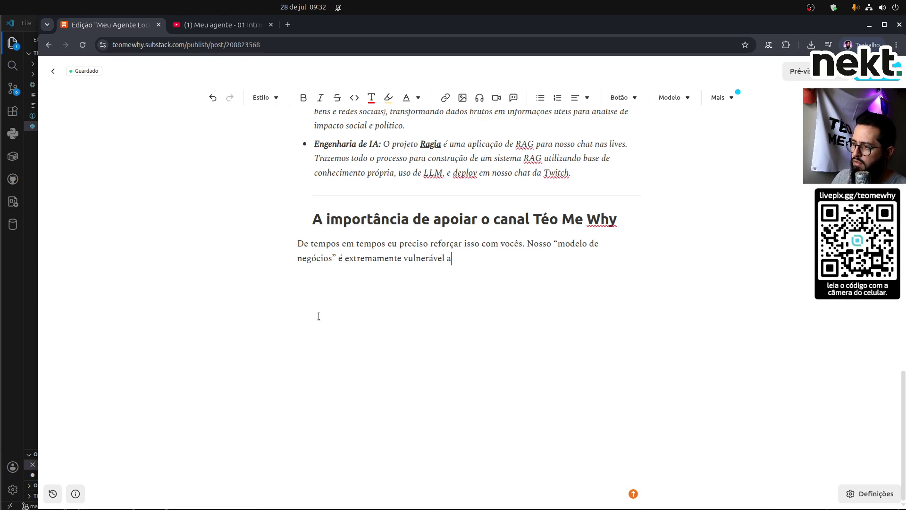
{"action": "type", "text": "conta muito com o apoio"}
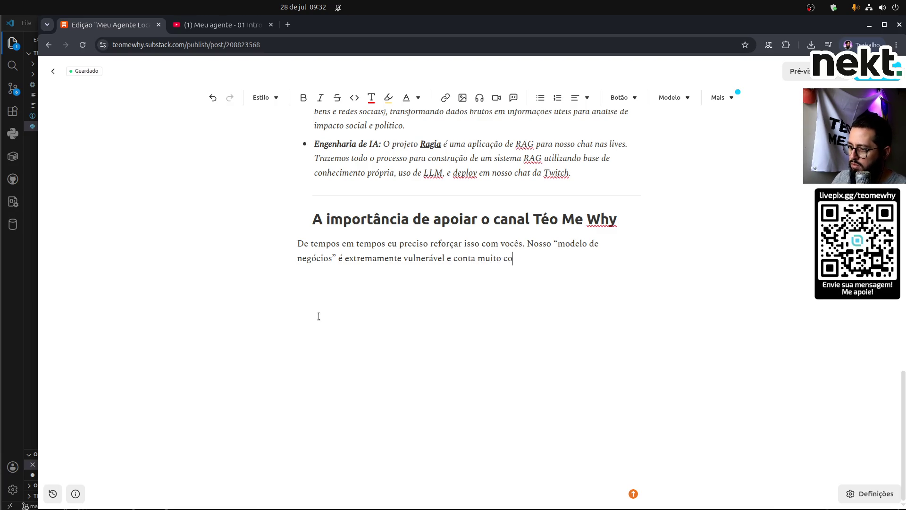
{"action": "type", "text": " da "}
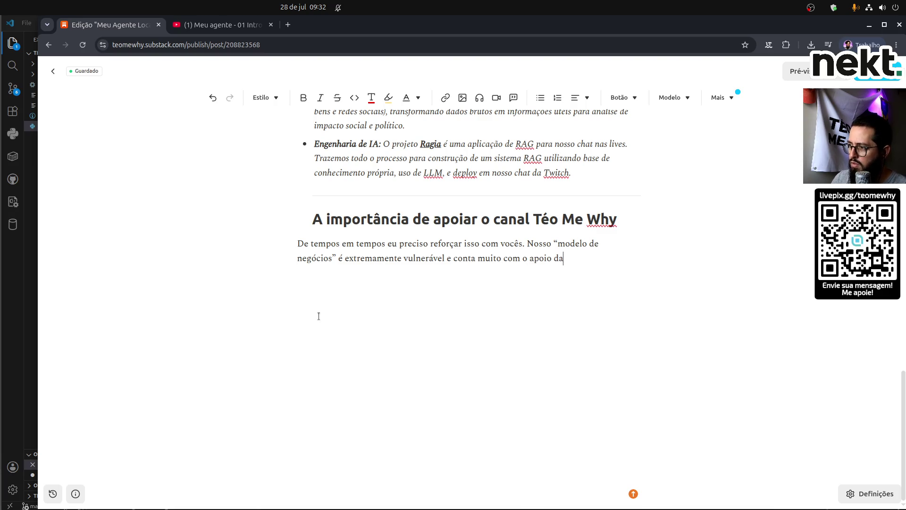
{"action": "type", "text": "comunidade. "}
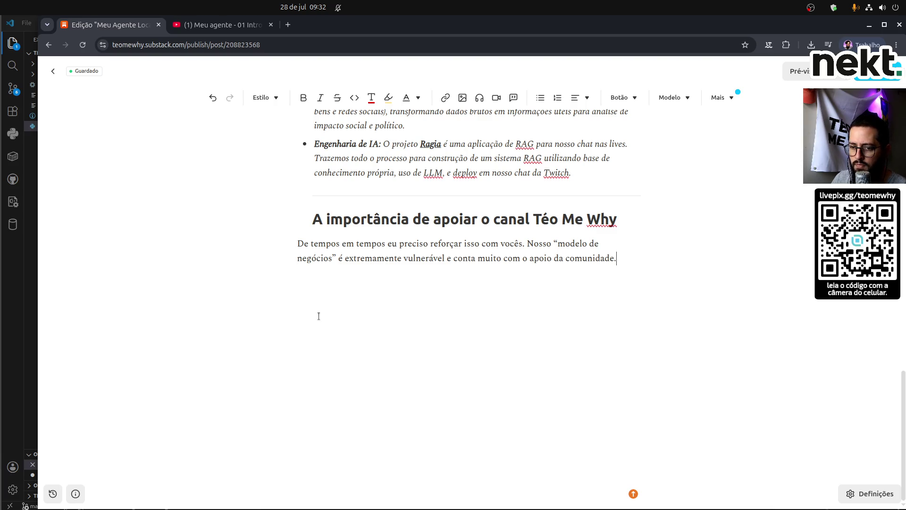
{"action": "type", "text": "Cada for"}
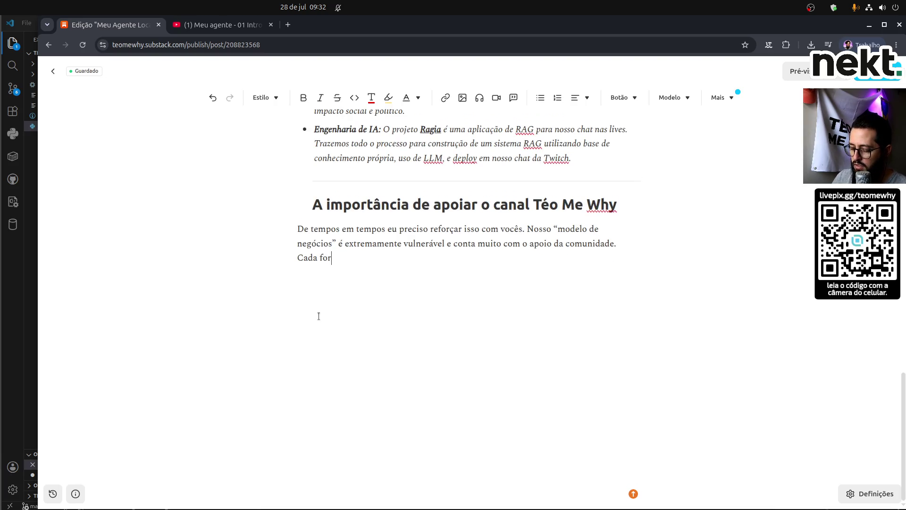
{"action": "type", "text": "miguinha que"}
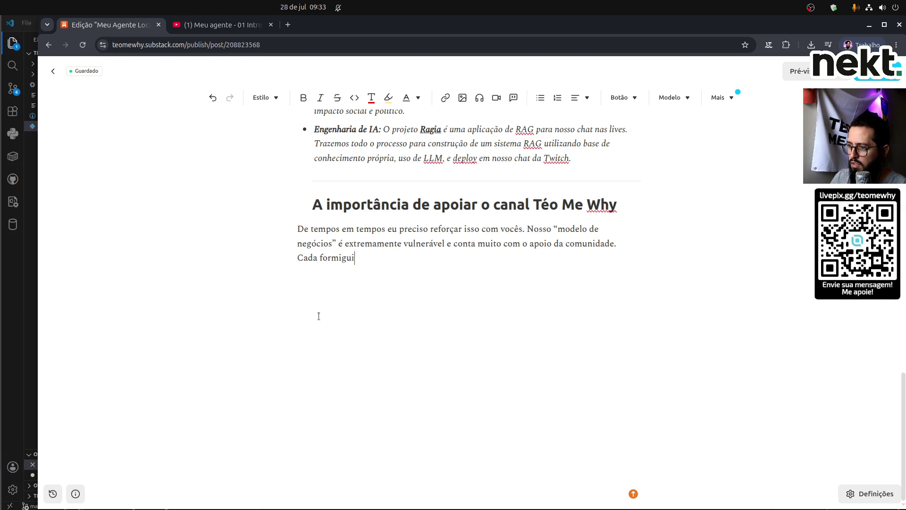
Add 'Cada formiguinha…' paragraph valuing Twitch Subs, YouTube memberships and pix donations regardless of amount.
{"action": "key", "text": "Home"}
{"action": "key", "text": "Return"}
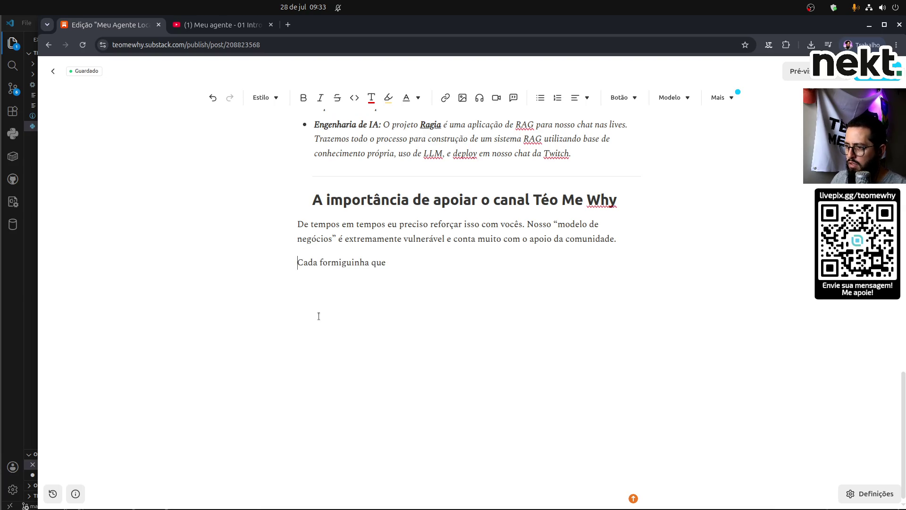
{"action": "type", "text": "acredita"}
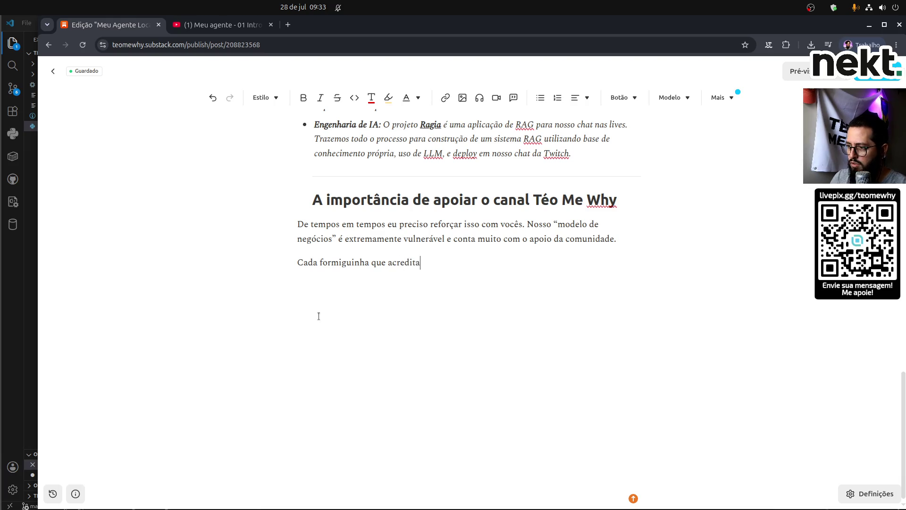
{"action": "type", "text": " no projeto"}
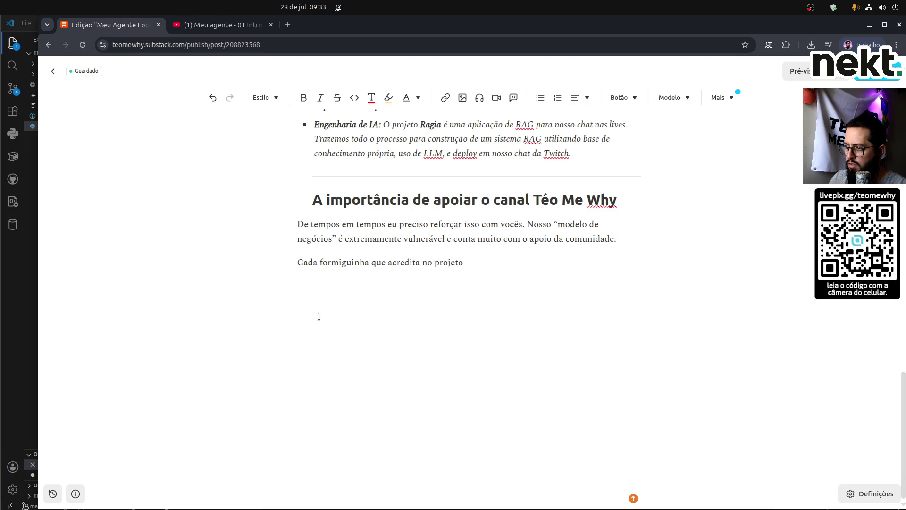
{"action": "type", "text": "ontamuito"}
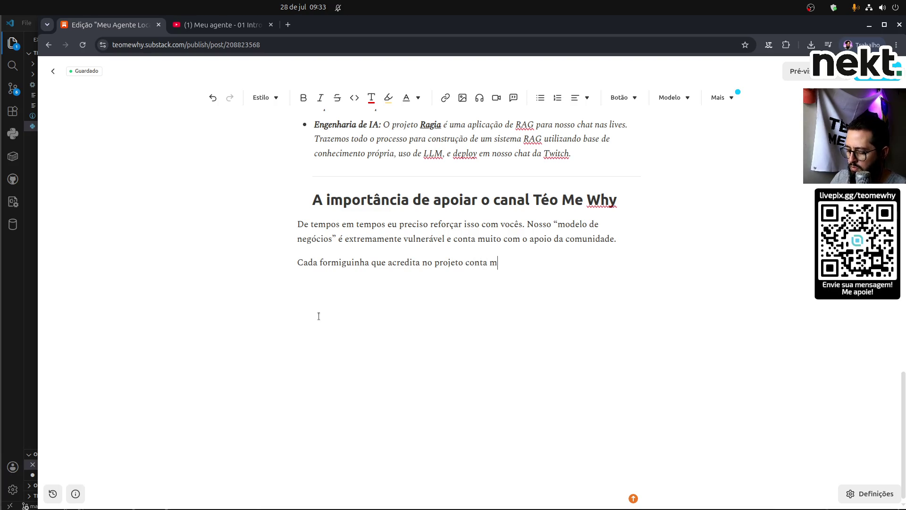
{"action": "type", "text": "E p"}
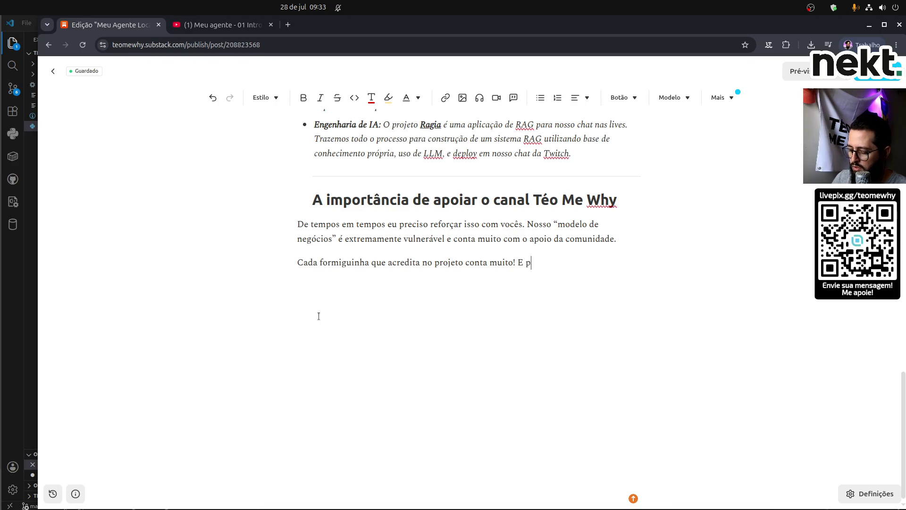
{"action": "type", "text": "or isso p"}
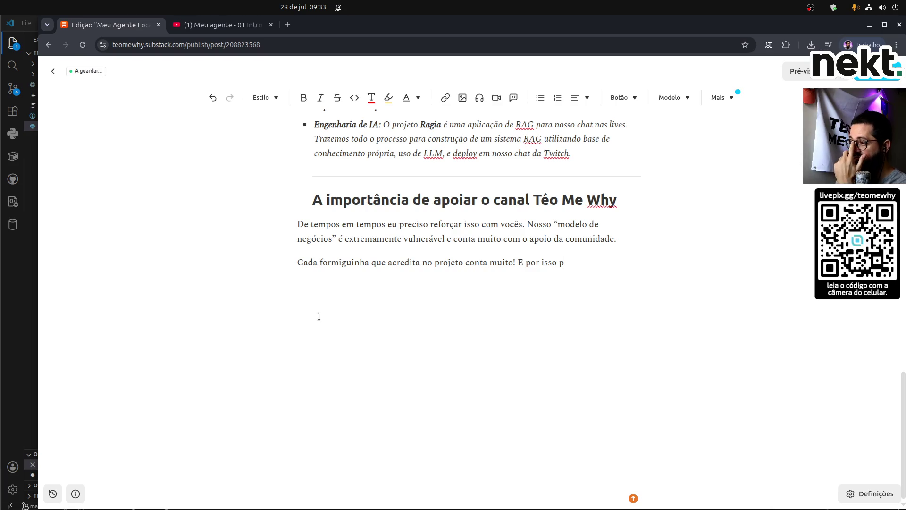
{"action": "key", "text": "BackSpace"}
{"action": "type", "text": "toda"}
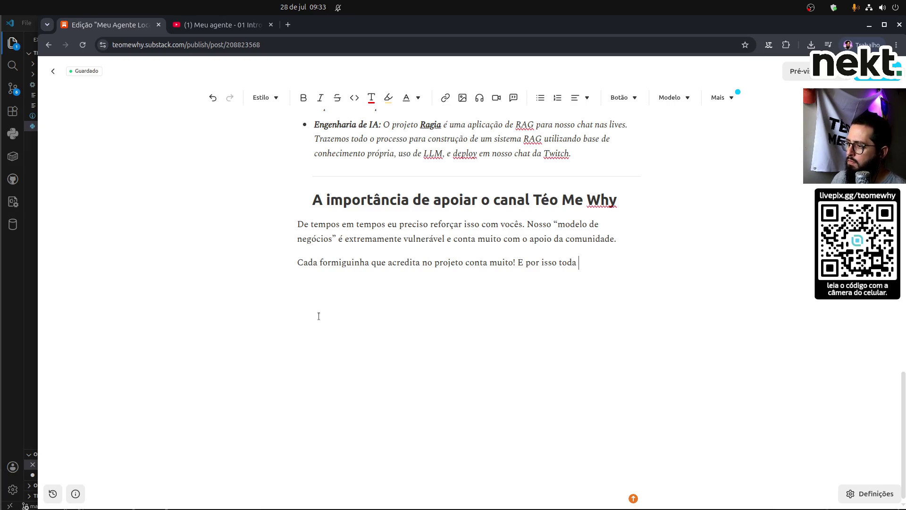
{"action": "key", "text": "ctrl+shift+Left"}
{"action": "key", "text": "ctrl+shift+Left"}
{"action": "key", "text": "ctrl+shift+Left"}
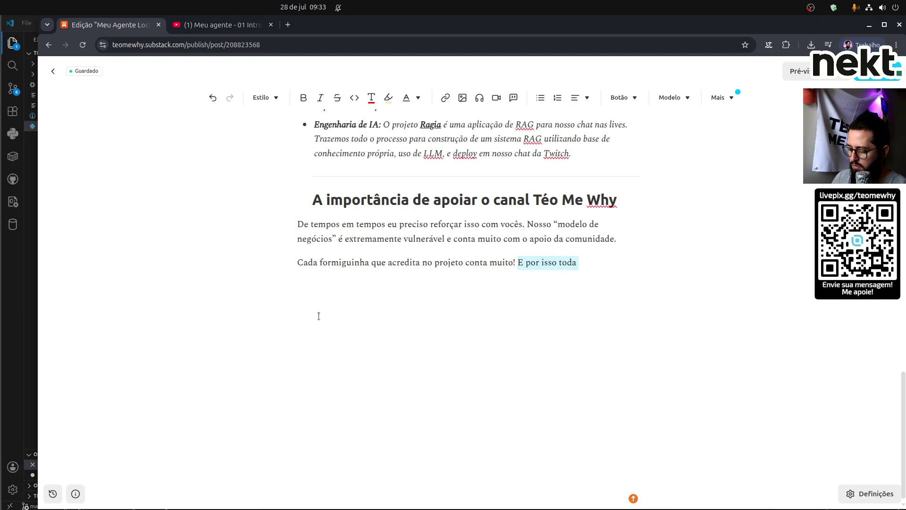
{"action": "key", "text": "BackSpace"}
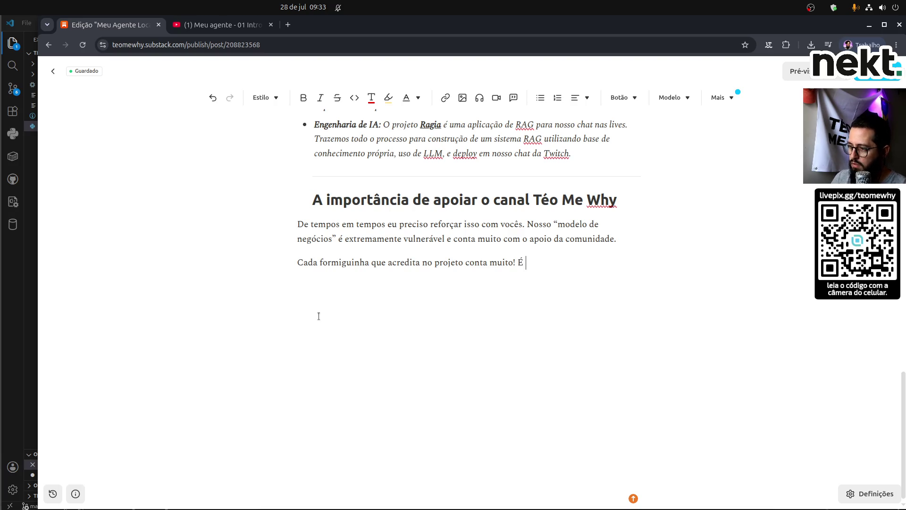
{"action": "type", "text": "Todo "}
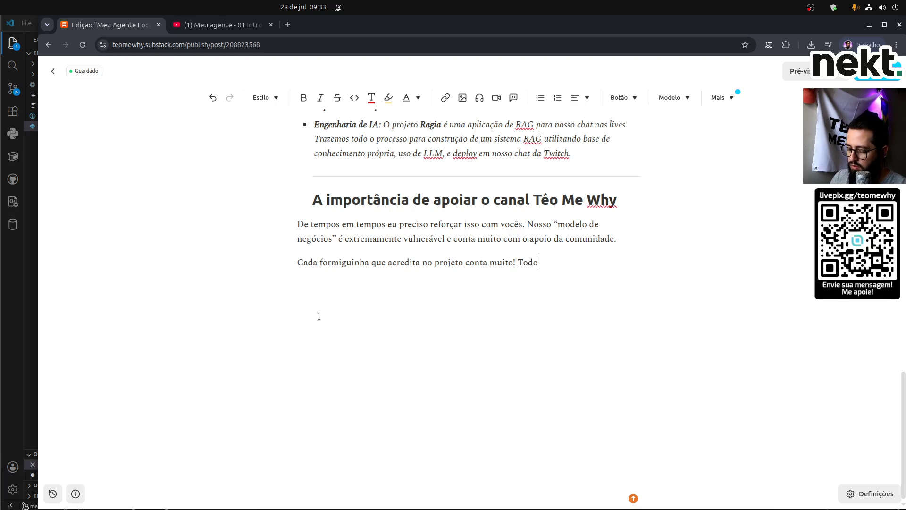
{"action": "type", "text": "apoio e "}
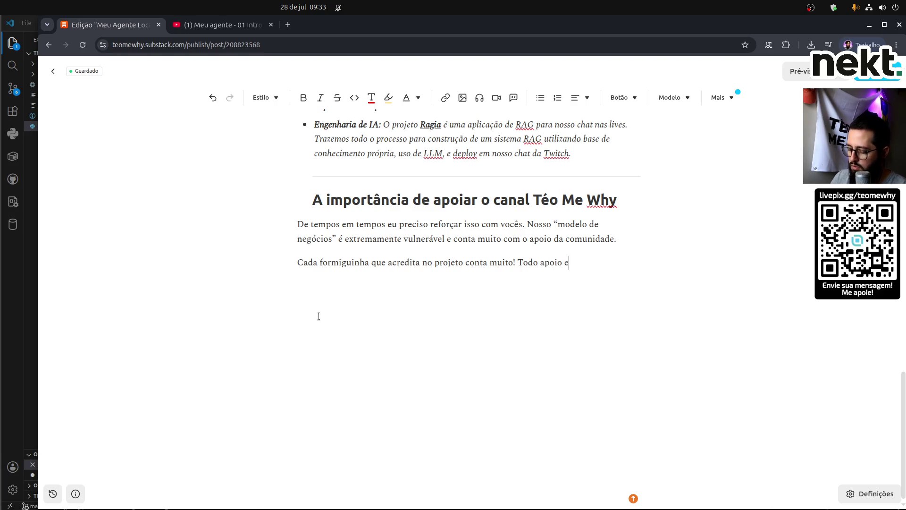
{"action": "type", "text": "forma de "}
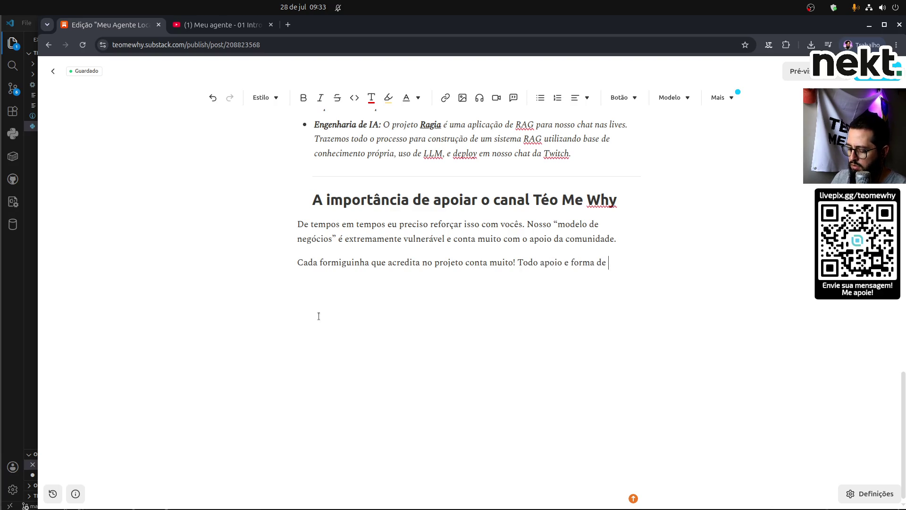
{"action": "type", "text": "Sub na Twitch"}
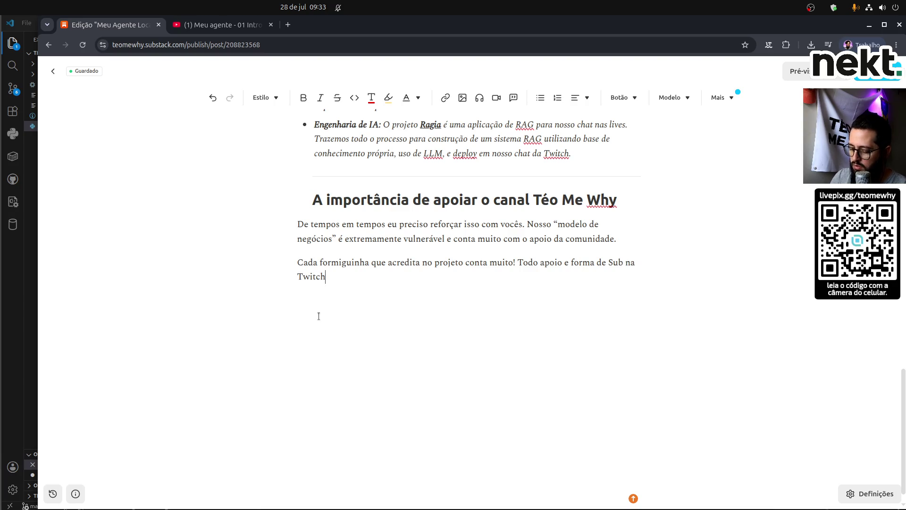
{"action": "type", "text": ", membro no Y"}
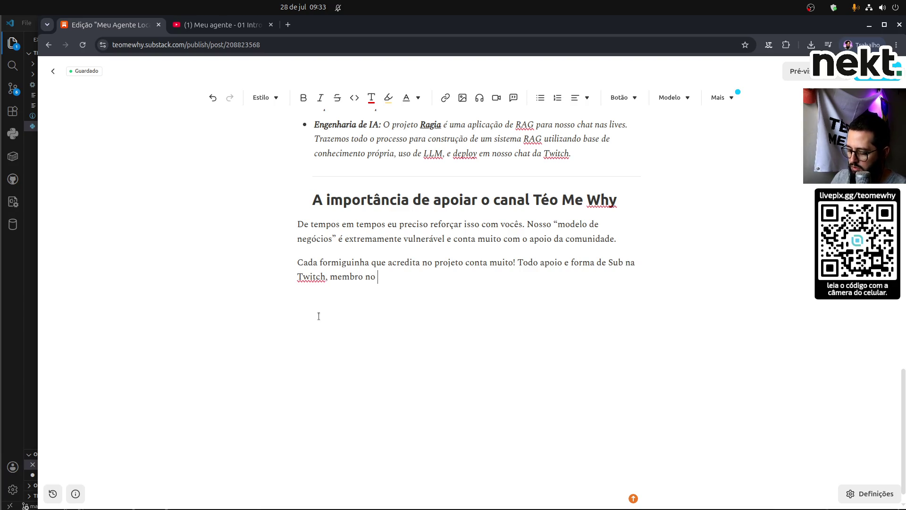
{"action": "type", "text": "ouTube"}
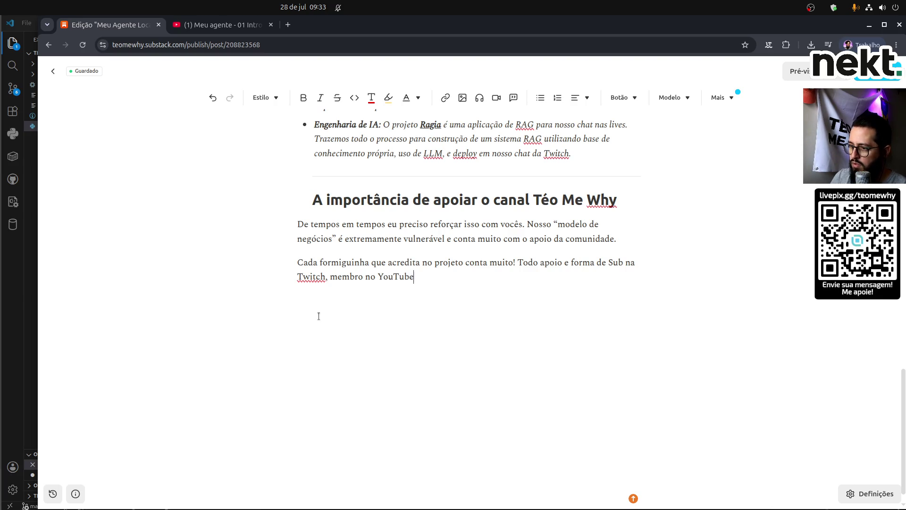
{"action": "type", "text": " e doaç~"}
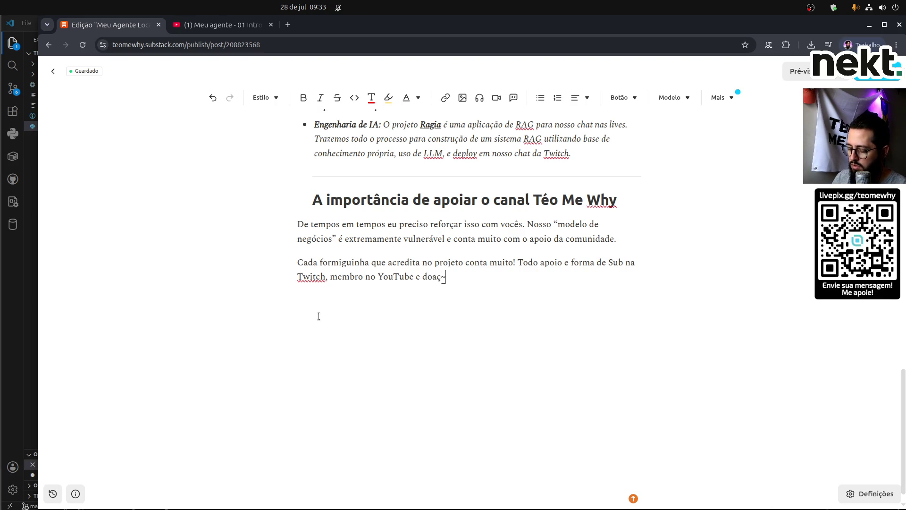
{"action": "key", "text": "BackSpace"}
{"action": "type", "text": "ões via pix "}
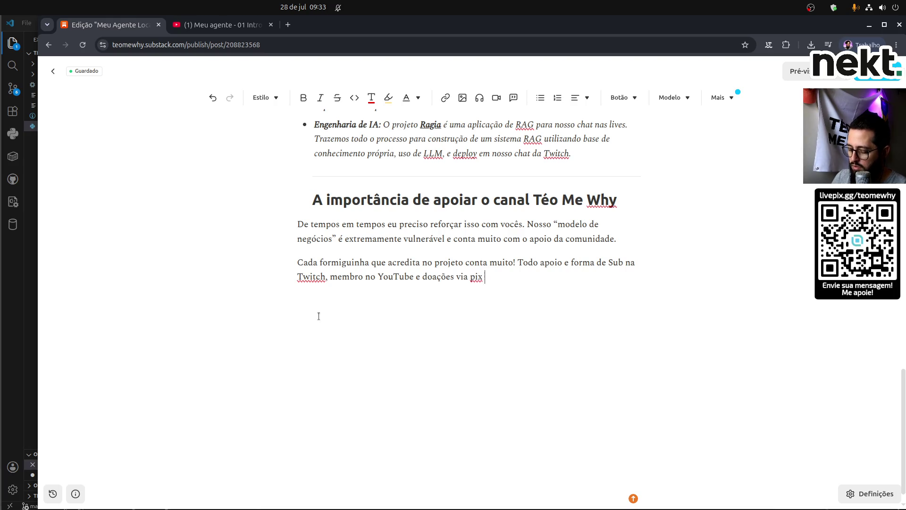
{"action": "type", "text": "são importan"}
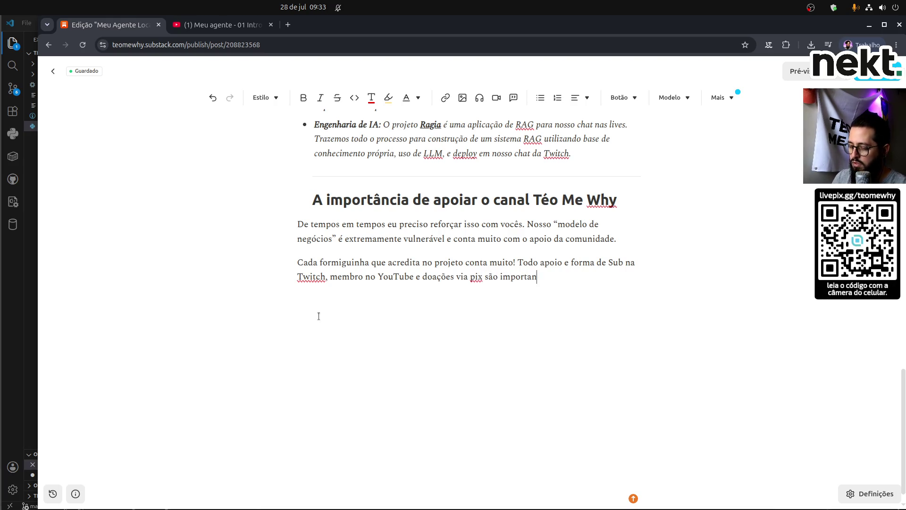
{"action": "type", "text": "tes, independente do valor."}
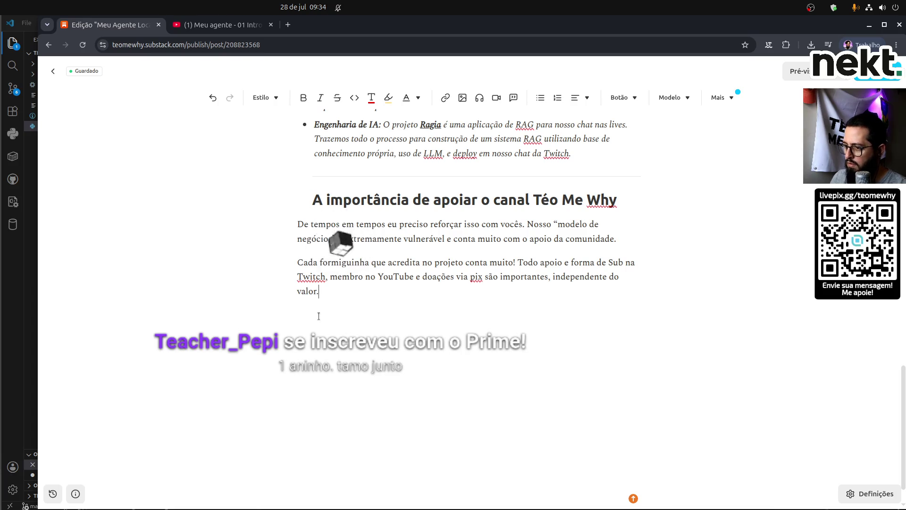
{"action": "key", "text": "Return"}
{"action": "type", "text": "Principalmente no"}
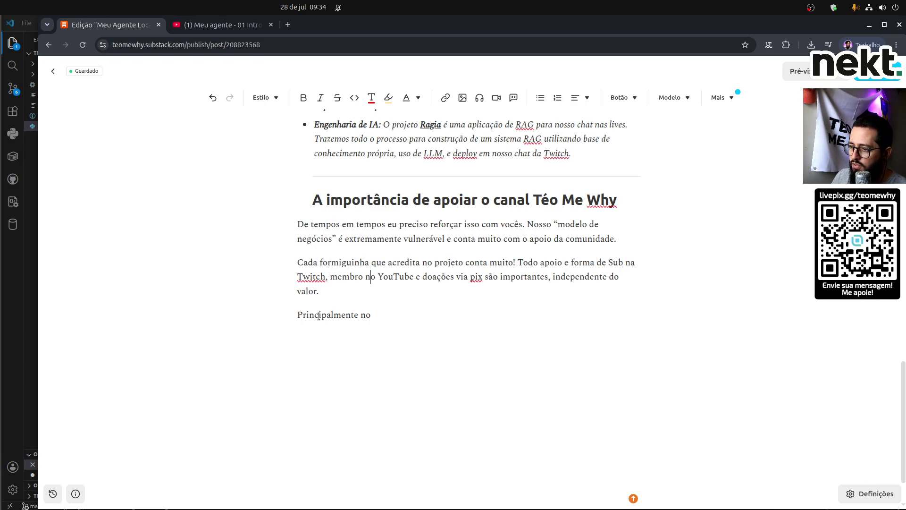
Replace the abandoned 'Principalmente no momen' line with '2026 está sendo uma grande aposta no projeto…' on hands-on content.
{"action": "key", "text": "BackSpace"}
{"action": "type", "text": "P"}
{"action": "key", "text": "ctrl+End"}
{"action": "type", "text": "momen"}
{"action": "key", "text": "ctrl+shift+Left"}
{"action": "key", "text": "ctrl+shift+Left"}
{"action": "key", "text": "ctrl+shift+Left"}
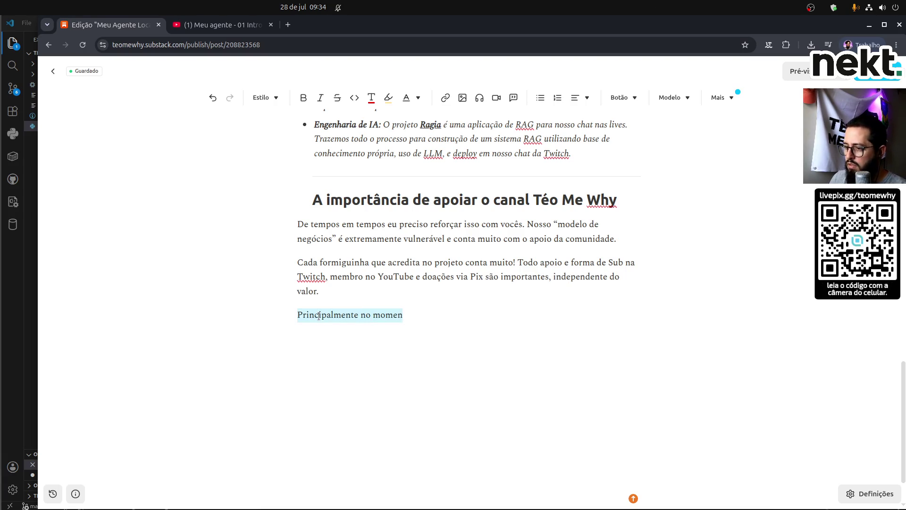
{"action": "key", "text": "BackSpace"}
{"action": "type", "text": "E"}
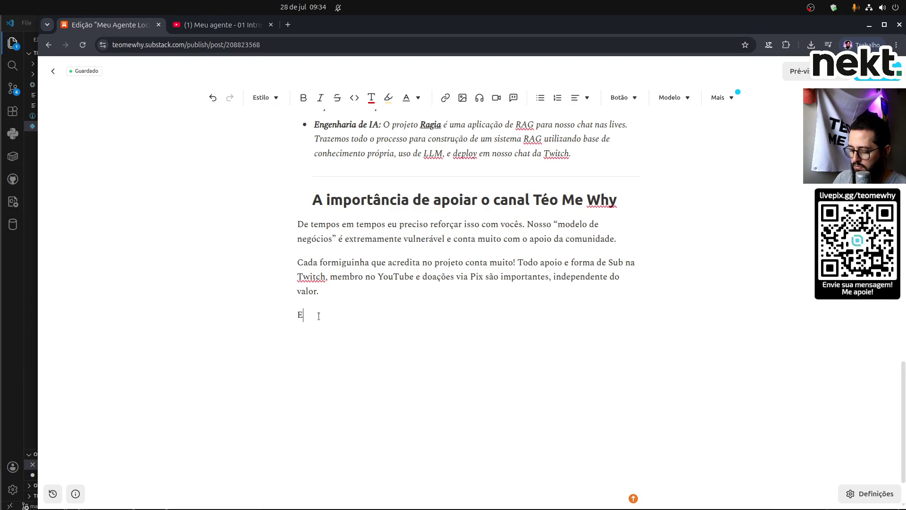
{"action": "type", "text": "ncae"}
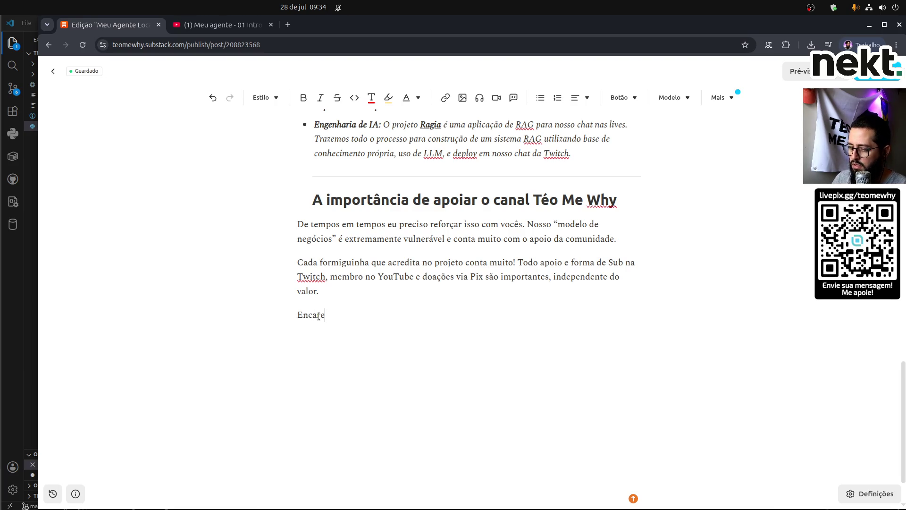
{"action": "type", "text": "emos"}
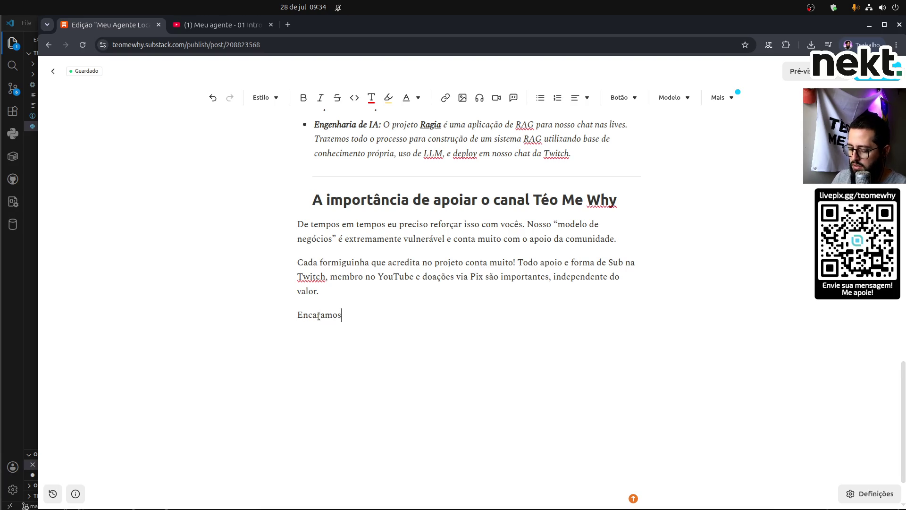
{"action": "key", "text": "ctrl+shift+Left"}
{"action": "type", "text": "2026"}
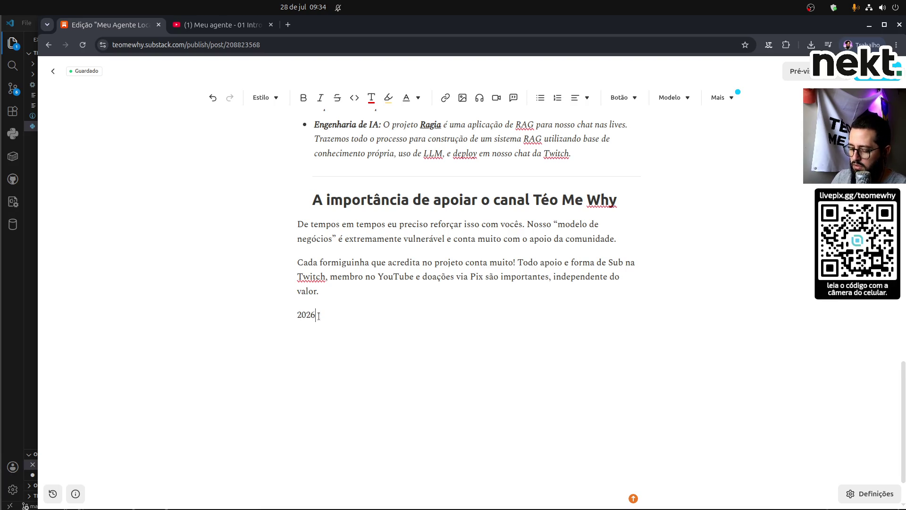
{"action": "type", "text": " está sendo u"}
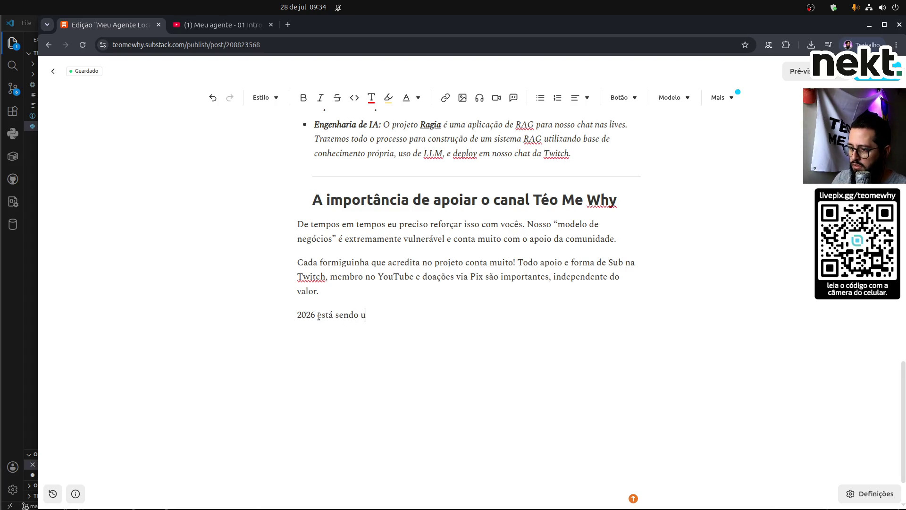
{"action": "type", "text": "ma grande apos"}
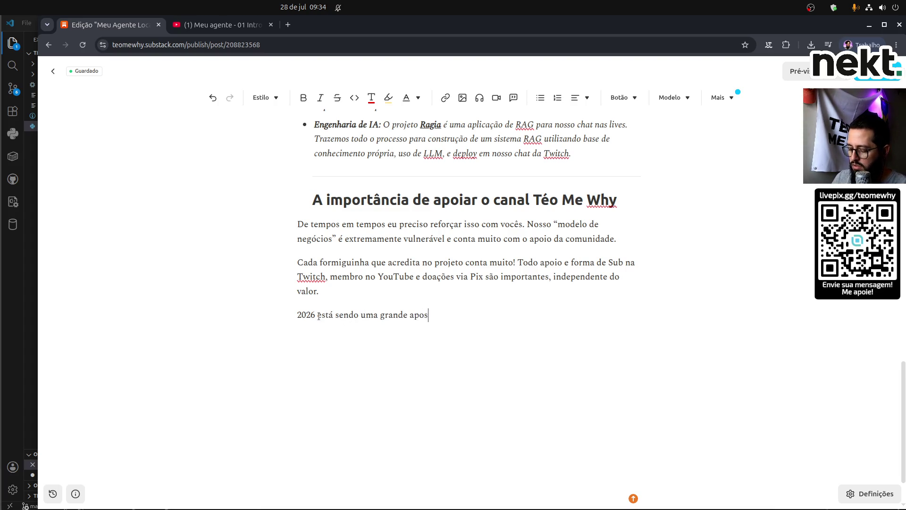
{"action": "type", "text": "ta no projeto, "}
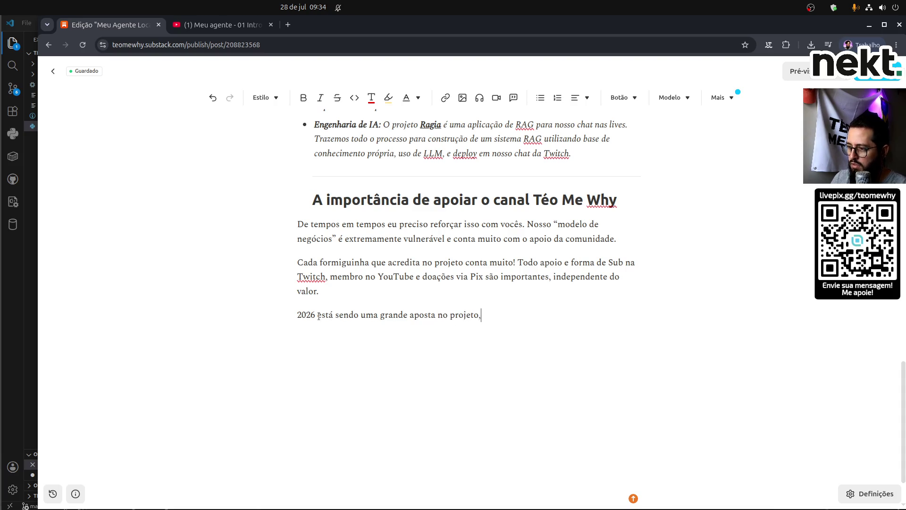
{"action": "type", "text": "trazendo con"}
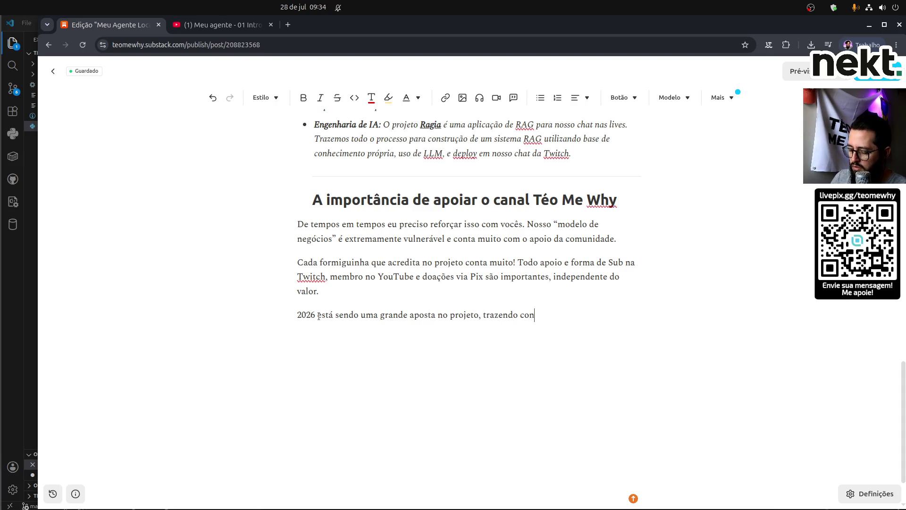
{"action": "type", "text": "teúdo muito ma"}
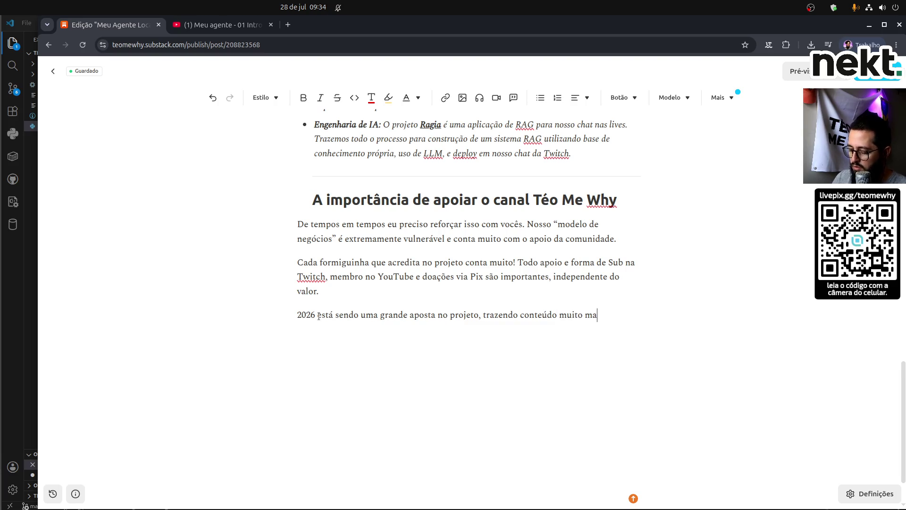
{"action": "type", "text": "is mão na n"}
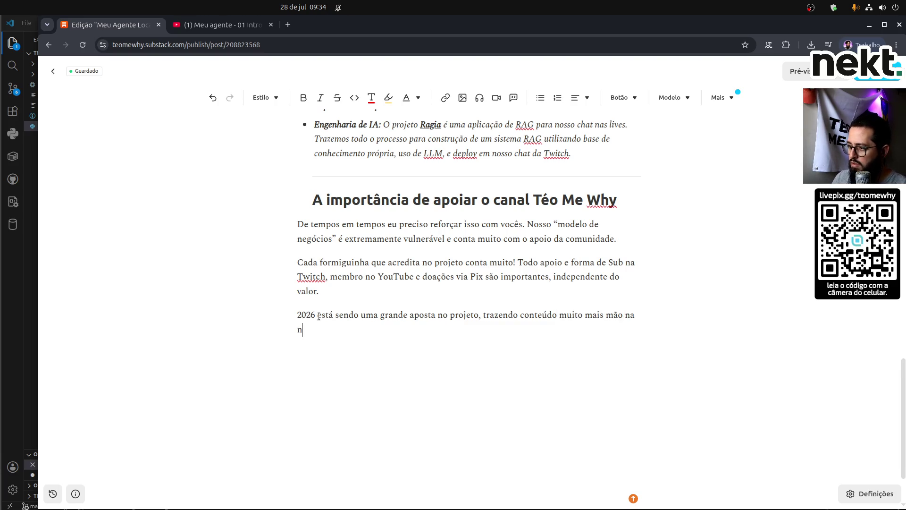
{"action": "key", "text": "BackSpace"}
{"action": "type", "text": "massa e co"}
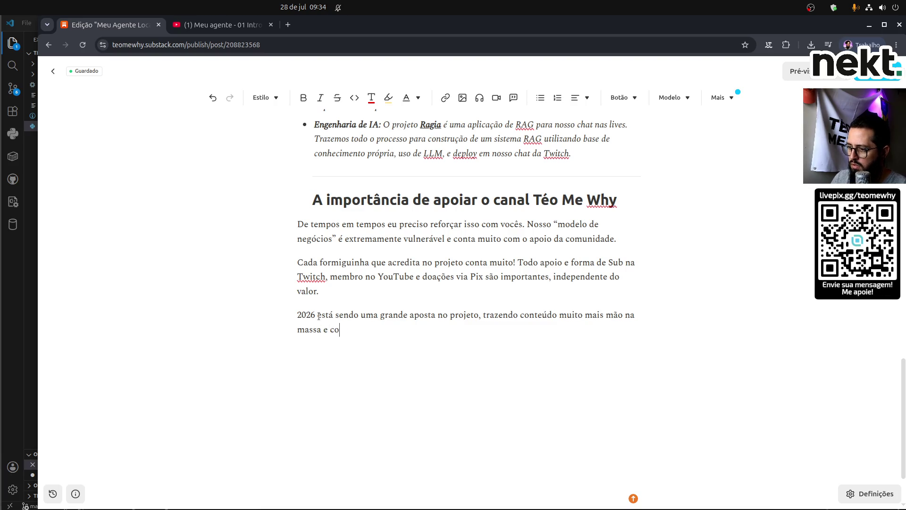
{"action": "type", "text": "m maior níve"}
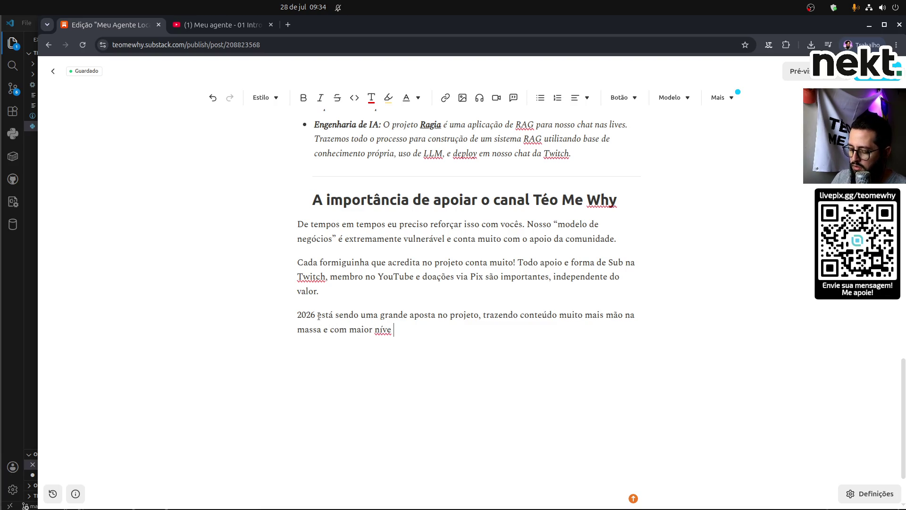
{"action": "type", "text": "l de s"}
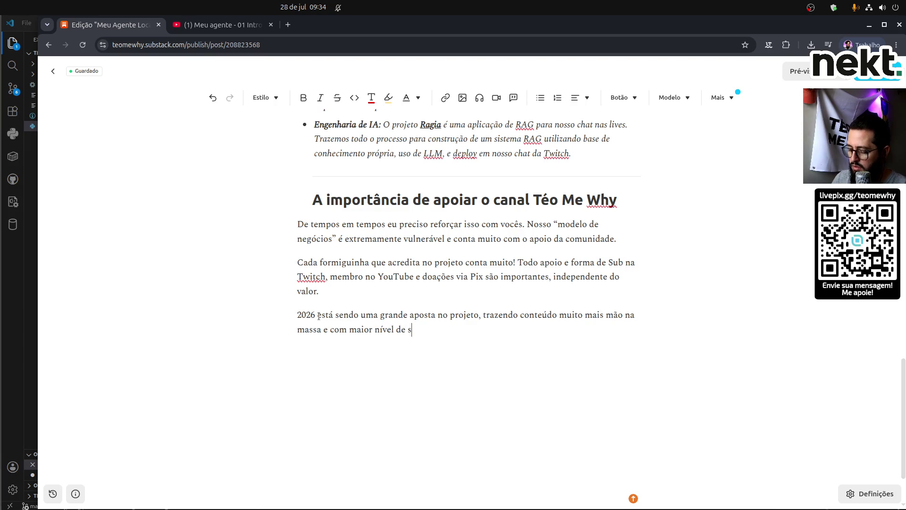
{"action": "type", "text": "enioridade. "}
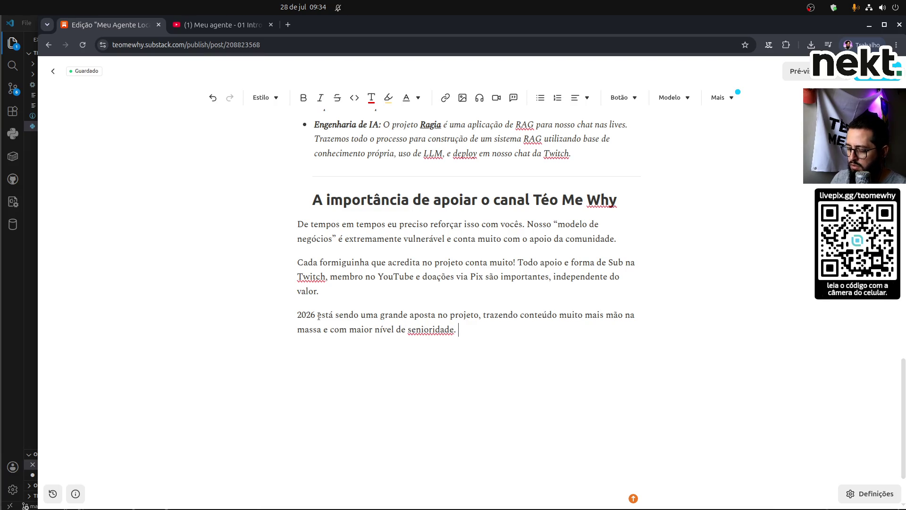
{"action": "type", "text": "E infelizmente"}
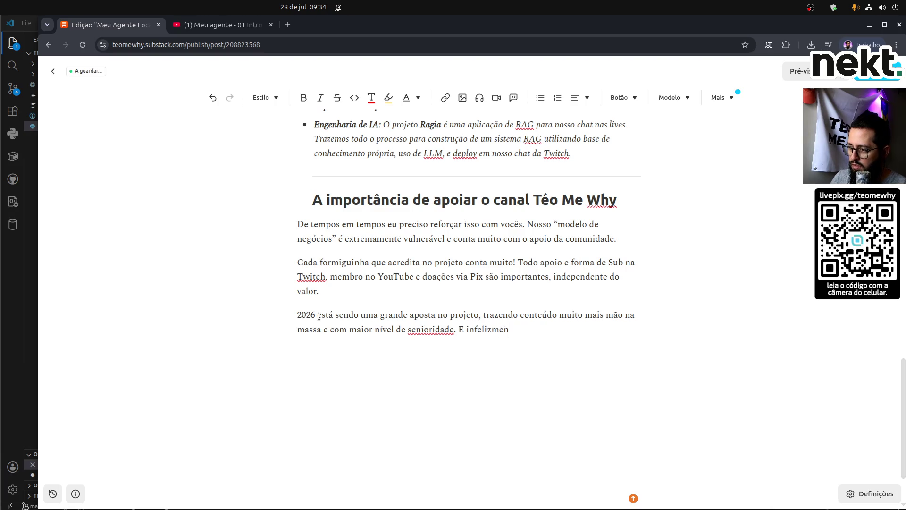
Delete 'E infelizmente', add 'Mesmo sabendo que seria mais difícil…seguimos em', and remove the divider above the heading.
{"action": "key", "text": "shift+End"}
{"action": "key", "text": "BackSpace"}
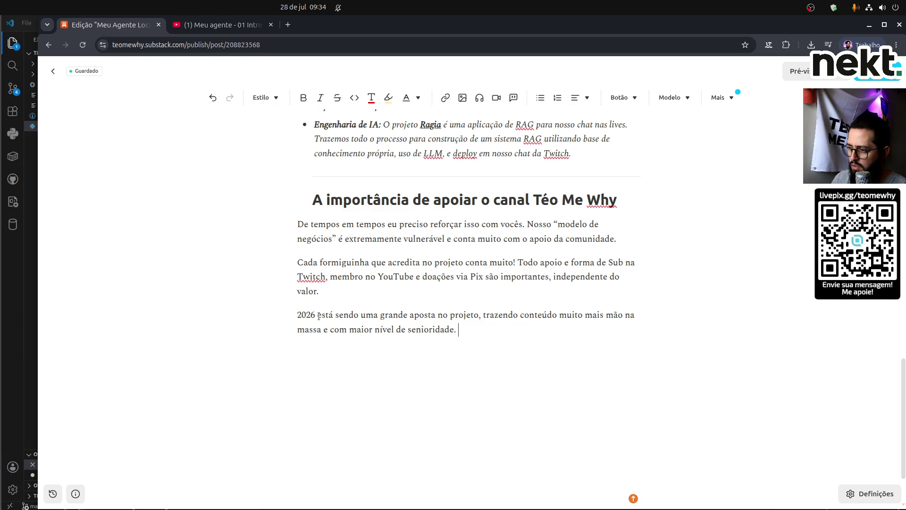
{"action": "type", "text": "Mesmo sabendo que seria mais difí"}
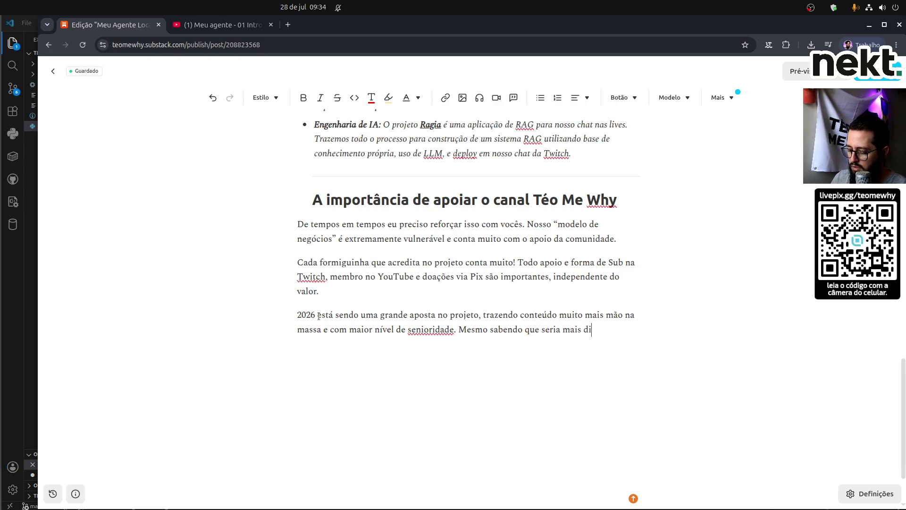
{"action": "type", "text": "cil trazer"}
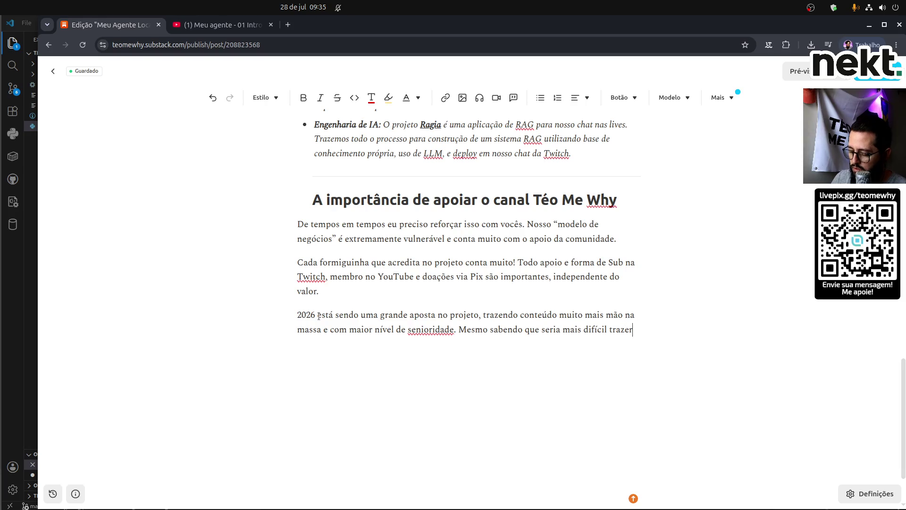
{"action": "type", "text": " gente nova "}
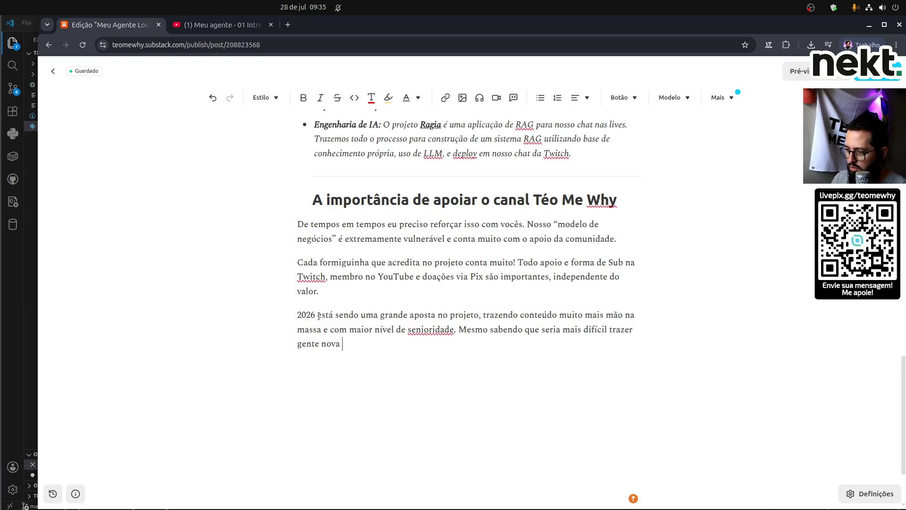
{"action": "type", "text": "com esses pr"}
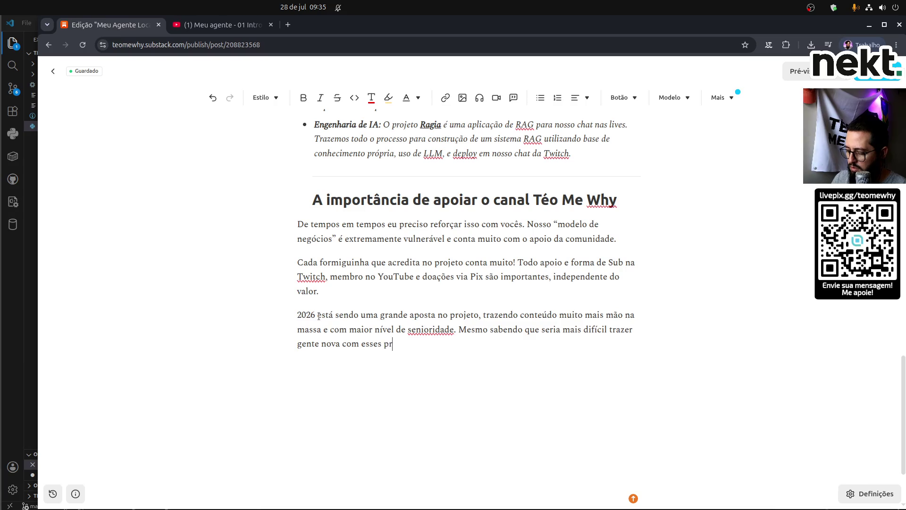
{"action": "type", "text": "ojetos,"}
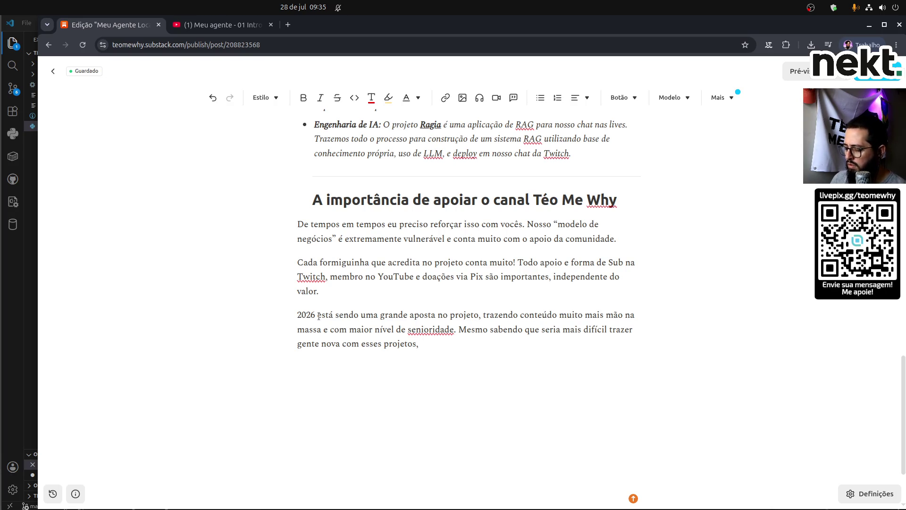
{"action": "type", "text": "guimos em"}
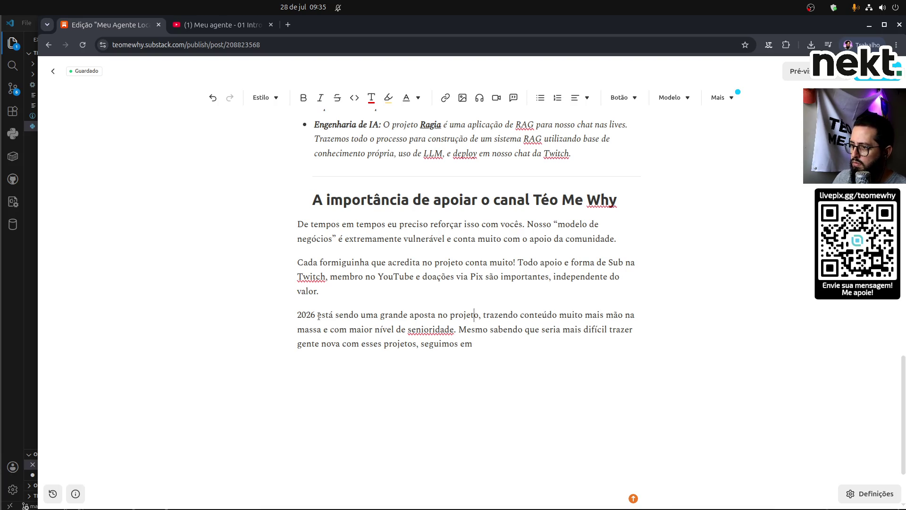
{"action": "key", "text": "Up"}
{"action": "key", "text": "Up"}
{"action": "key", "text": "Up"}
{"action": "key", "text": "BackSpace"}
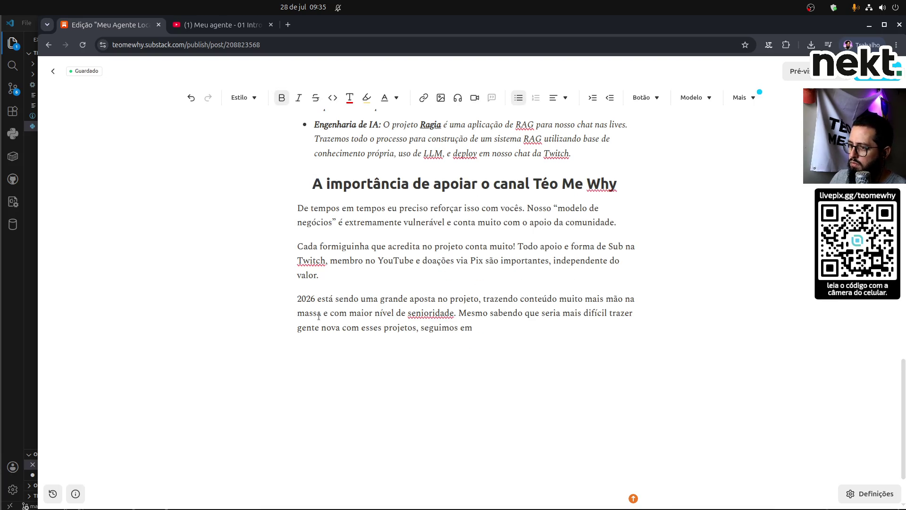
Re-insert a horizontal rule with --- above the support heading.
{"action": "key", "text": "BackSpace"}
{"action": "key", "text": "Return"}
{"action": "key", "text": "shift+Return"}
{"action": "key", "text": "BackSpace"}
{"action": "key", "text": "BackSpace"}
{"action": "key", "text": "ctrl+z"}
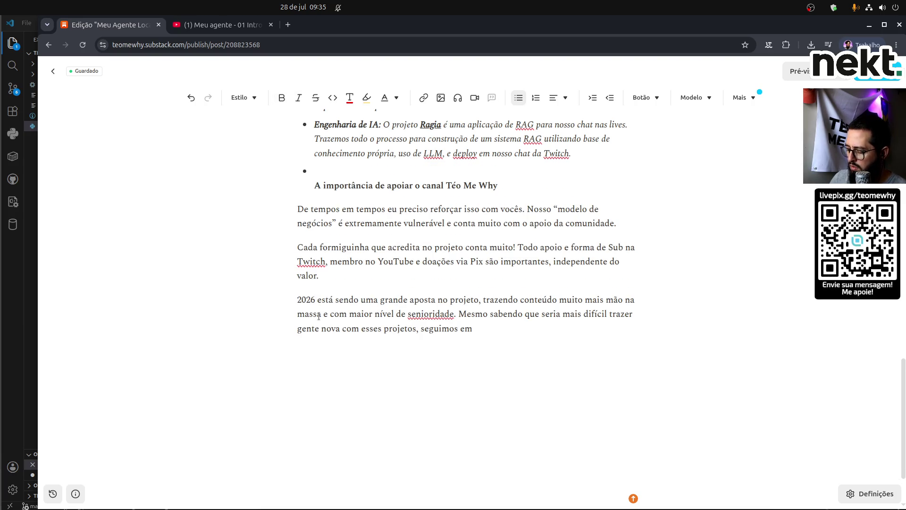
{"action": "type", "text": "---"}
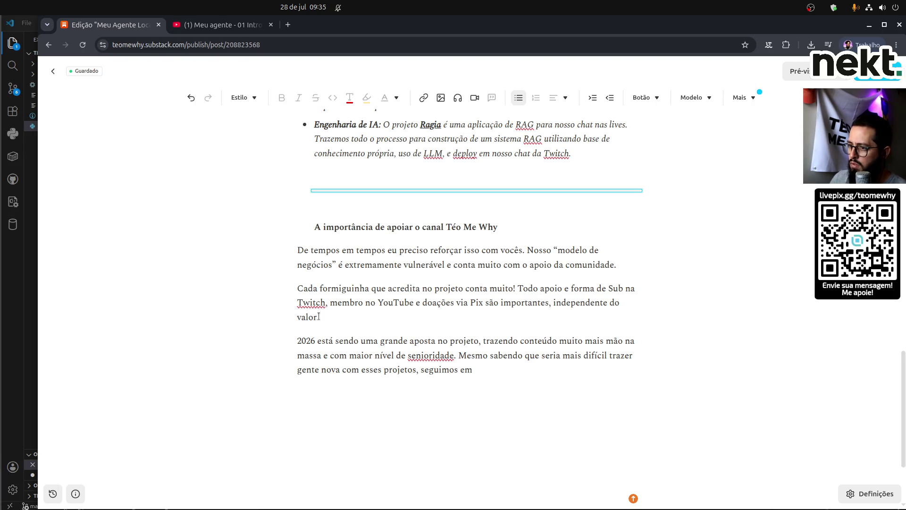
{"action": "key", "text": "BackSpace"}
{"action": "key", "text": "BackSpace"}
Take 'A importância de apoiar o canal Téo Me Why' out of the bullet list and style it Título 2.
{"action": "key", "text": "Down"}
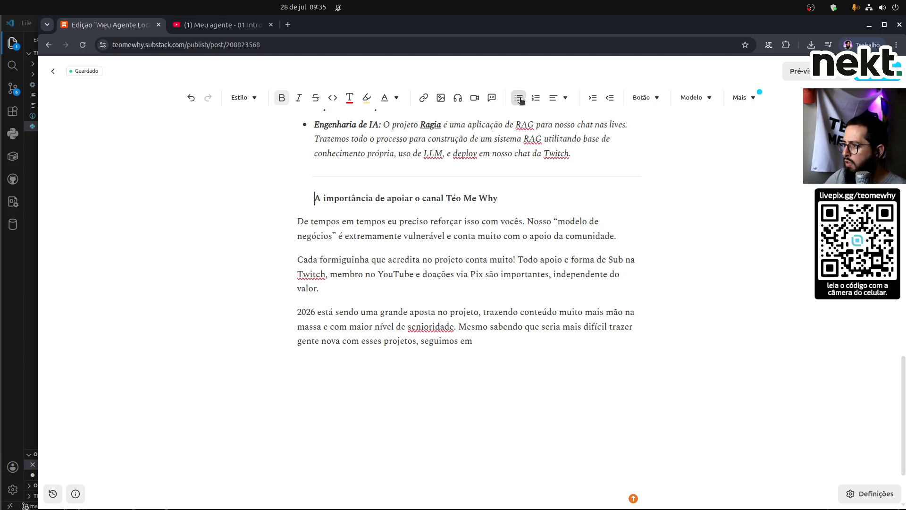
{"action": "left_click", "coordinate": [520, 97]}
{"action": "left_click", "coordinate": [276, 98]}
{"action": "left_click", "coordinate": [253, 135]}
{"action": "left_click", "coordinate": [262, 98]}
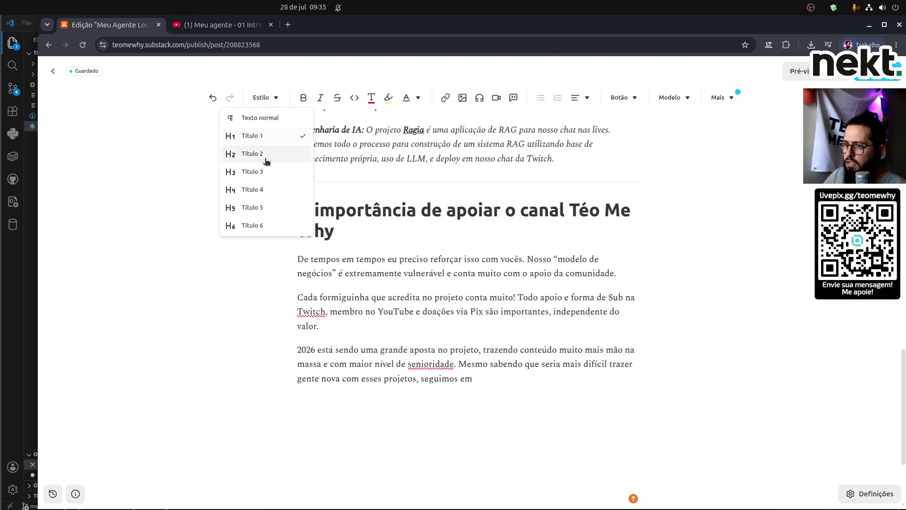
{"action": "left_click", "coordinate": [266, 155]}
{"action": "left_click", "coordinate": [511, 352]}
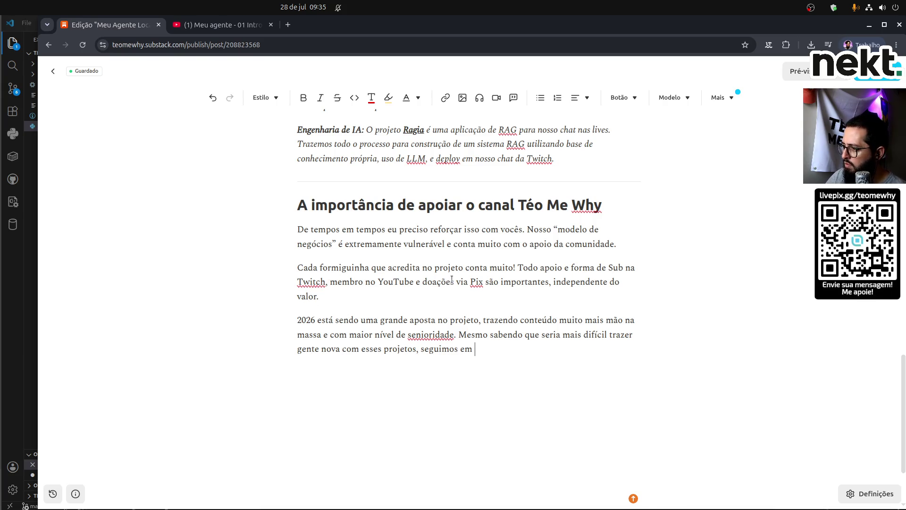
{"action": "double_click", "coordinate": [465, 244]}
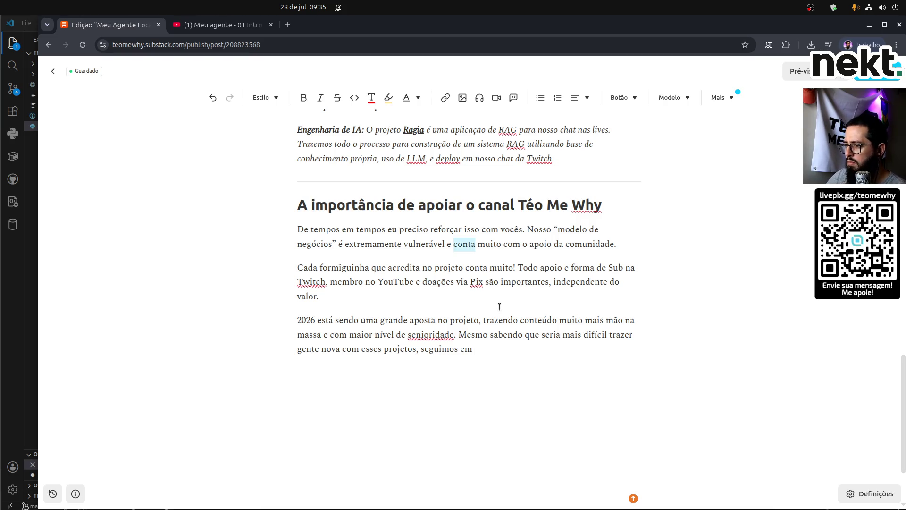
In the first paragraph, replace 'conta' with 'precisamos' and 'com o' with 'do'.
{"action": "type", "text": "precisamos"}
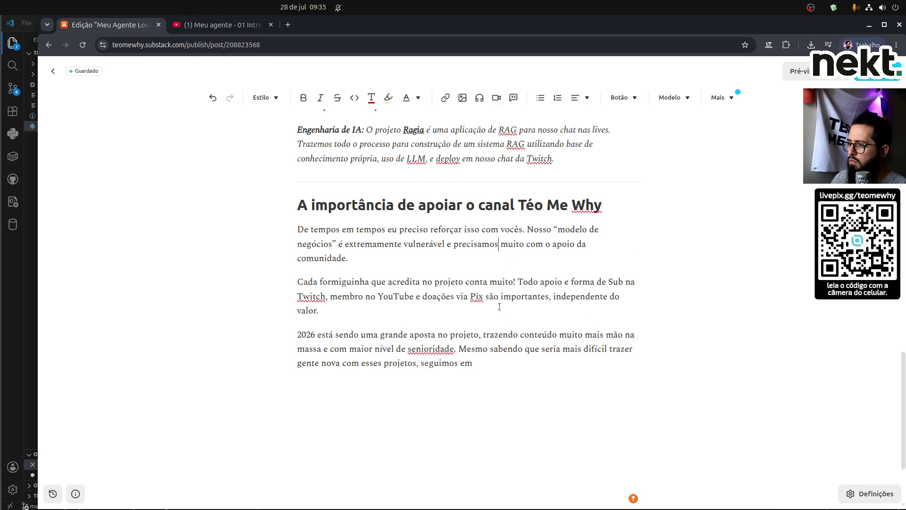
{"action": "key", "text": "BackSpace"}
{"action": "key", "text": "BackSpace"}
{"action": "key", "text": "BackSpace"}
{"action": "key", "text": "Delete"}
{"action": "type", "text": "d"}
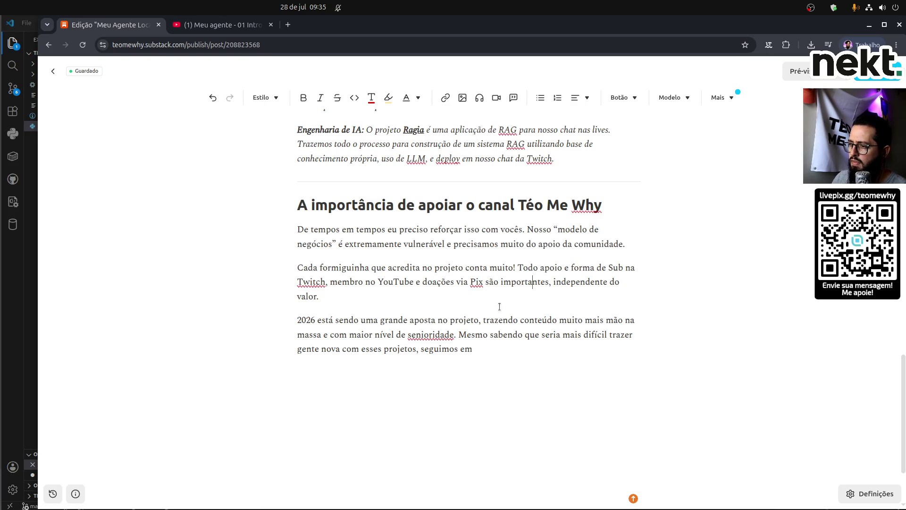
Start the 2026 paragraph with 'O ano de'.
{"action": "key", "text": "Down"}
{"action": "key", "text": "Down"}
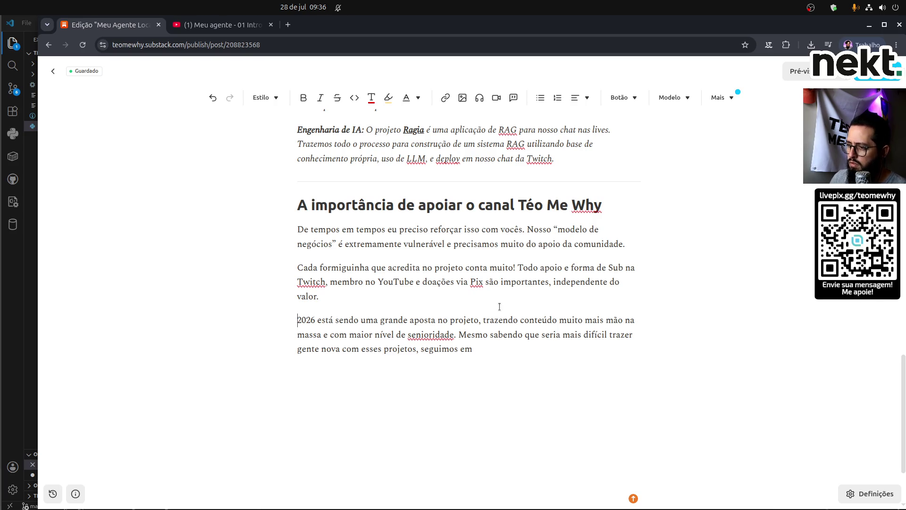
{"action": "type", "text": "O ano de"}
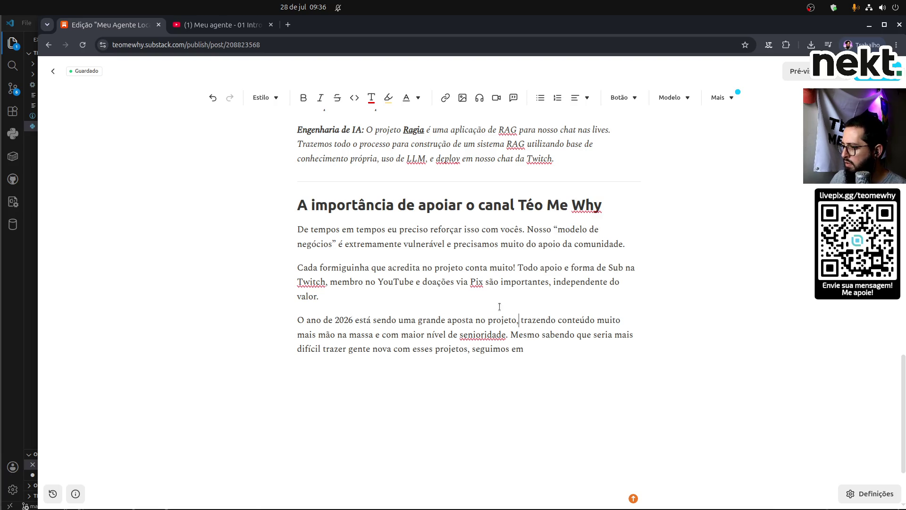
{"action": "key", "text": "ctrl+Right"}
{"action": "key", "text": "ctrl+Right"}
{"action": "key", "text": "ctrl+Right"}
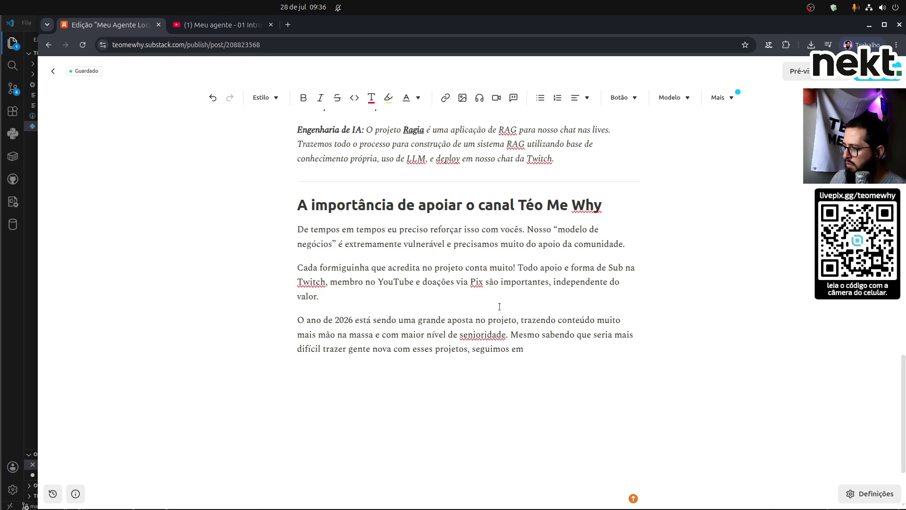
{"action": "key", "text": "ctrl+Right"}
{"action": "key", "text": "ctrl+Right"}
{"action": "key", "text": "ctrl+Right"}
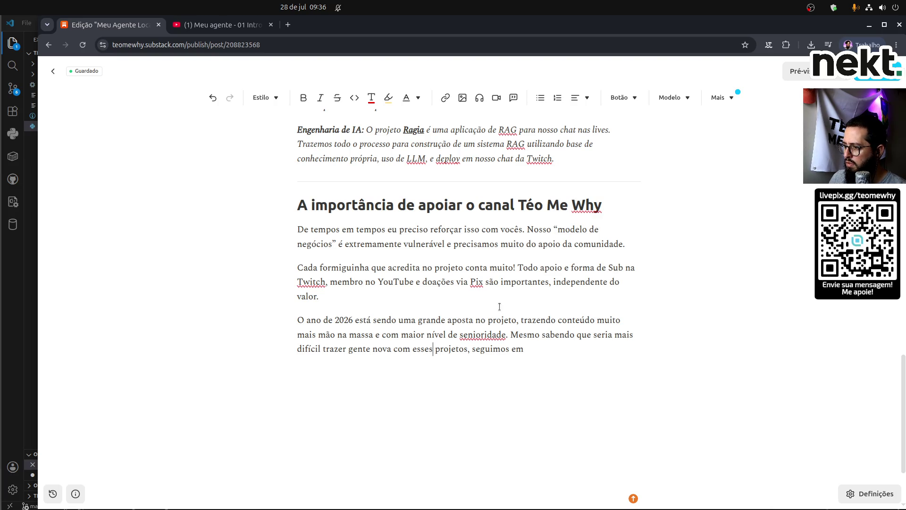
End with 'frente perseverando.' and start a paragraph saying membership has stalled since novembro/2025.
{"action": "type", "text": "frente perseverando."}
{"action": "key", "text": "Return"}
{"action": "type", "text": "mas"}
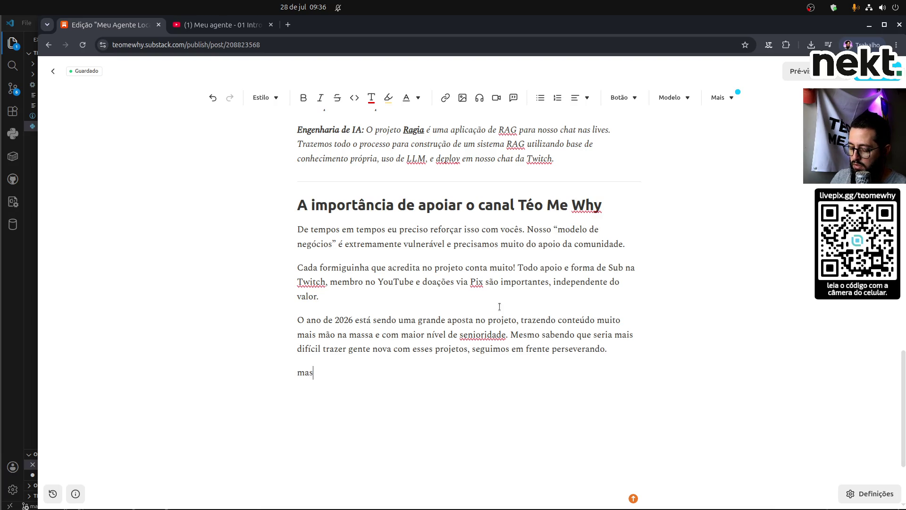
{"action": "type", "text": " a verdade é que"}
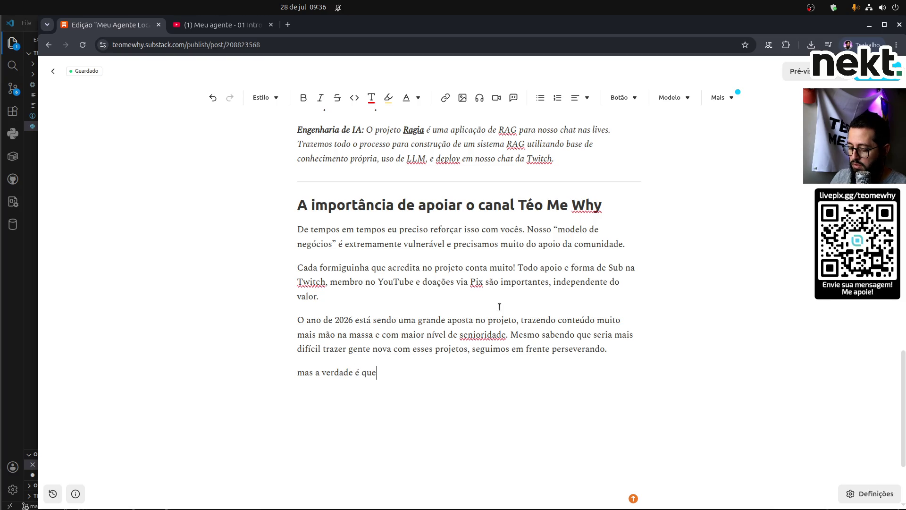
{"action": "type", "text": " os n"}
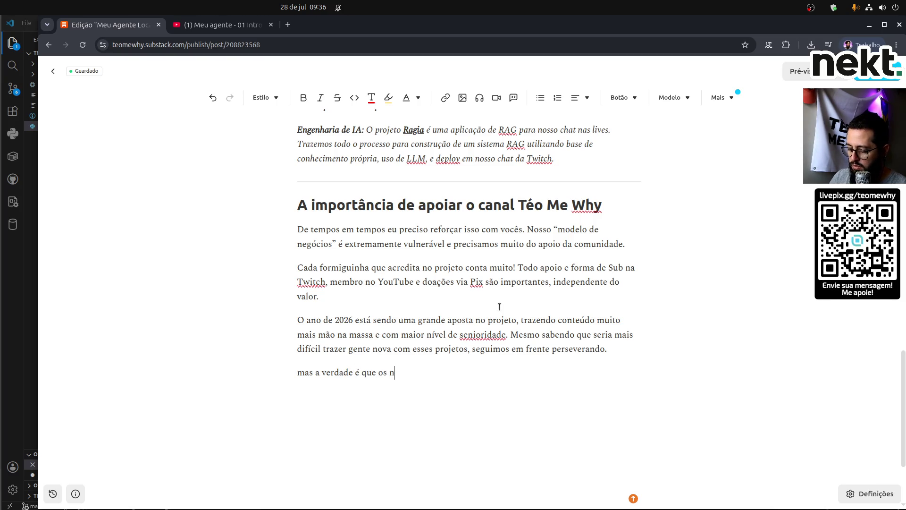
{"action": "type", "text": "ossos números"}
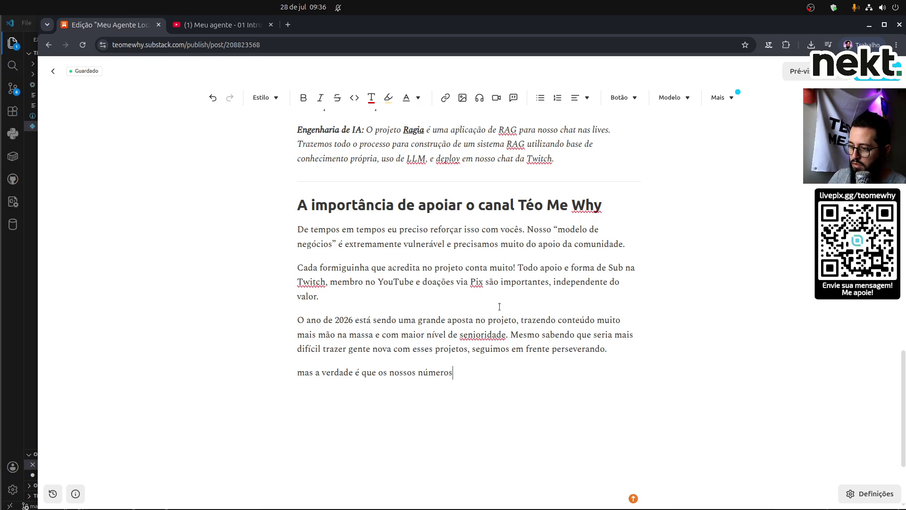
{"action": "type", "text": " de de membros "}
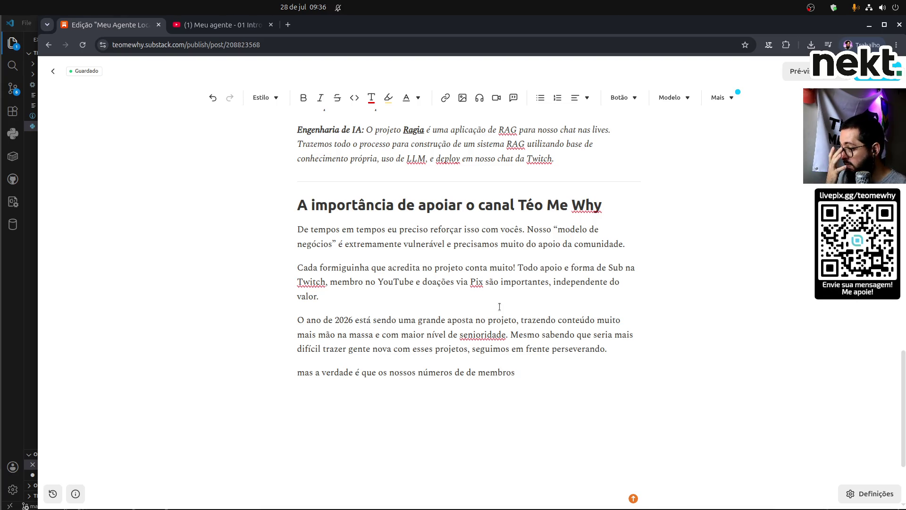
{"action": "type", "text": "tem anado de"}
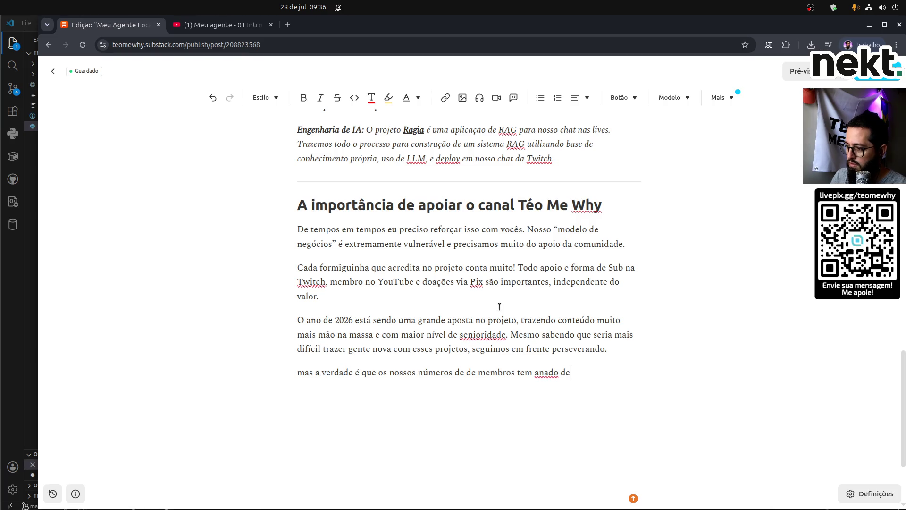
{"action": "key", "text": "shift+End"}
{"action": "type", "text": "andado "}
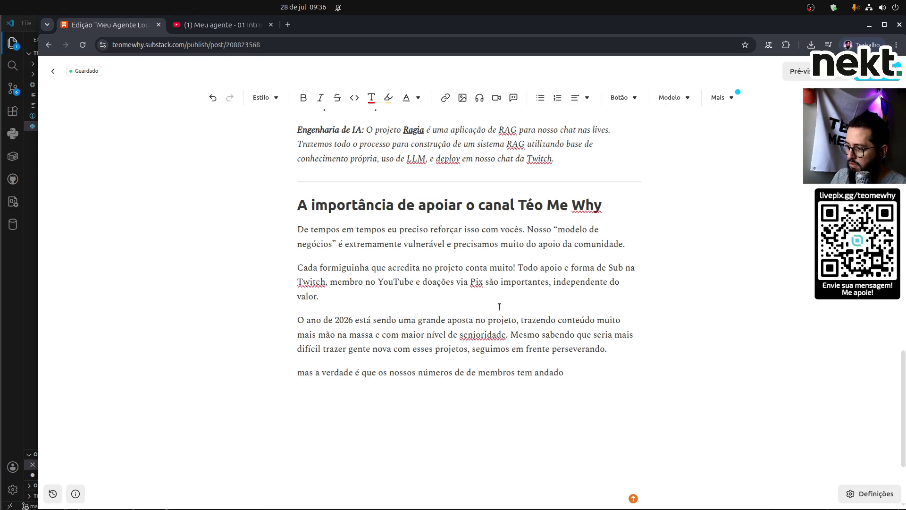
{"action": "type", "text": "de lado e"}
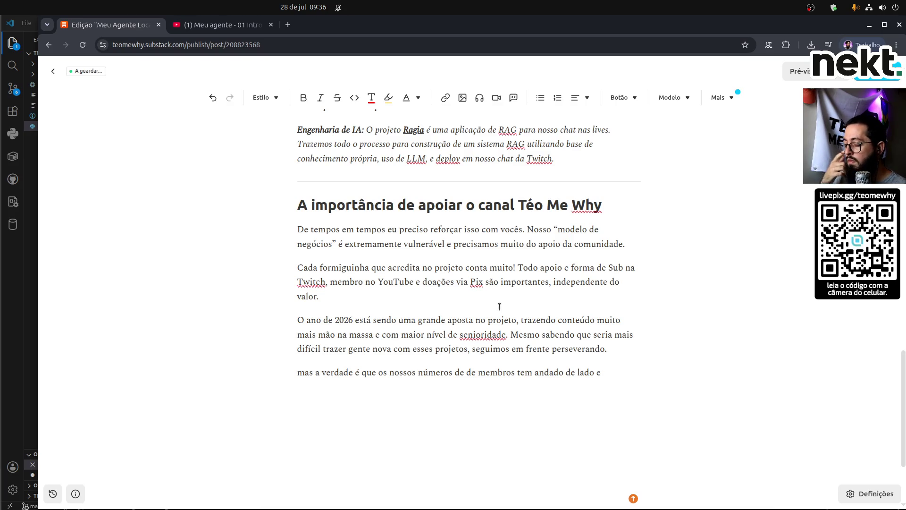
{"action": "key", "text": "BackSpace"}
{"action": "type", "text": "des"}
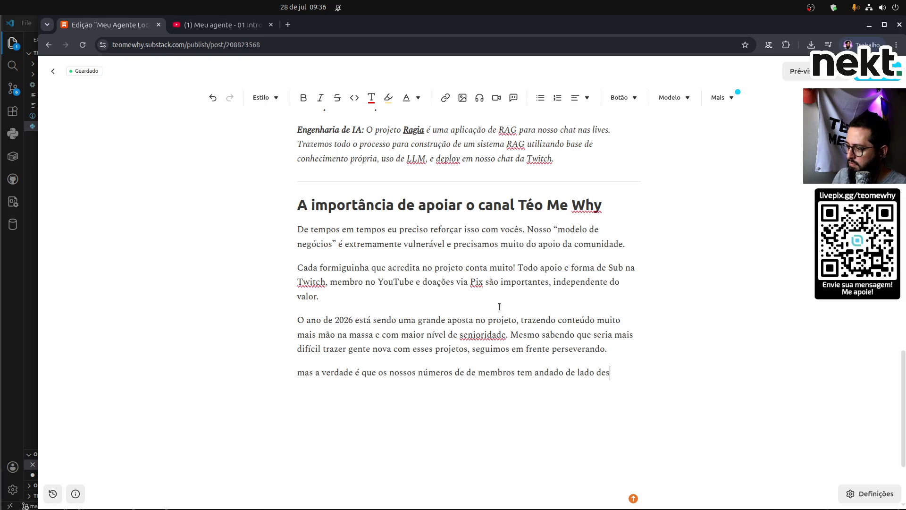
{"action": "type", "text": "de novembro, e "}
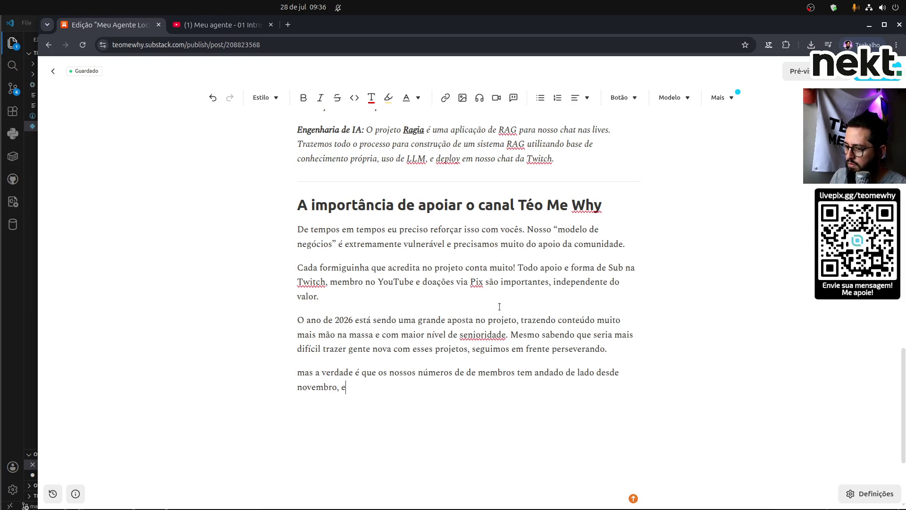
{"action": "type", "text": "/2025"}
{"action": "key", "text": "End"}
Add 'Os subs na Twitch despencaram de 900 para 300' as a new, capitalized sentence.
{"action": "type", "text": "os subs na twitch desp"}
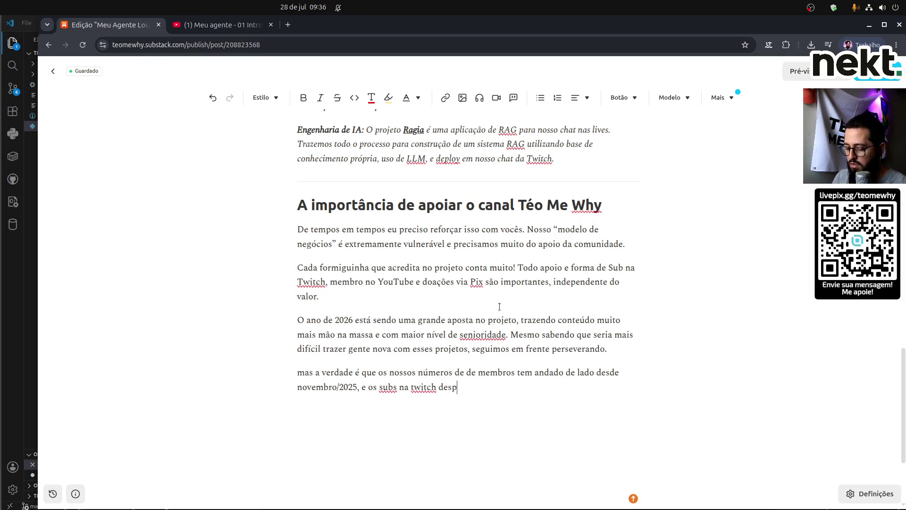
{"action": "type", "text": "em"}
{"action": "key", "text": "shift+End"}
{"action": "type", "text": "Twitch despencaram de 900"}
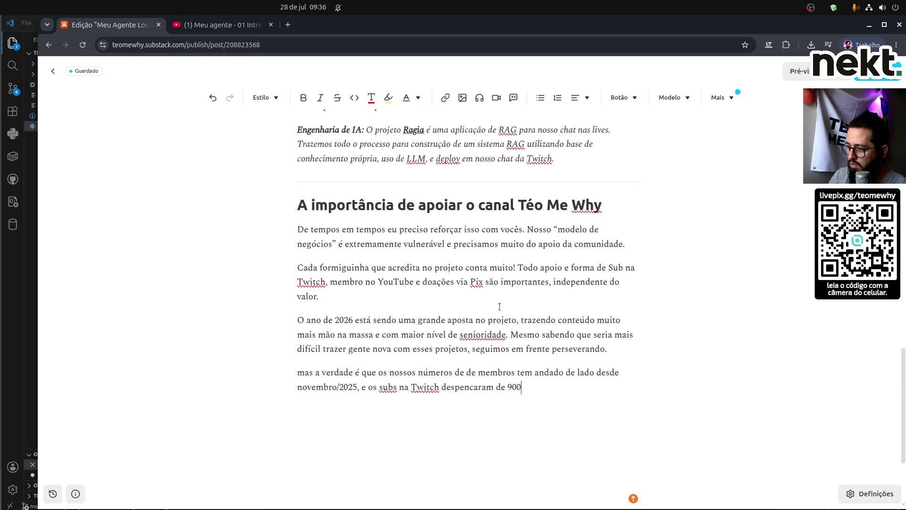
{"action": "type", "text": " para 300"}
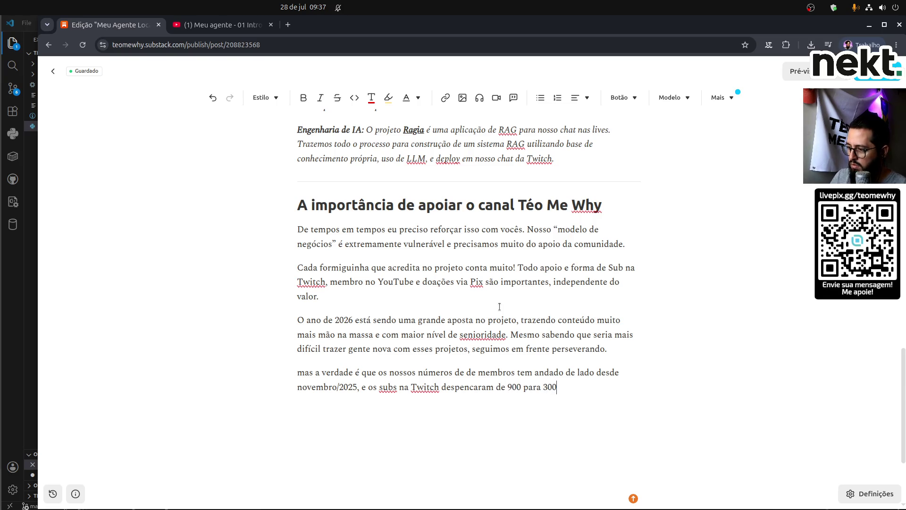
{"action": "type", "text": ".,"}
{"action": "key", "text": "ctrl+Left"}
{"action": "key", "text": "ctrl+Left"}
{"action": "key", "text": "ctrl+Left"}
{"action": "key", "text": "ctrl+Right"}
{"action": "key", "text": "Delete"}
{"action": "type", "text": "."}
{"action": "key", "text": "Delete"}
{"action": "key", "text": "ctrl+shift+Right"}
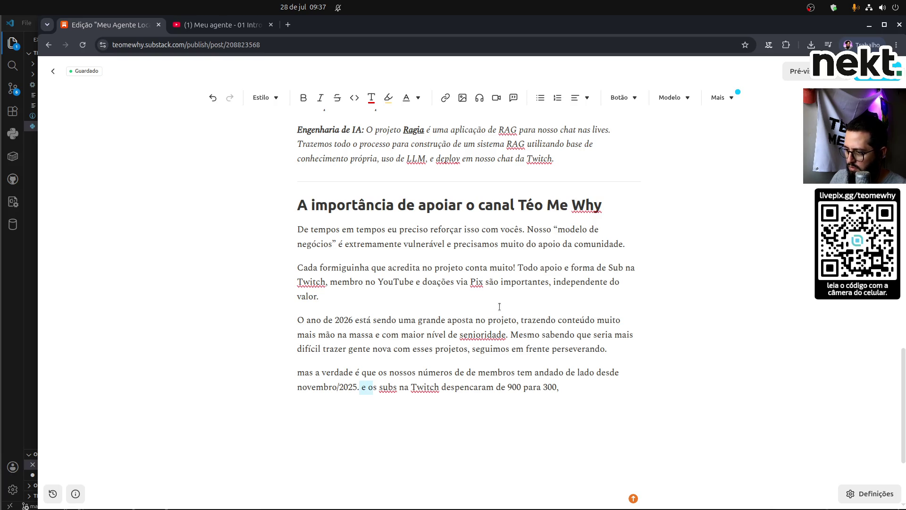
{"action": "type", "text": "O"}
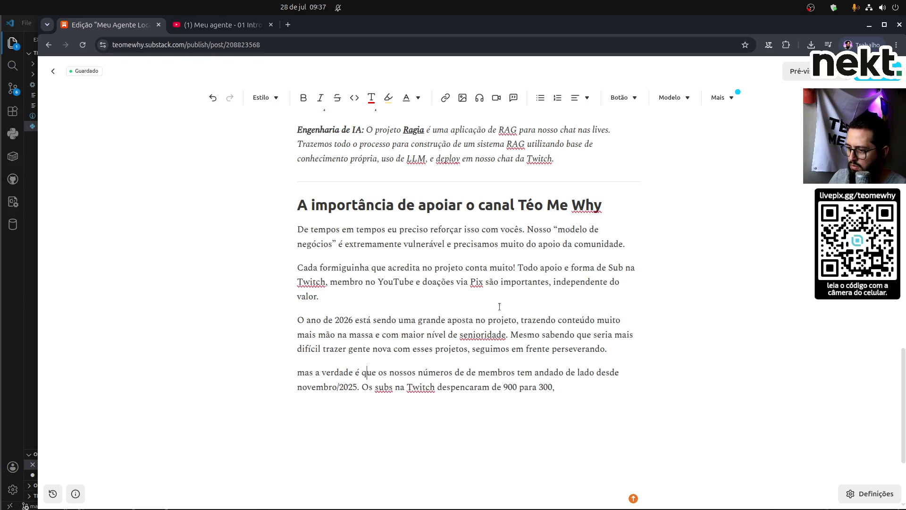
{"action": "key", "text": "BackSpace"}
{"action": "type", "text": "M"}
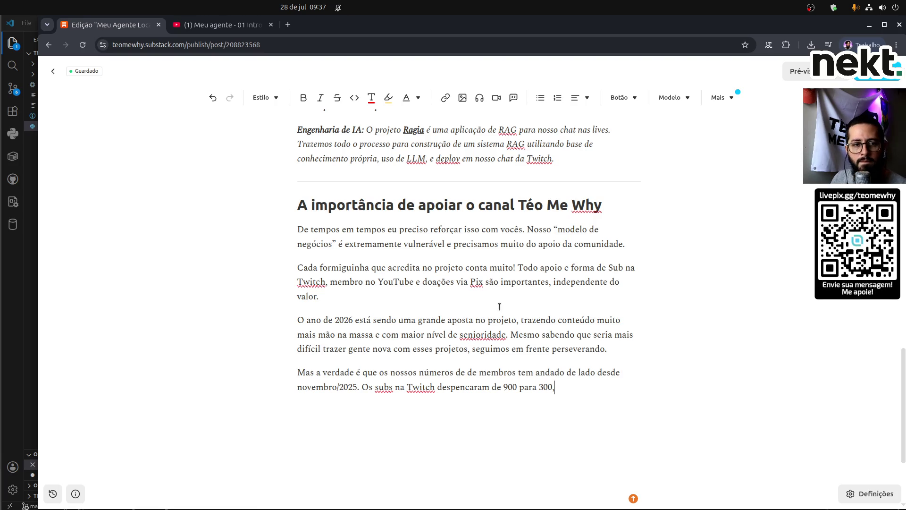
Change 300 to 290 and finish with 'mesmo estando ao vivo todos os dias.'.
{"action": "key", "text": "Left"}
{"action": "key", "text": "Left"}
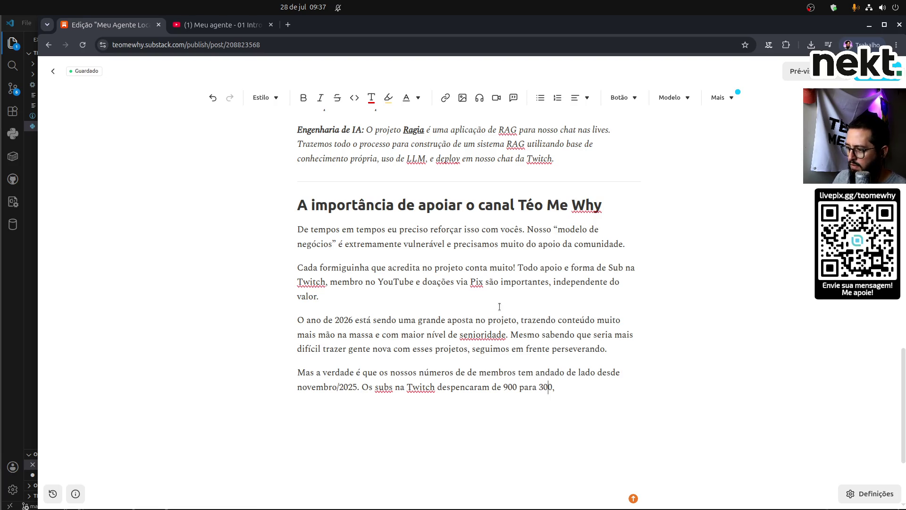
{"action": "key", "text": "ctrl+shift+Left"}
{"action": "key", "text": "BackSpace"}
{"action": "type", "text": "290"}
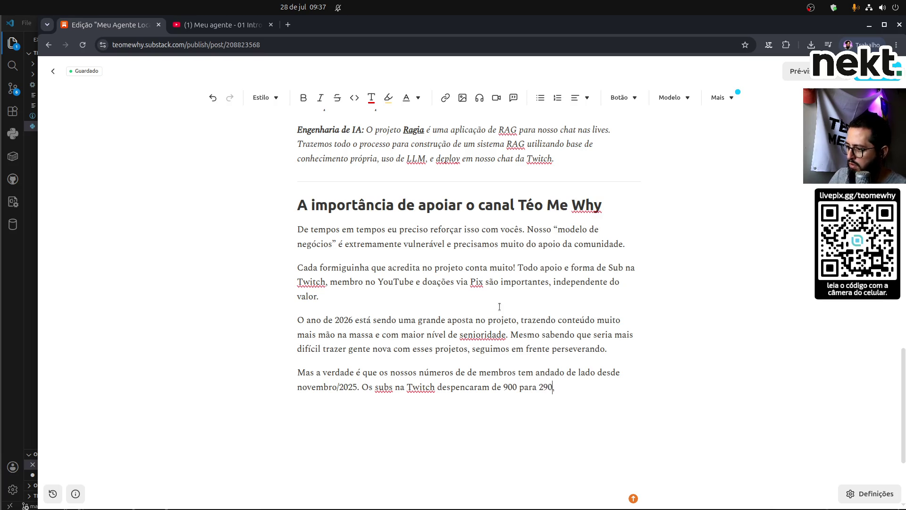
{"action": "type", "text": "membros"}
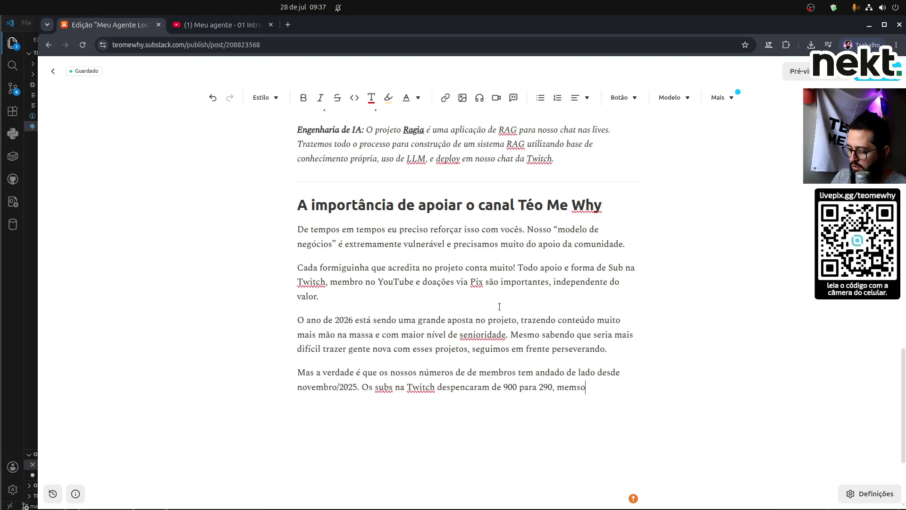
{"action": "key", "text": "BackSpace"}
{"action": "key", "text": "BackSpace"}
{"action": "key", "text": "BackSpace"}
{"action": "key", "text": "BackSpace"}
{"action": "type", "text": "smo estando ao vivo to"}
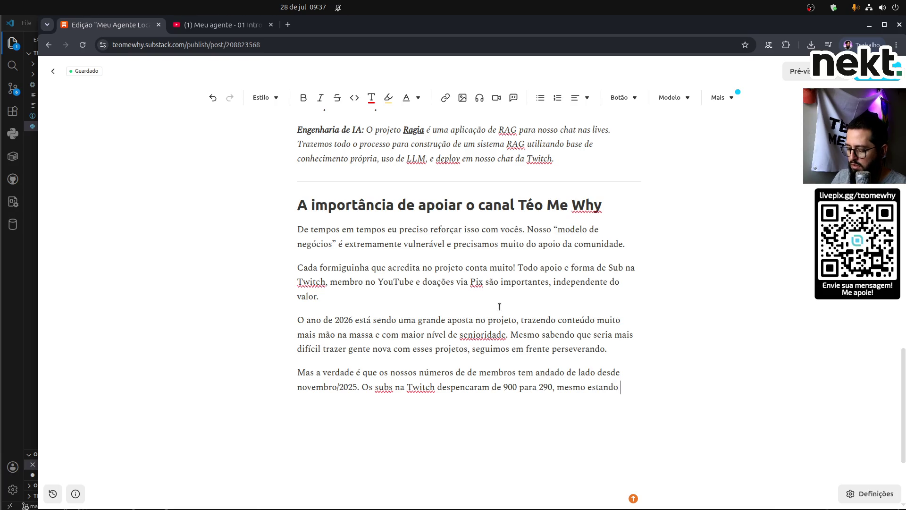
{"action": "type", "text": "dos os dias."}
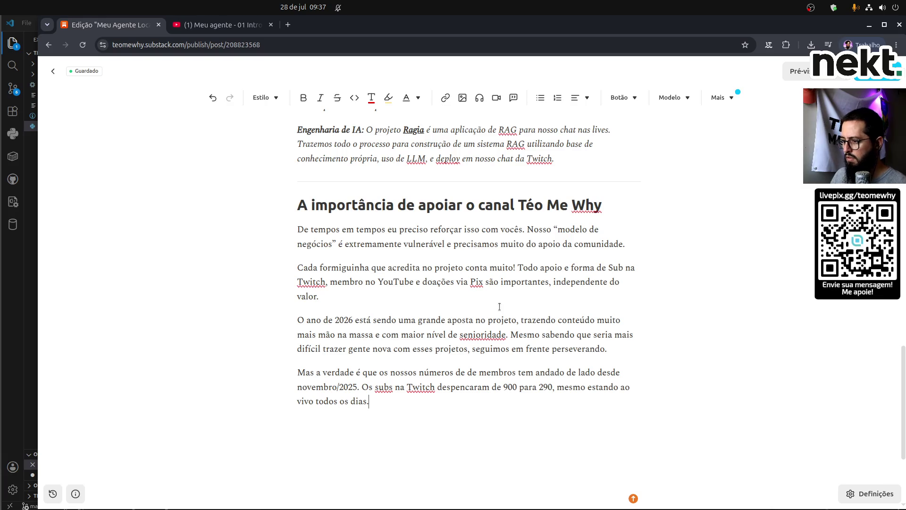
{"action": "key", "text": "Return"}
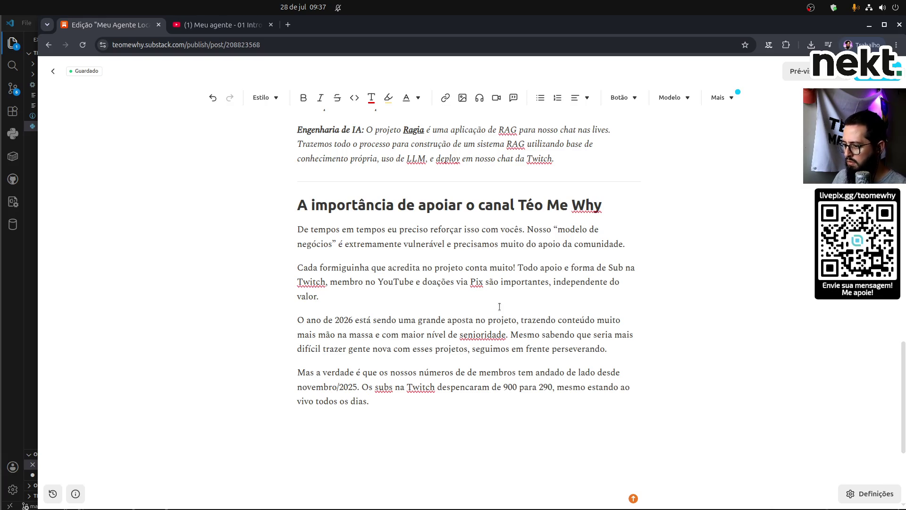
Write 'Mantendo a nossa aposta…trouxemos pessoas para me ajudar com a parte', correcting 'crescerm' and 'constri'.
{"action": "type", "text": "Mantendo a nossa "}
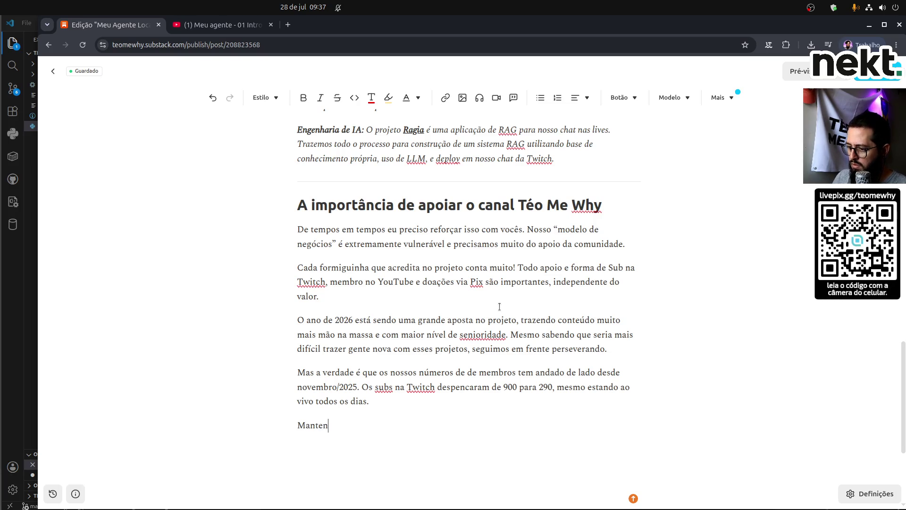
{"action": "type", "text": "aposta"}
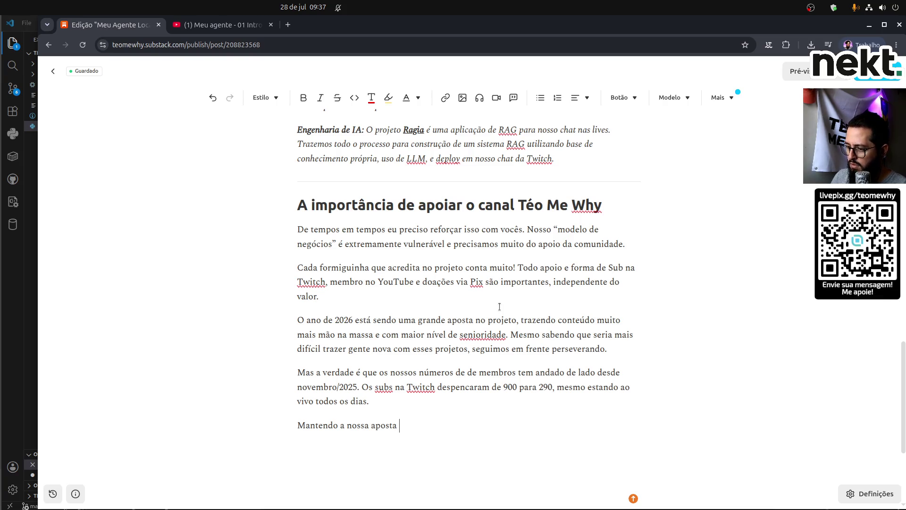
{"action": "type", "text": " de"}
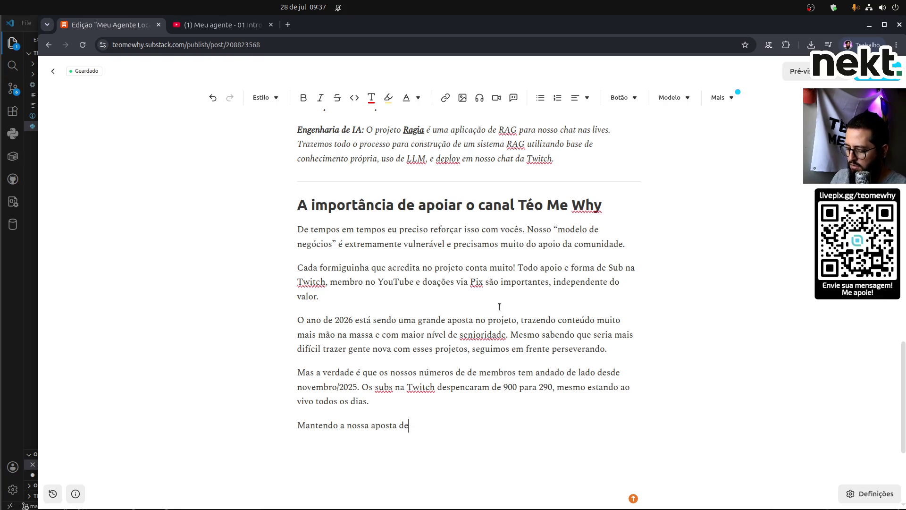
{"action": "type", "text": " fazer o canal "}
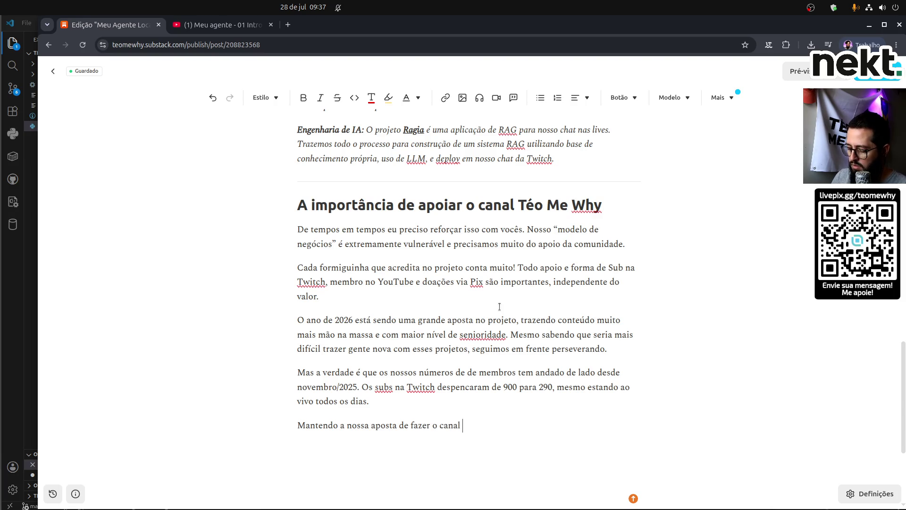
{"action": "type", "text": "crescerm t"}
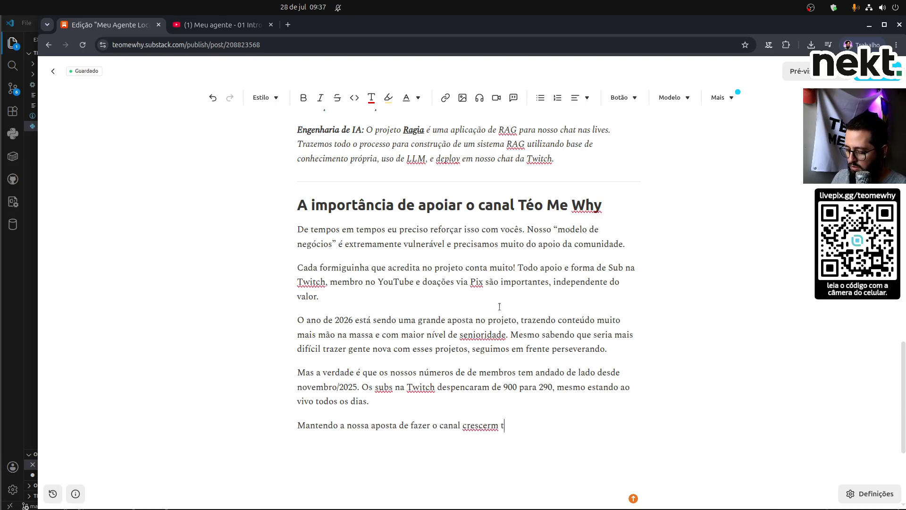
{"action": "type", "text": "rouxemos pes"}
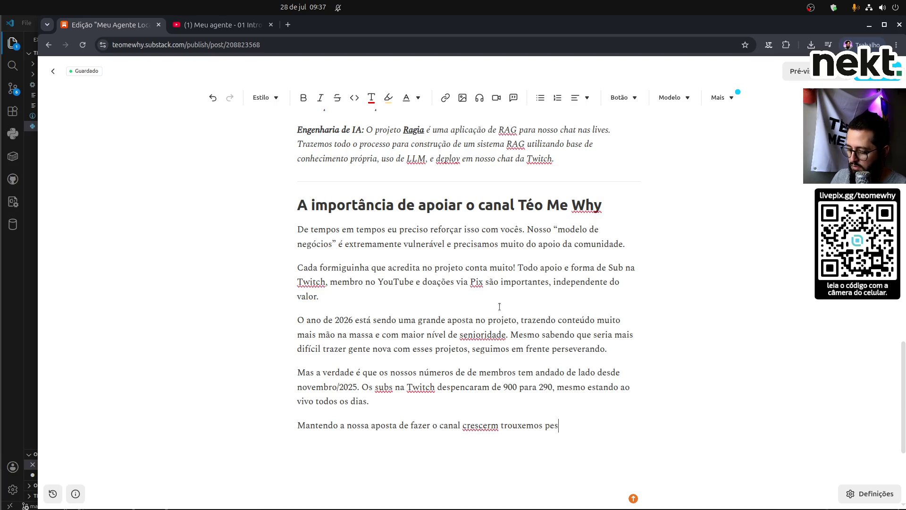
{"action": "type", "text": "soas para constr"}
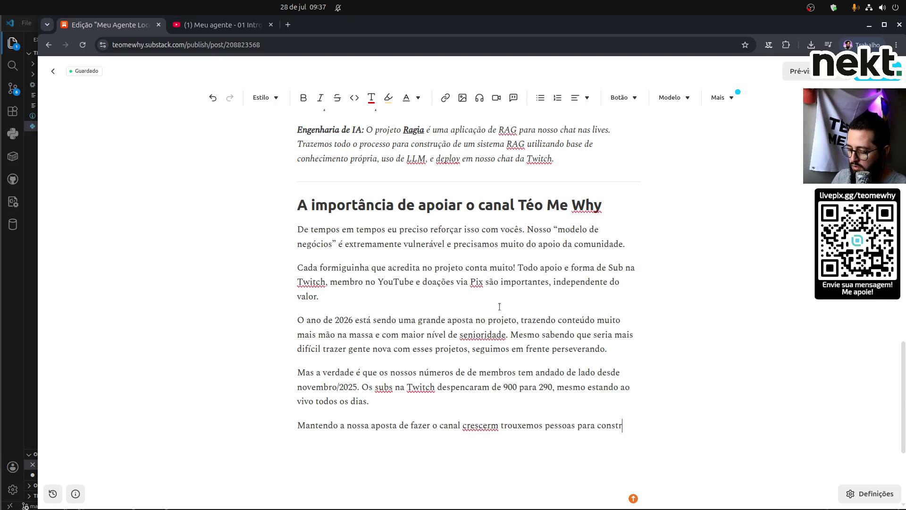
{"action": "type", "text": "i"}
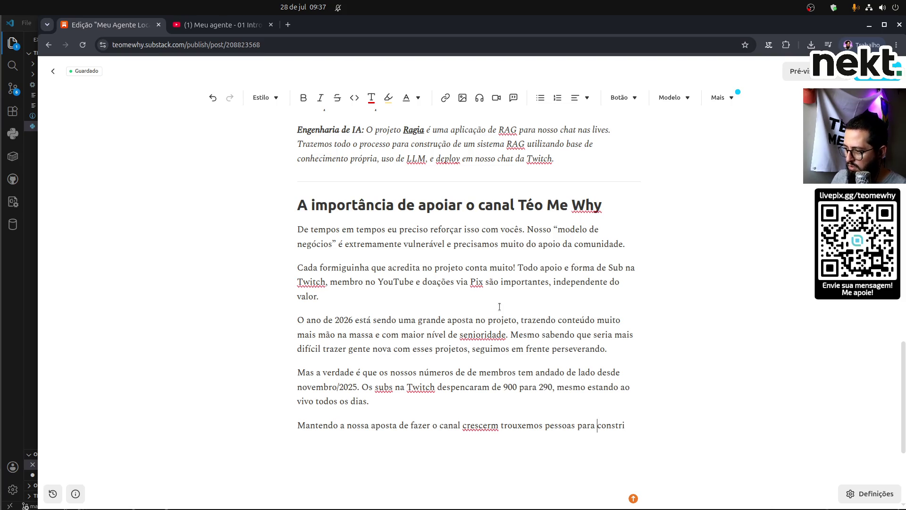
{"action": "key", "text": "ctrl+Right"}
{"action": "key", "text": "BackSpace"}
{"action": "key", "text": "End"}
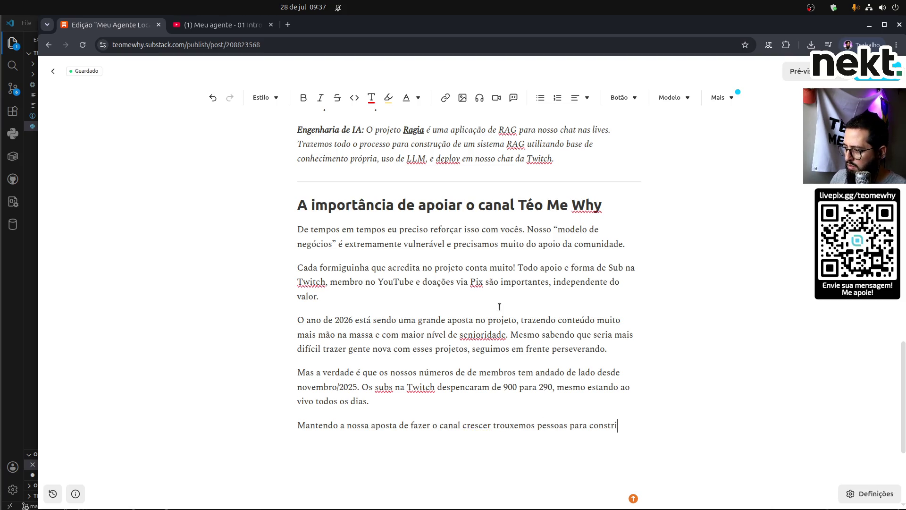
{"action": "key", "text": "ctrl+shift+Left"}
{"action": "type", "text": "me aj"}
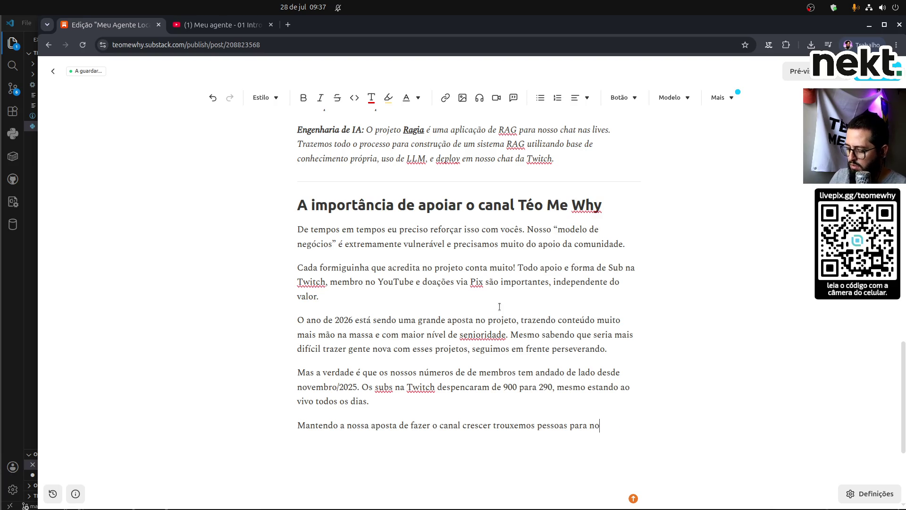
{"action": "type", "text": "udar com "}
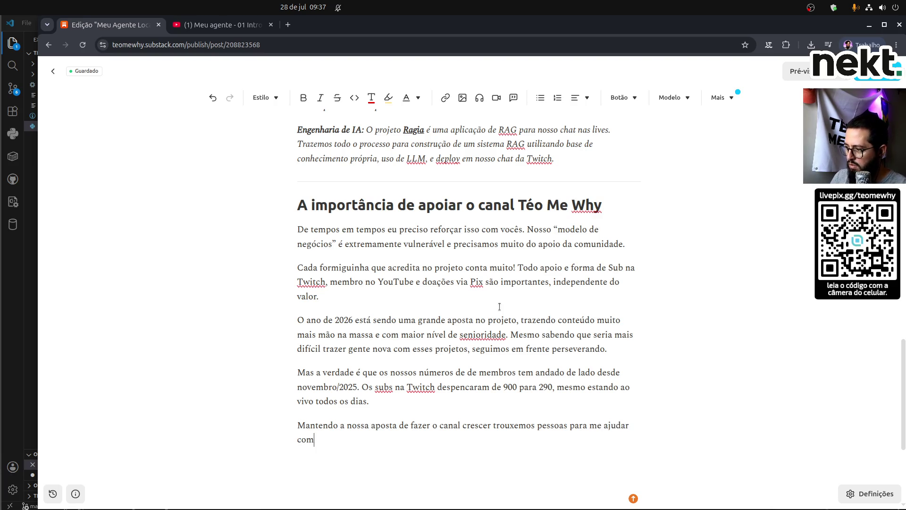
{"action": "type", "text": "a parte"}
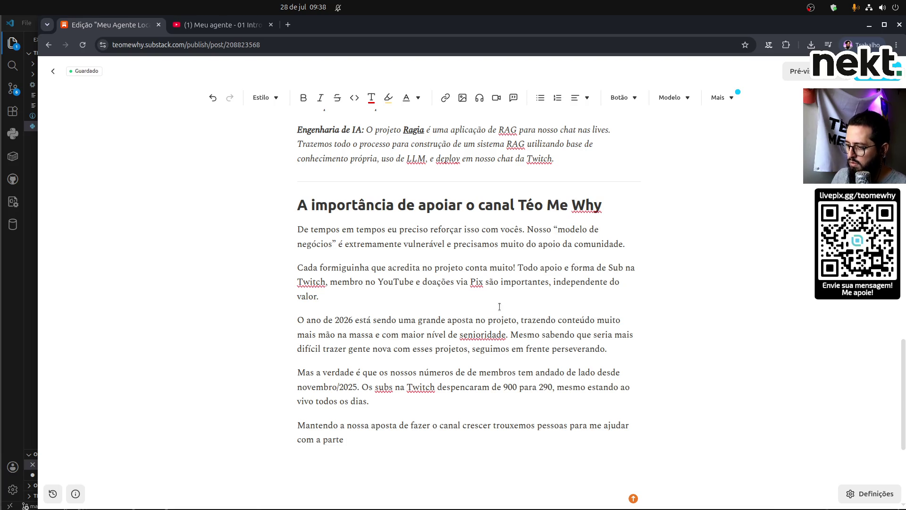
{"action": "key", "text": "ctrl+shift+Left"}
{"action": "key", "text": "ctrl+shift+Left"}
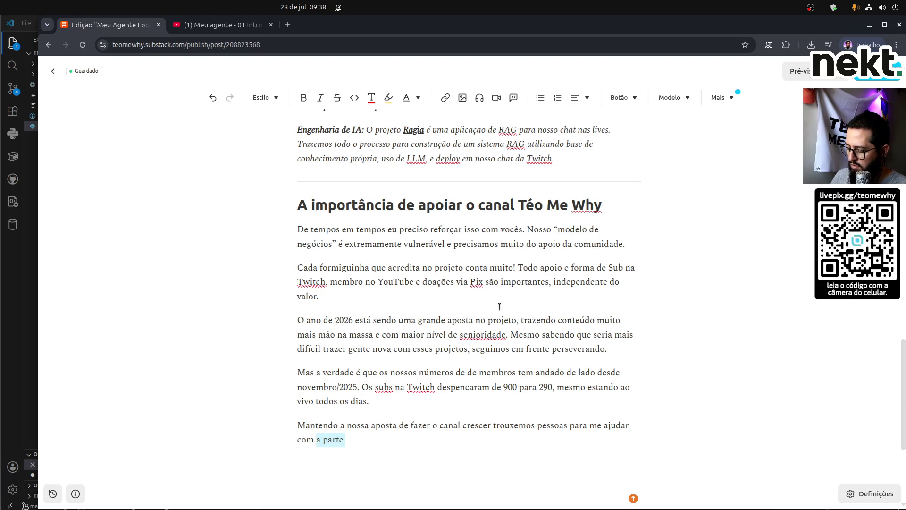
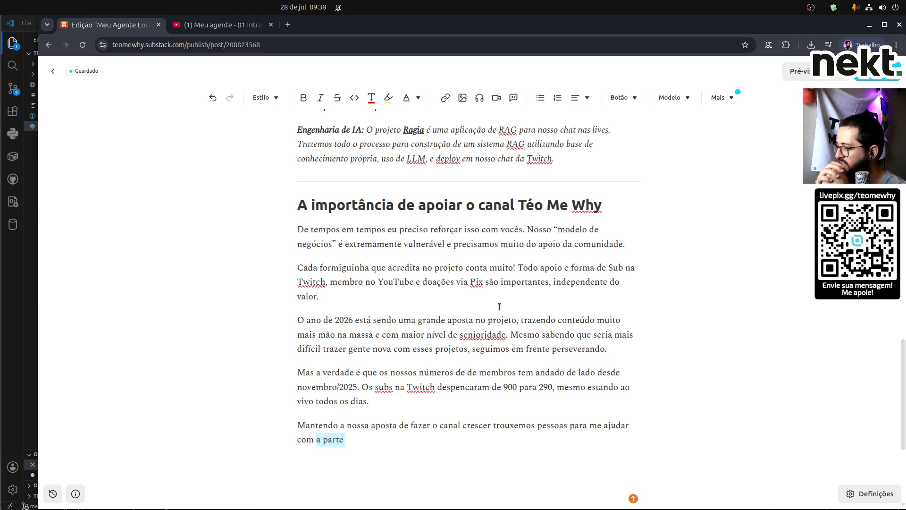
Replace the unfinished 'com a parte' with 'a gerar um conteúdo diferente de áudio visual, e'.
{"action": "key", "text": "Right"}
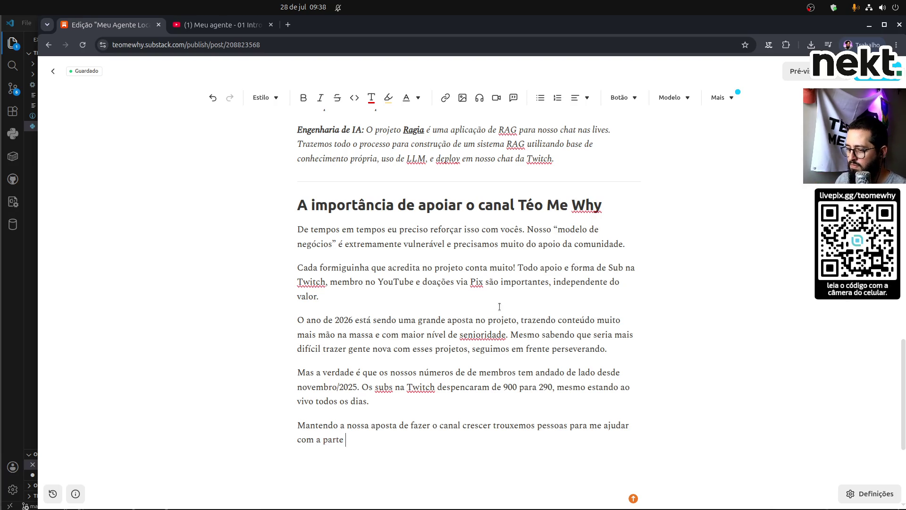
{"action": "key", "text": "shift+End"}
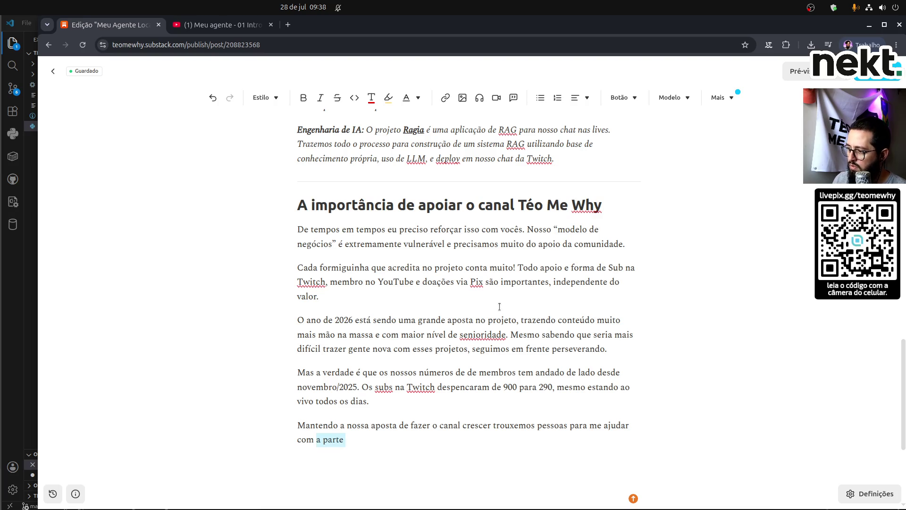
{"action": "key", "text": "BackSpace"}
{"action": "key", "text": "ctrl+BackSpace"}
{"action": "type", "text": "a gerar um conteúdo diferente de"}
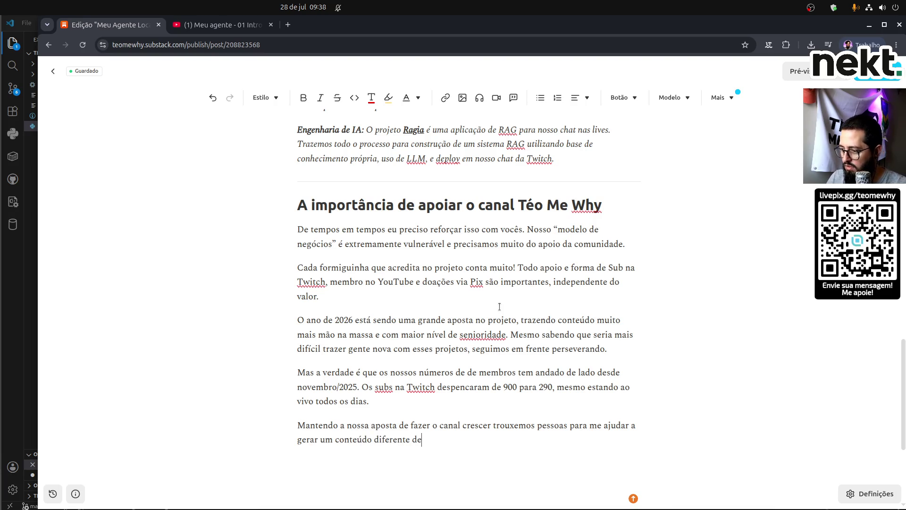
{"action": "type", "text": " áudio "}
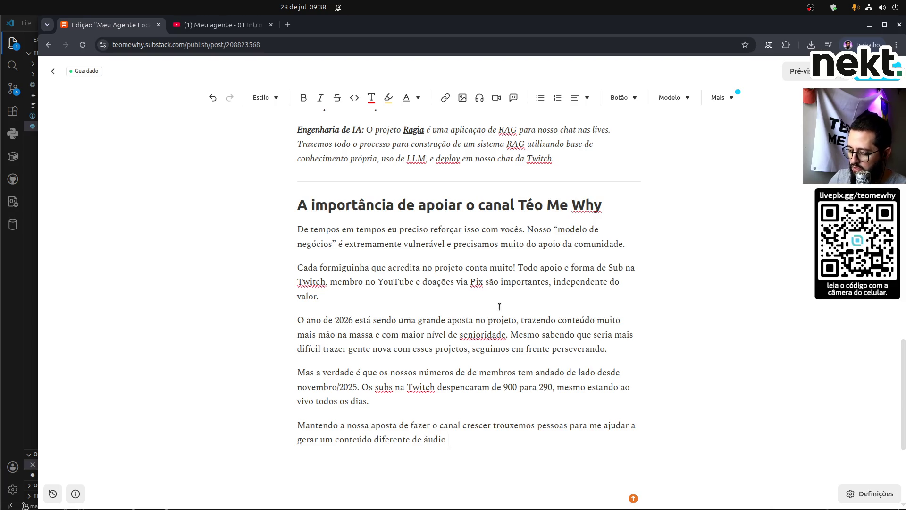
{"action": "type", "text": "visual"}
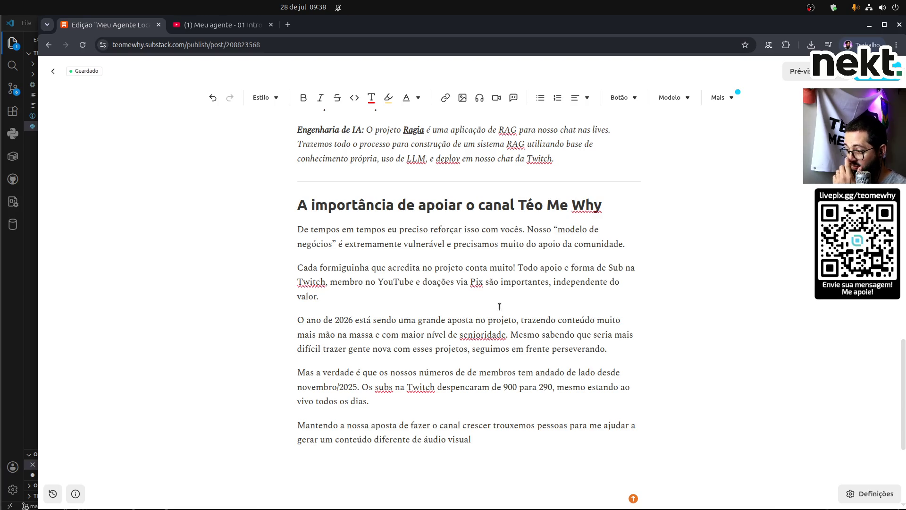
{"action": "type", "text": ","}
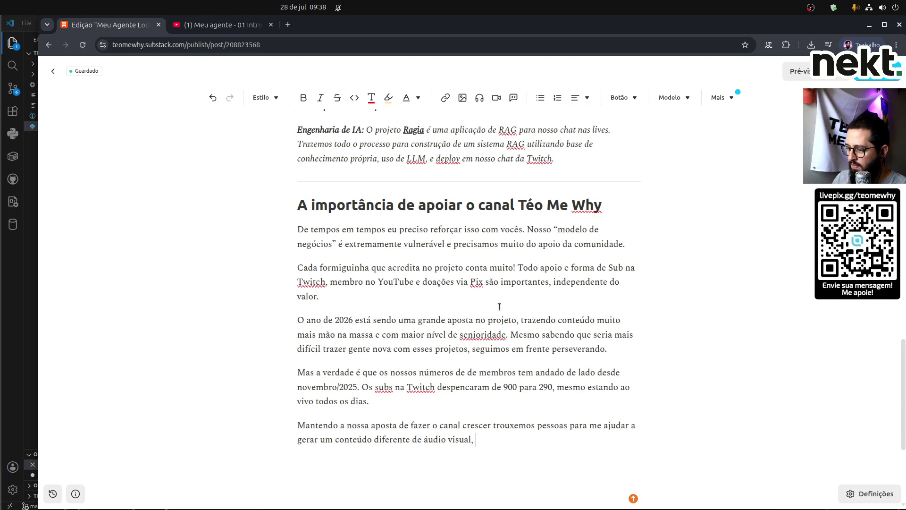
{"action": "key", "text": "BackSpace"}
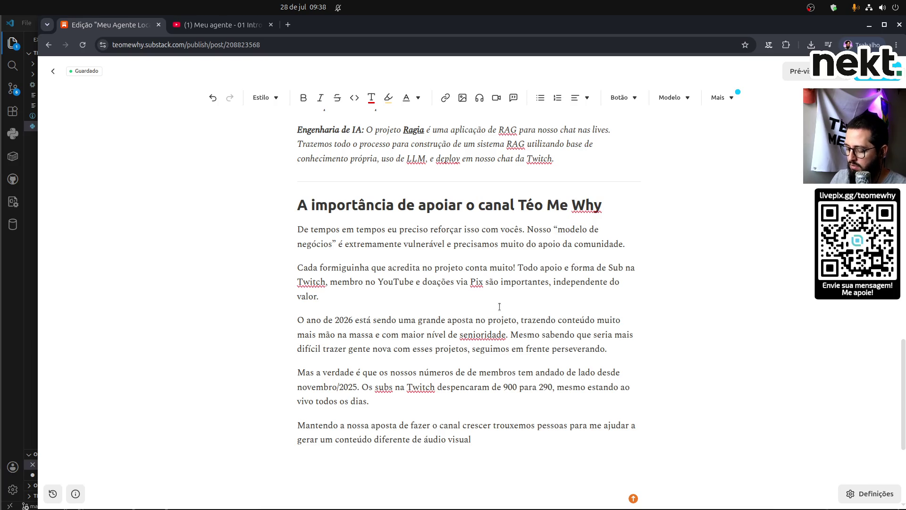
{"action": "type", "text": ","}
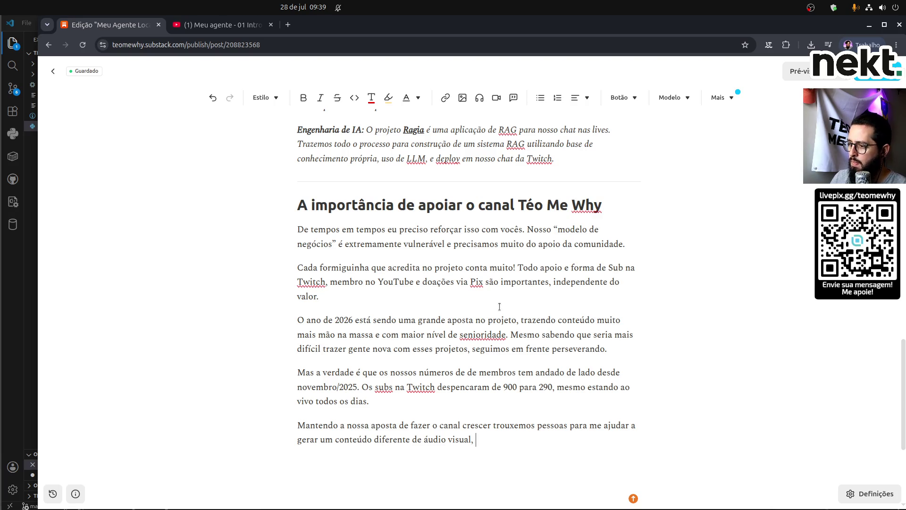
{"action": "type", "text": "e"}
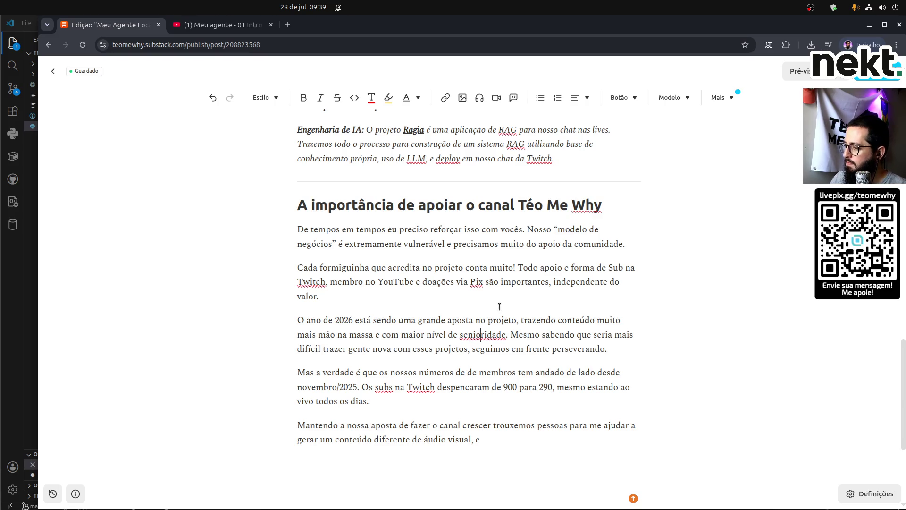
Change 'Mesmo sabendo' to 'Sabendo' and continue the closing sentences about audiovisual content and feedbacks.
{"action": "key", "text": "shift+Right"}
{"action": "key", "text": "shift+Right"}
{"action": "key", "text": "shift+Right"}
{"action": "type", "text": "S"}
{"action": "key", "text": "Down"}
{"action": "key", "text": "Down"}
{"action": "key", "text": "Down"}
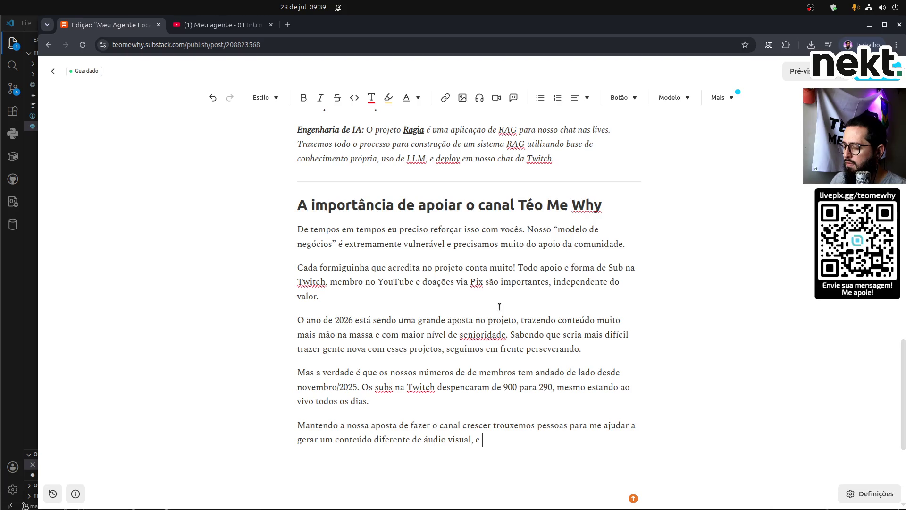
{"action": "type", "text": "te de áudio visual, e te"}
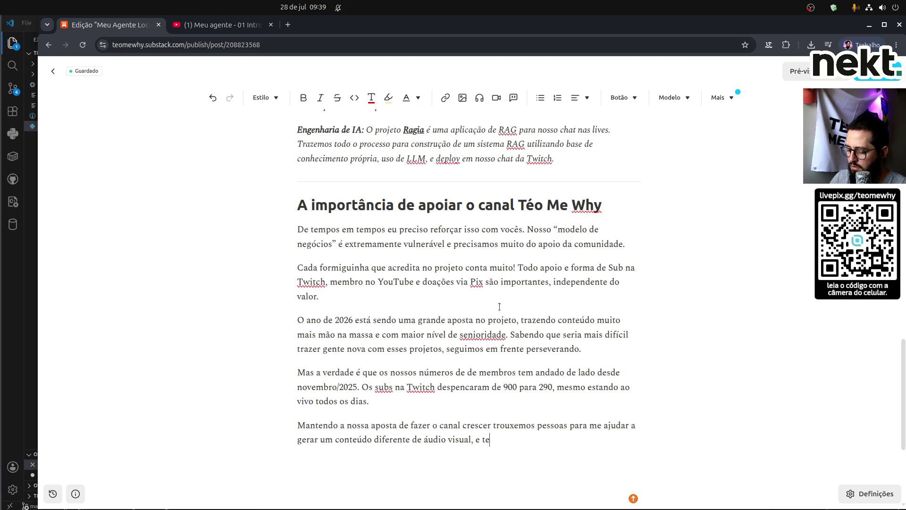
{"action": "type", "text": "nho certeza "}
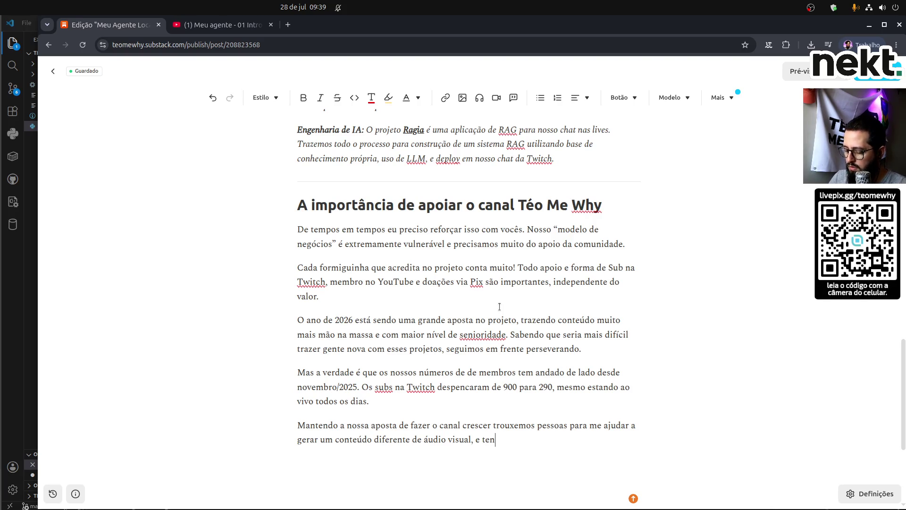
{"action": "type", "text": "que "}
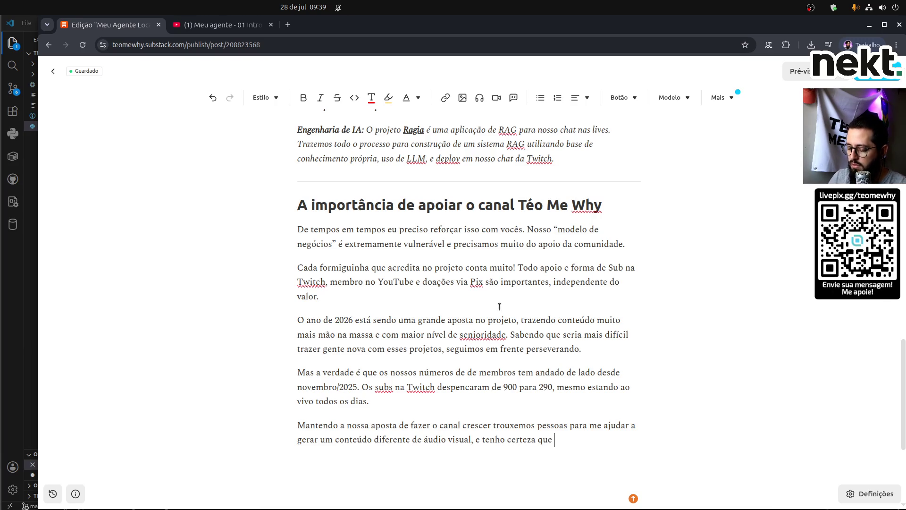
{"action": "type", "text": "muita gente curtiu."}
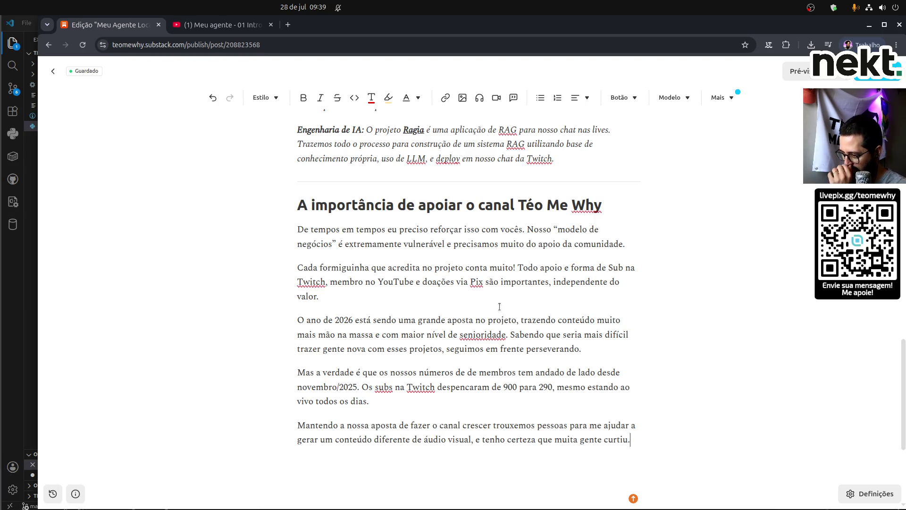
{"action": "type", "text": " Tem sido um formato diferente"}
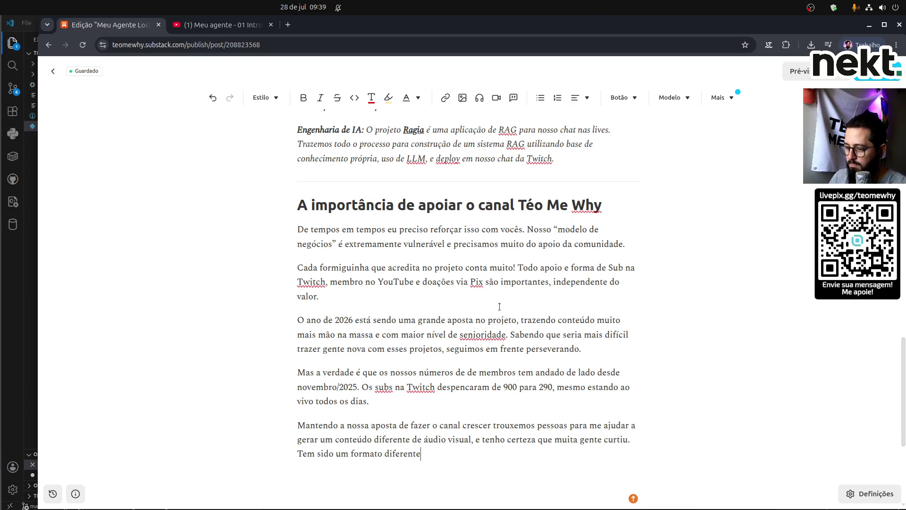
{"action": "type", "text": " e "}
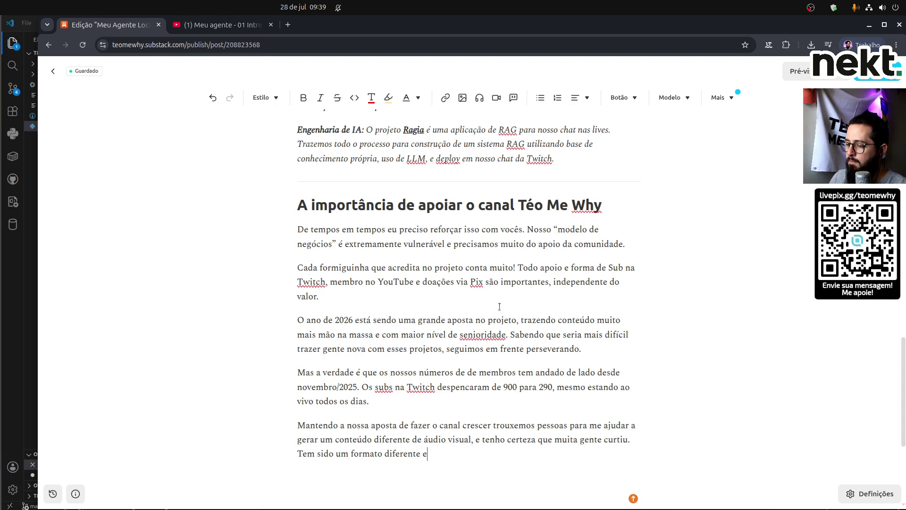
{"action": "type", "text": "com ótimos "}
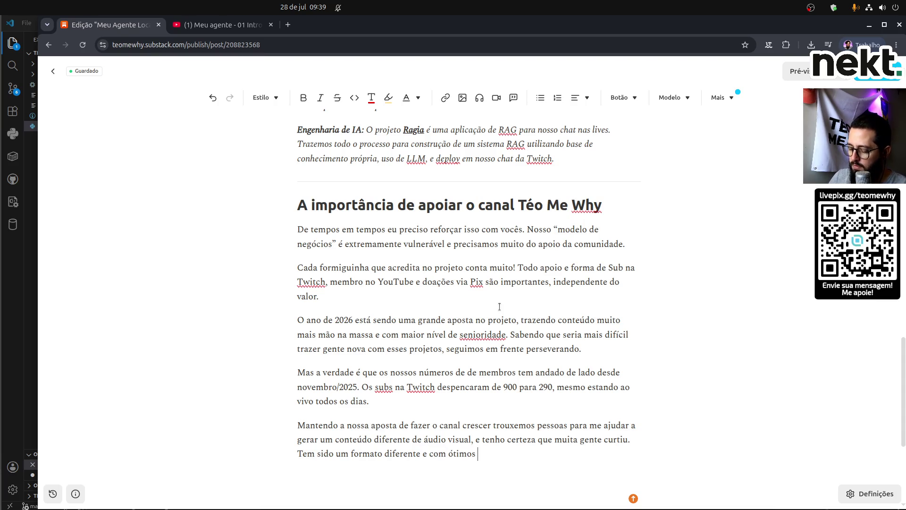
{"action": "type", "text": "feedbacks"}
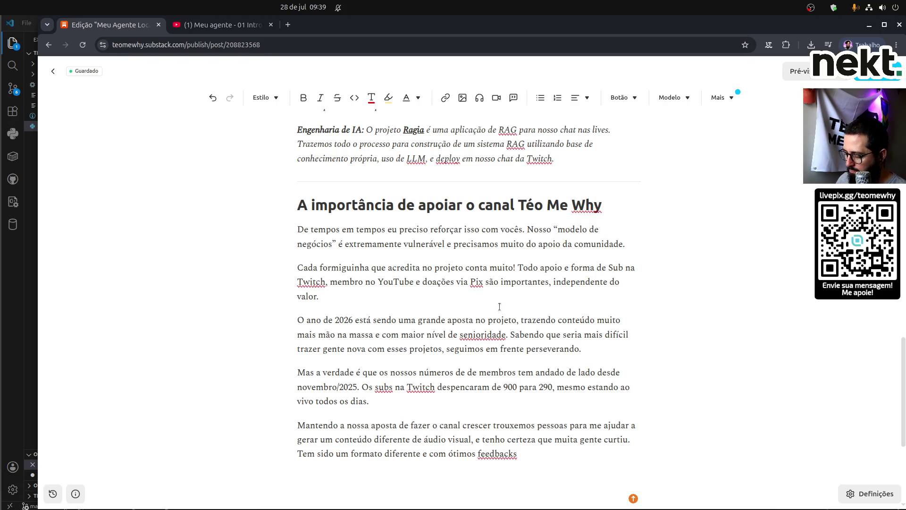
{"action": "type", "text": ". "}
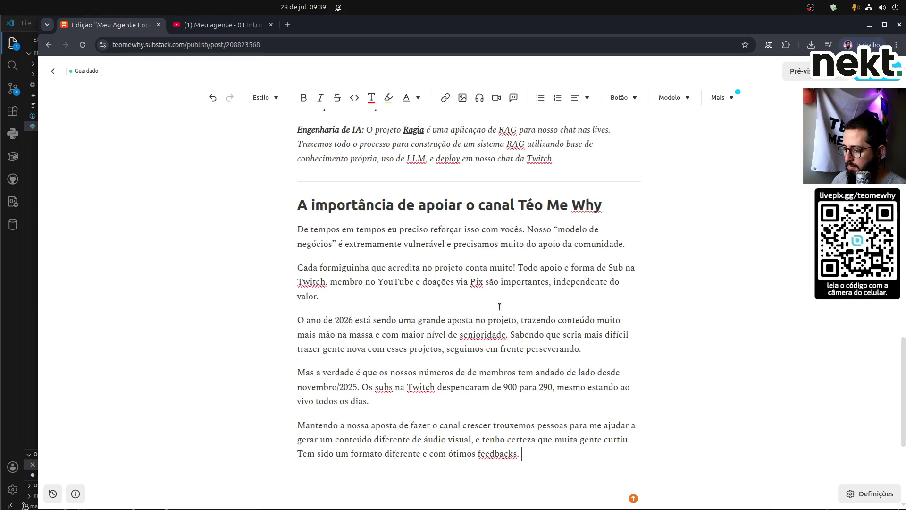
{"action": "type", "text": "Infelzi"}
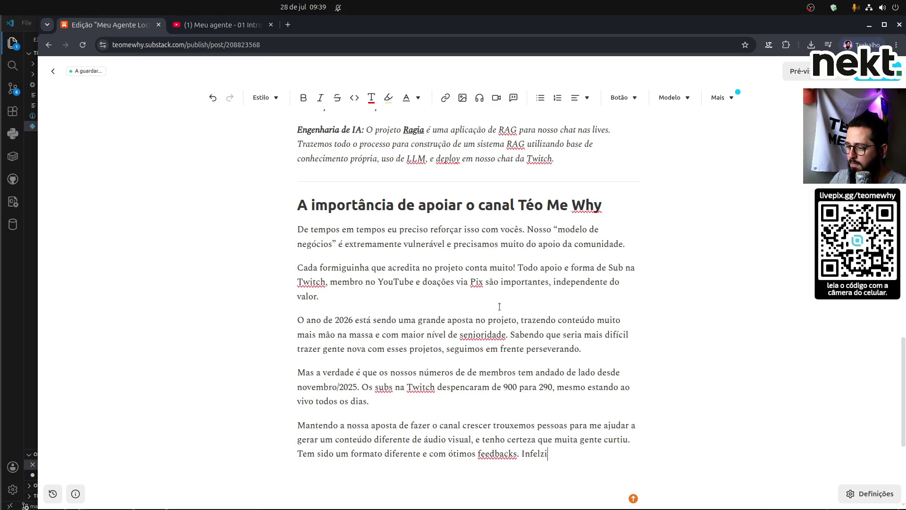
Delete 'Infelzi', turn 'Mas a' into 'A verdade…', and start a paragraph 'Embora tenha colocado mais esforço…'.
{"action": "key", "text": "BackSpace"}
{"action": "key", "text": "BackSpace"}
{"action": "key", "text": "BackSpace"}
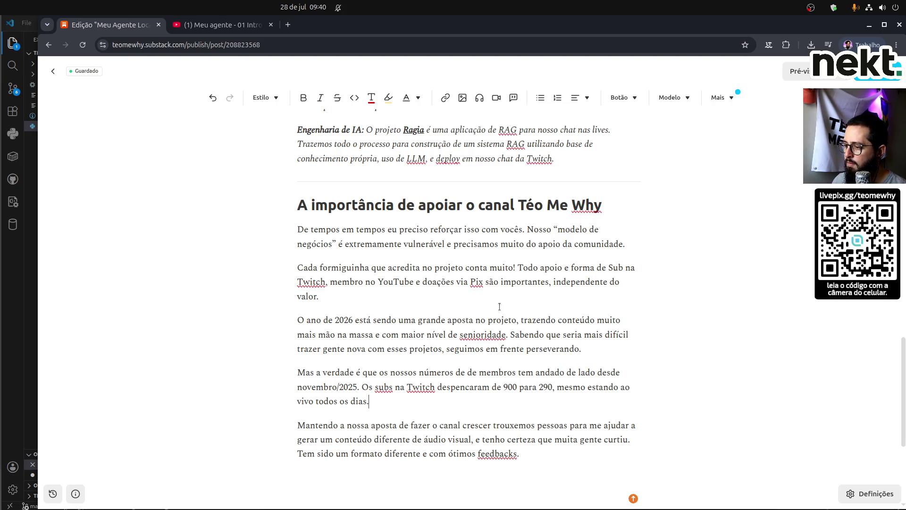
{"action": "key", "text": "Home"}
{"action": "key", "text": "ctrl+shift+Right"}
{"action": "key", "text": "ctrl+shift+Right"}
{"action": "type", "text": "A"}
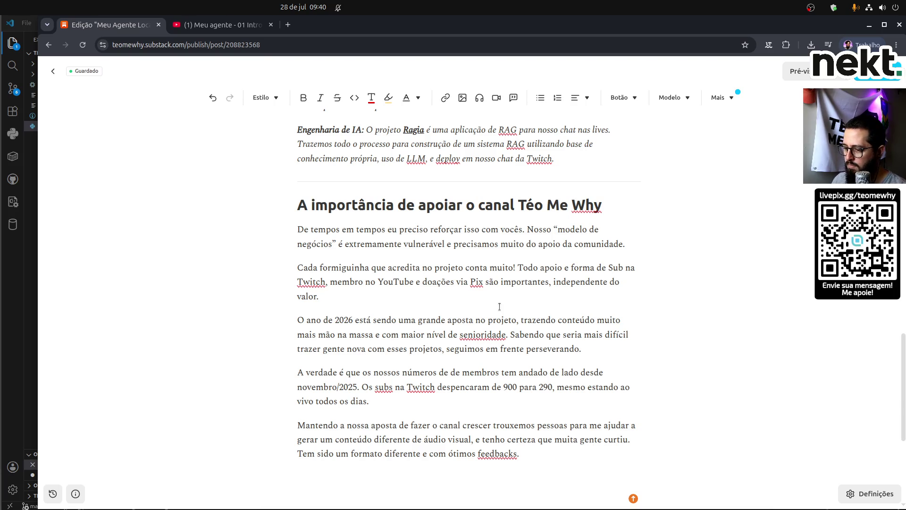
{"action": "key", "text": "Return"}
{"action": "type", "text": "Emb"}
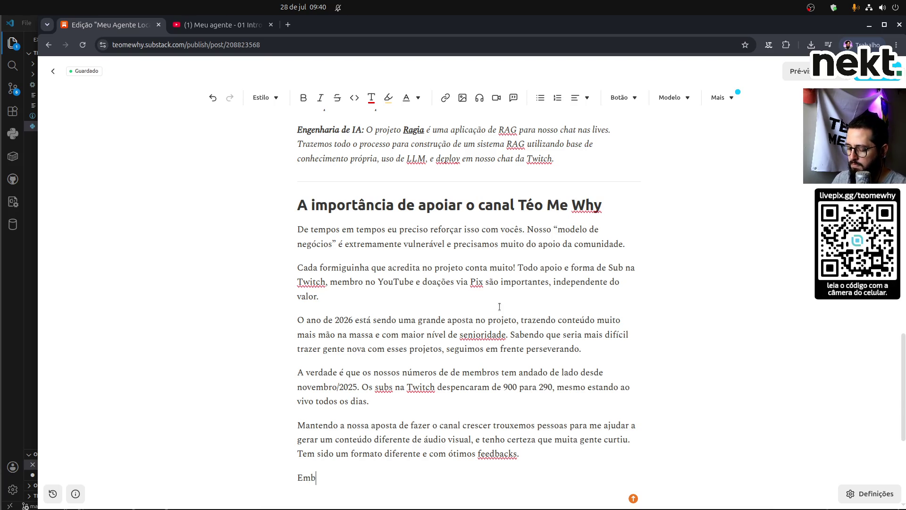
{"action": "type", "text": "ora ten"}
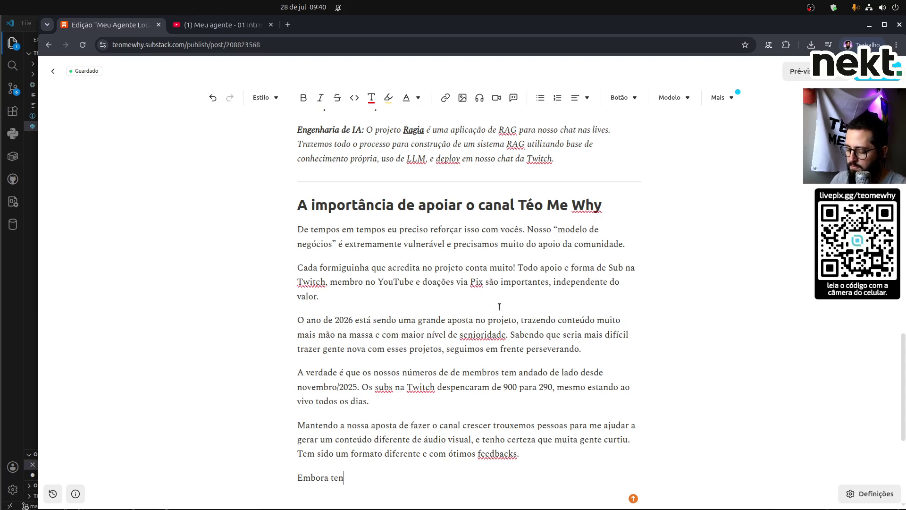
{"action": "type", "text": "ha colocado mai"}
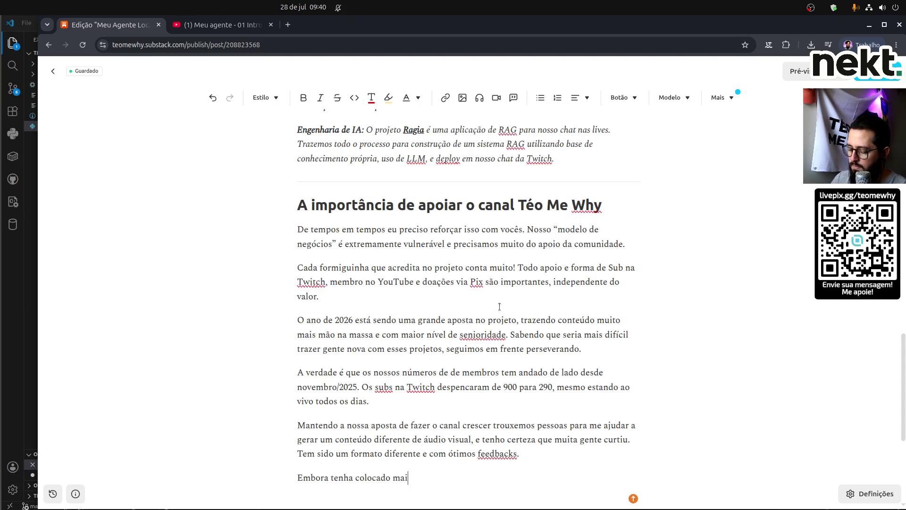
{"action": "type", "text": "s esforço e"}
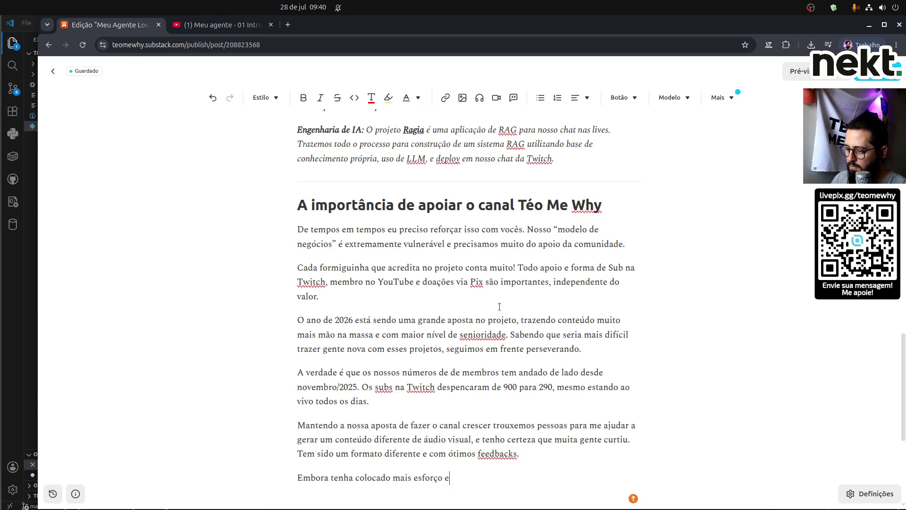
{"action": "type", "text": " recurso "}
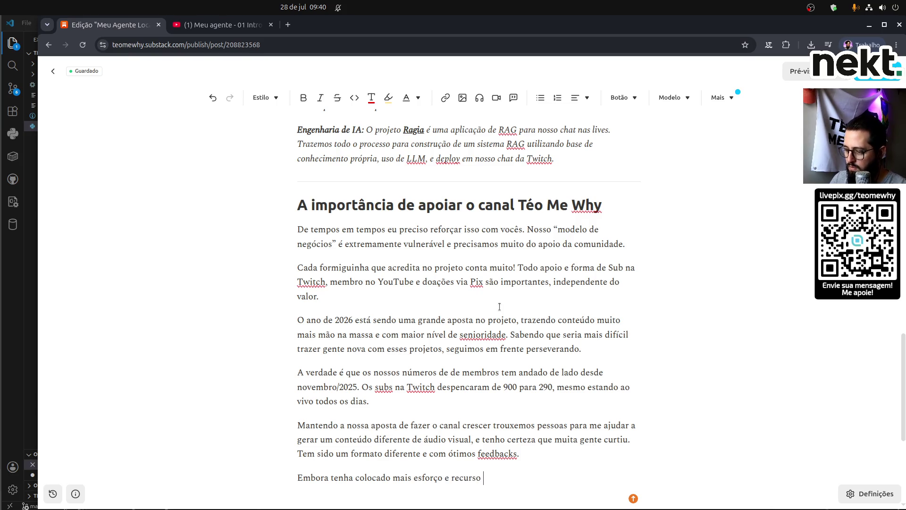
{"action": "type", "text": "dire"}
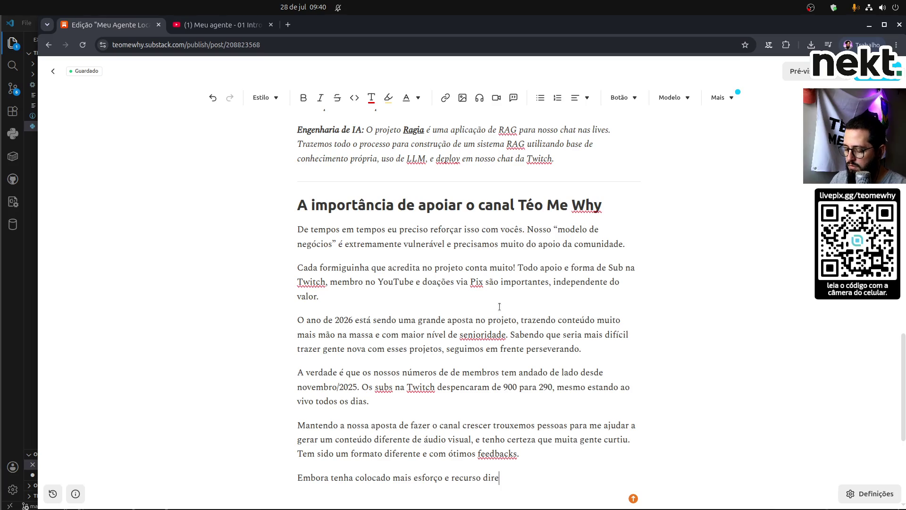
{"action": "type", "text": "to nisso,"}
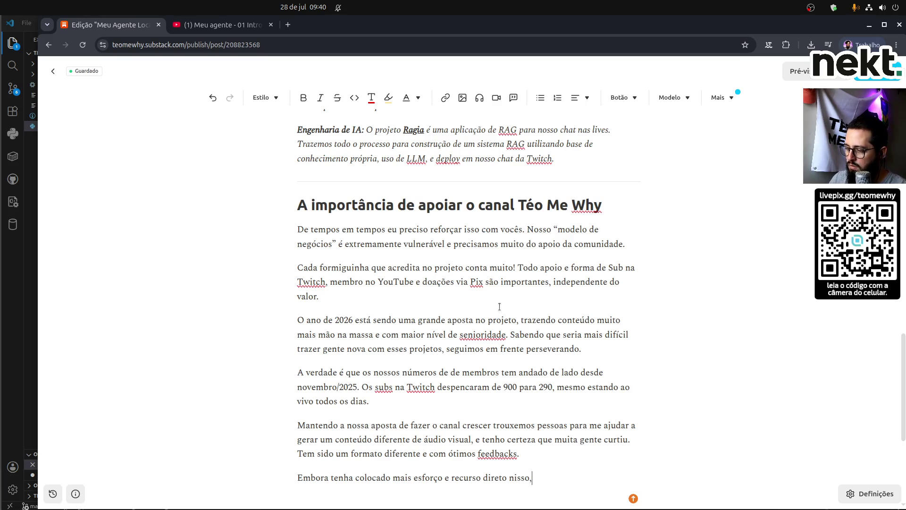
{"action": "type", "text": " o resultad"}
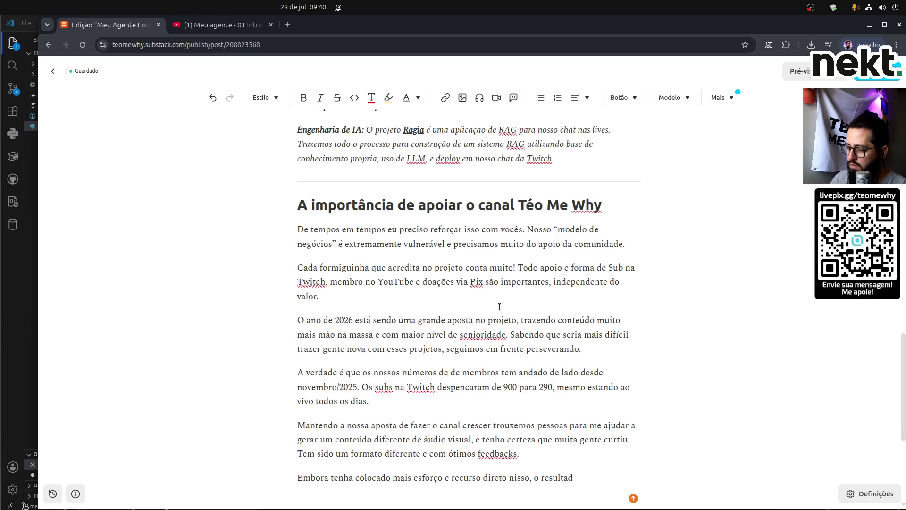
{"action": "type", "text": "o não vem."}
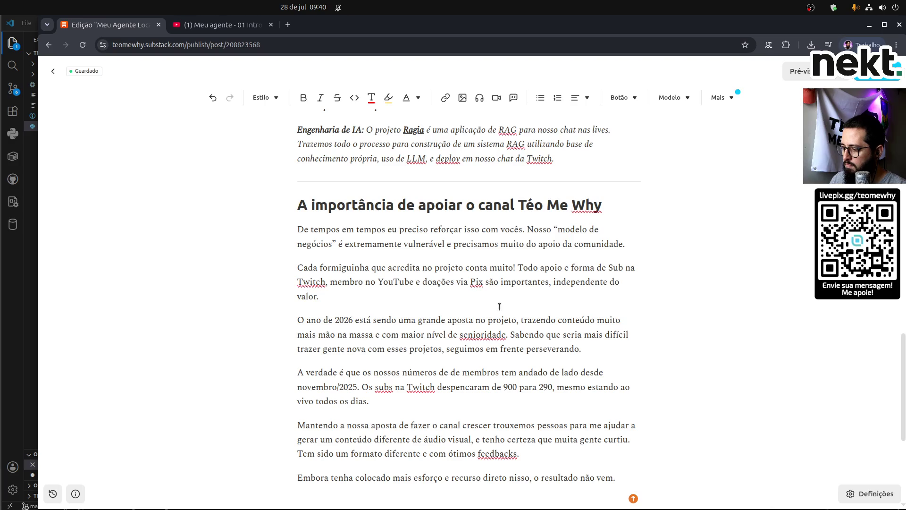
{"action": "type", "text": " O que me deixa ainda mais insegu"}
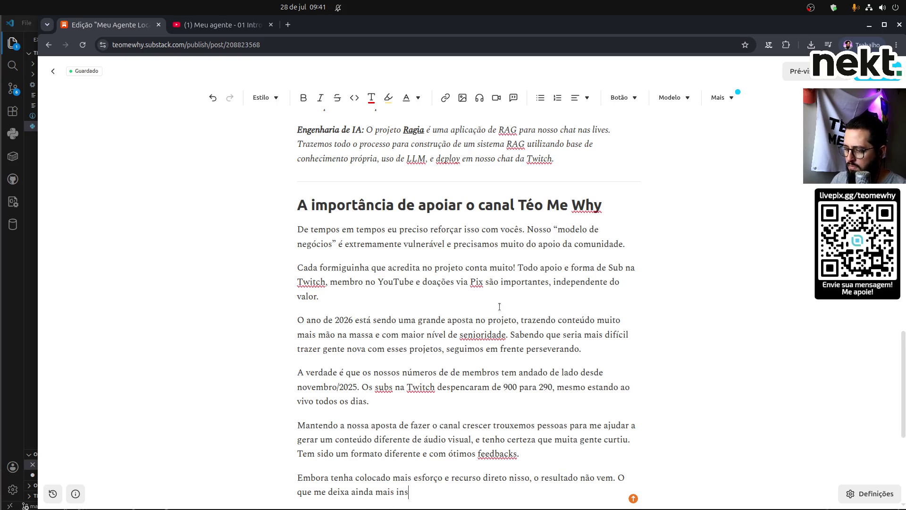
{"action": "type", "text": "ro sobre"}
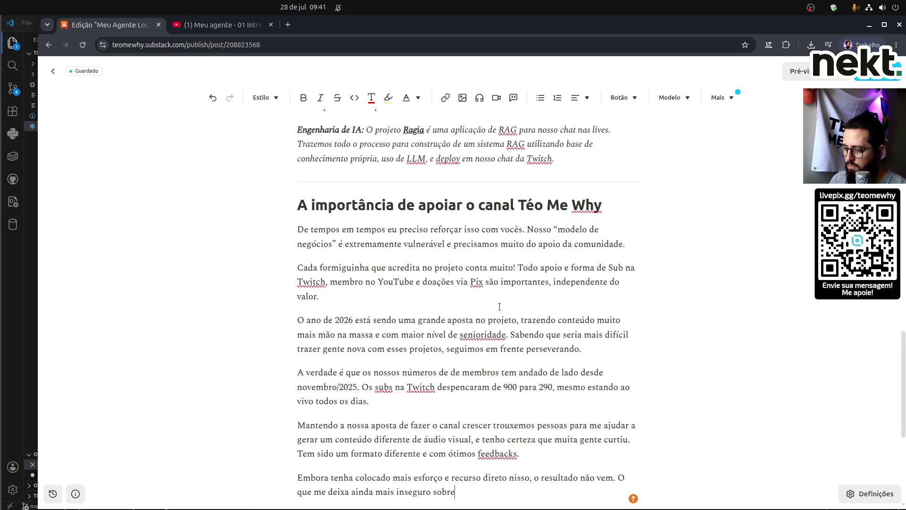
{"action": "type", "text": " o futuro"}
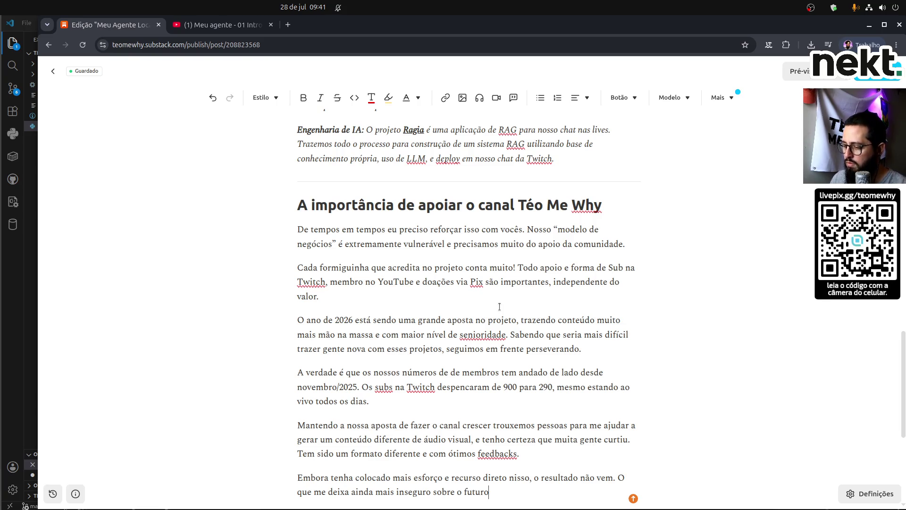
{"action": "type", "text": " tendo u"}
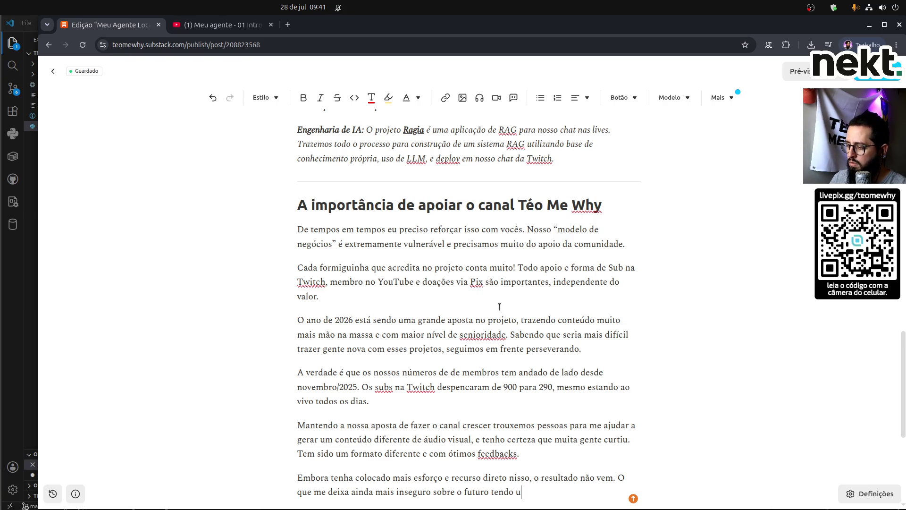
{"action": "type", "text": "ma obra "}
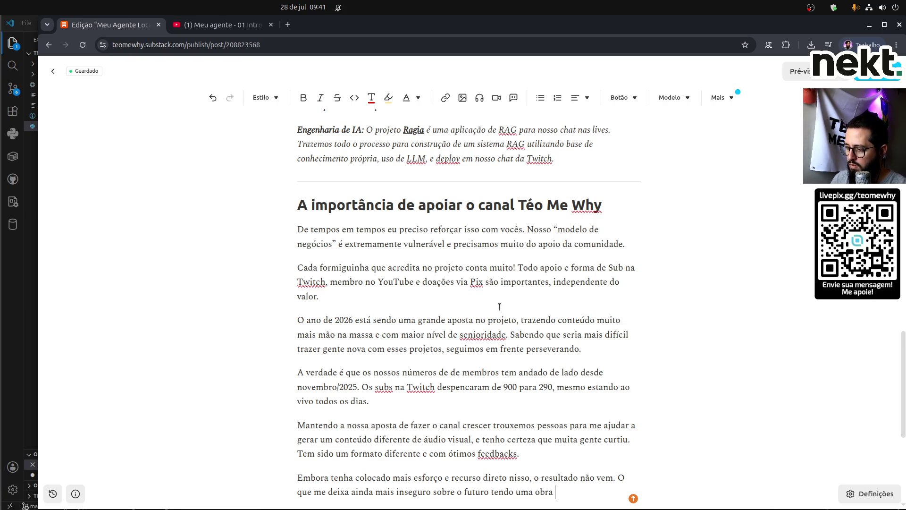
{"action": "type", "text": "em a"}
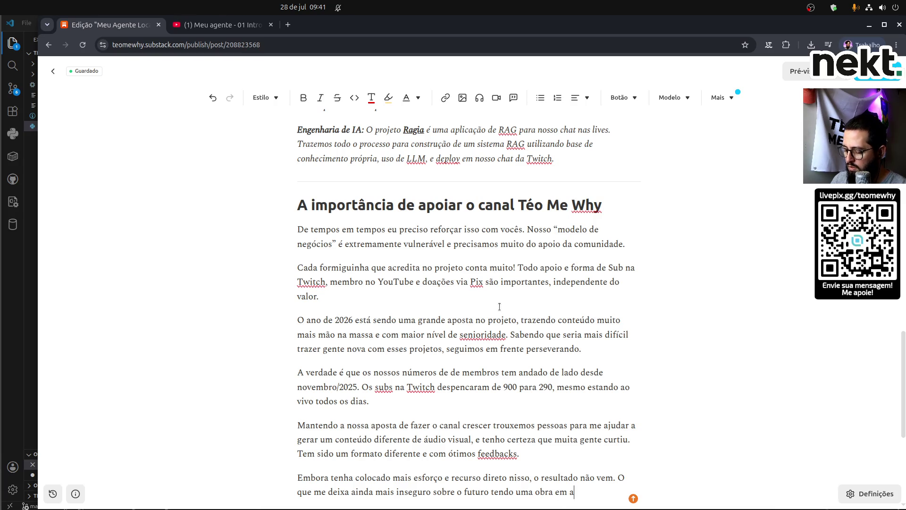
{"action": "type", "text": "ndamento e "}
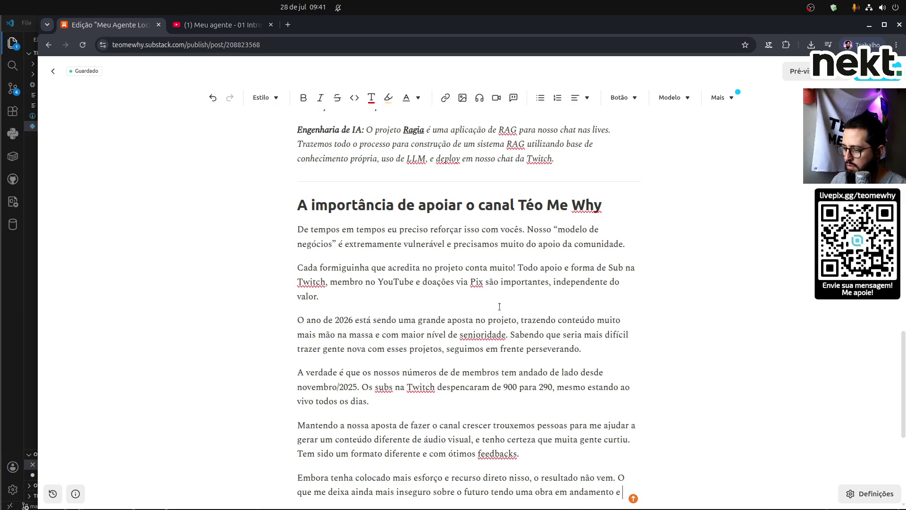
{"action": "type", "text": "a finalização do"}
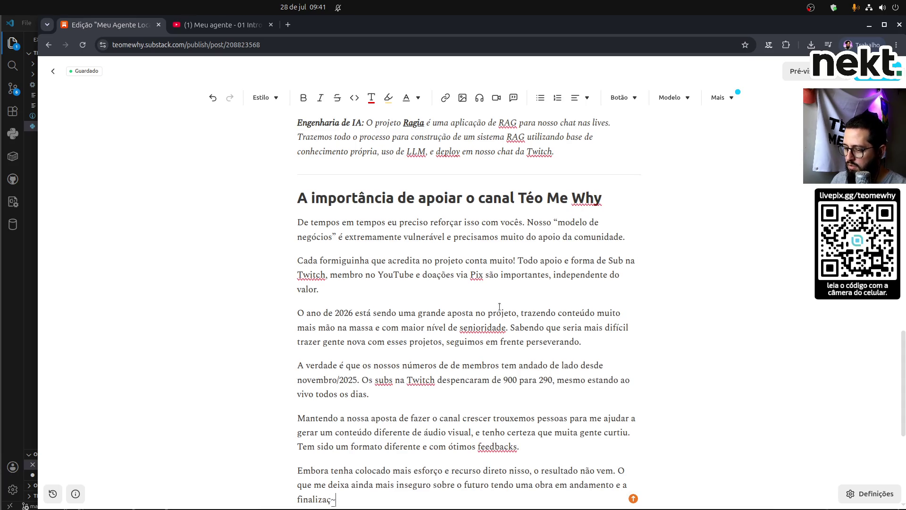
Rewrite 'a finalização do' so the paragraph ends 'chegando o fim do nosso principal contrato de patrocínio.'.
{"action": "key", "text": "ctrl+shift+Left"}
{"action": "key", "text": "ctrl+shift+Left"}
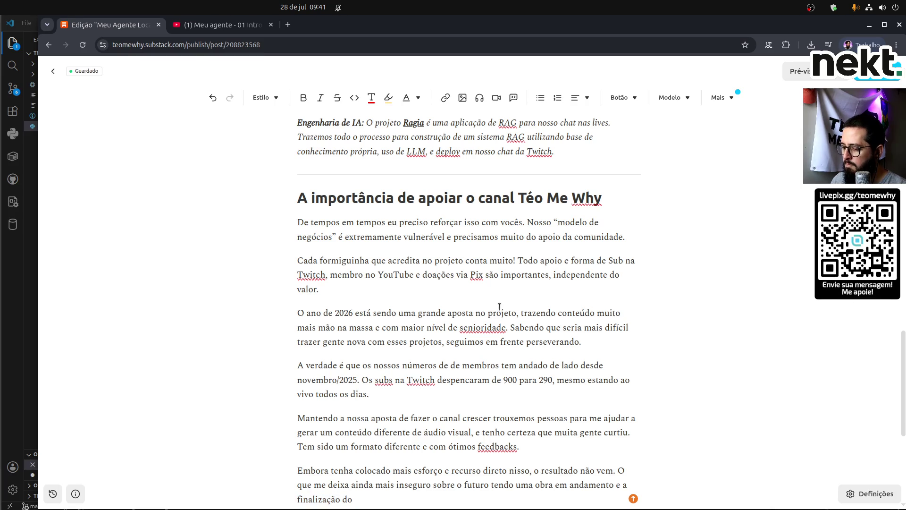
{"action": "key", "text": "ctrl+shift+Left"}
{"action": "type", "text": "o fim do "}
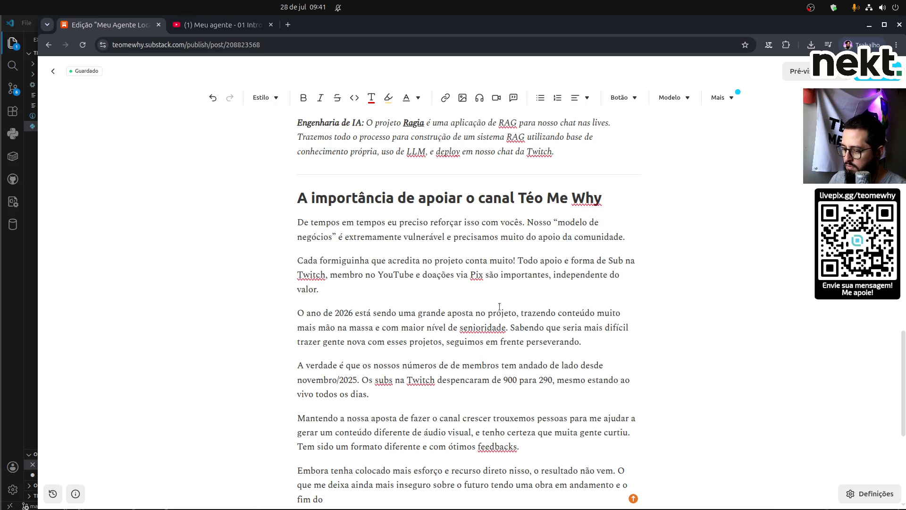
{"action": "type", "text": "con"}
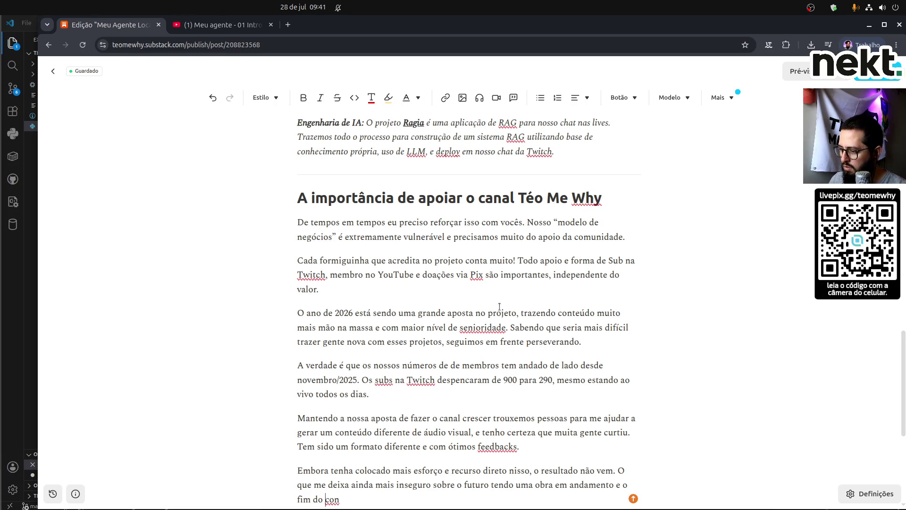
{"action": "key", "text": "BackSpace"}
{"action": "key", "text": "BackSpace"}
{"action": "type", "text": "chegando "}
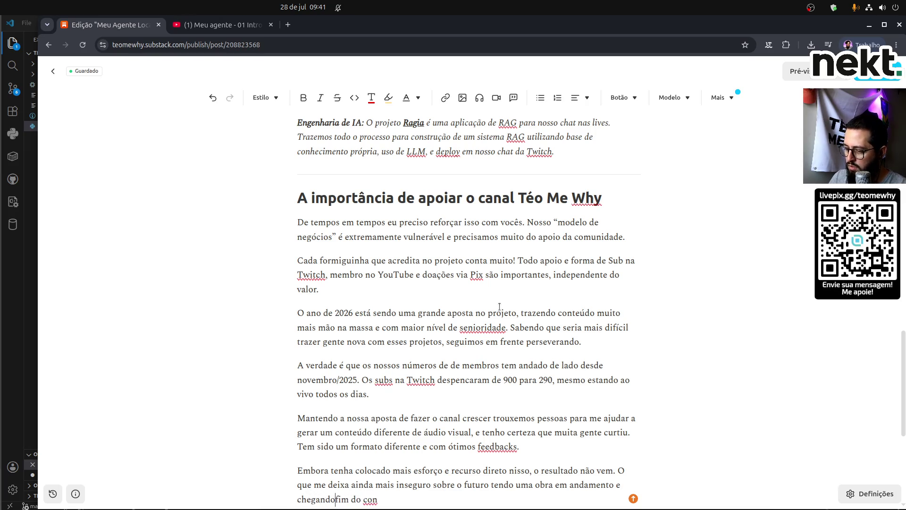
{"action": "type", "text": "o"}
{"action": "key", "text": "End"}
{"action": "key", "text": "BackSpace"}
{"action": "key", "text": "BackSpace"}
{"action": "key", "text": "BackSpace"}
{"action": "type", "text": "nosso "}
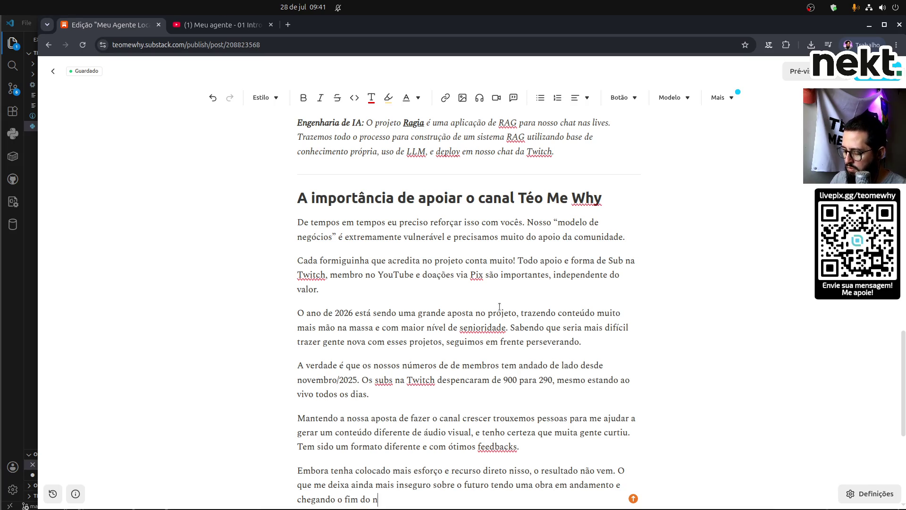
{"action": "type", "text": "princip"}
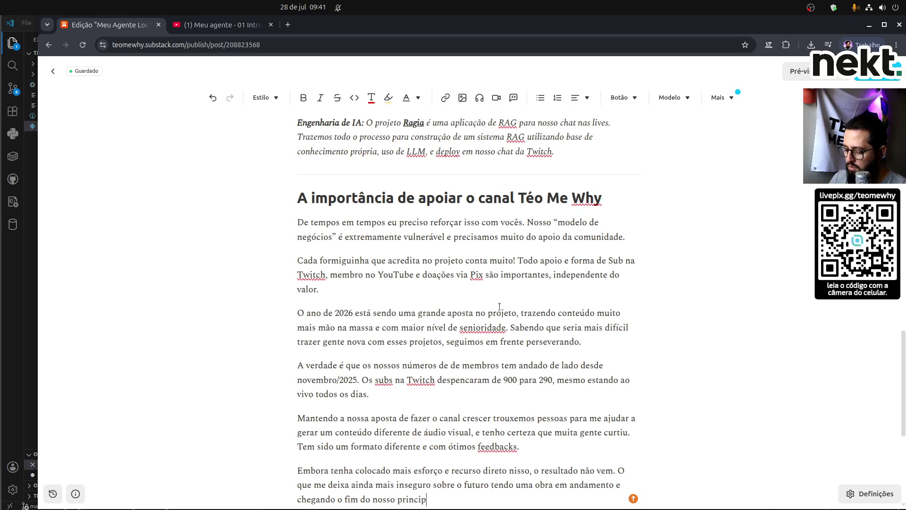
{"action": "type", "text": "al contrato d"}
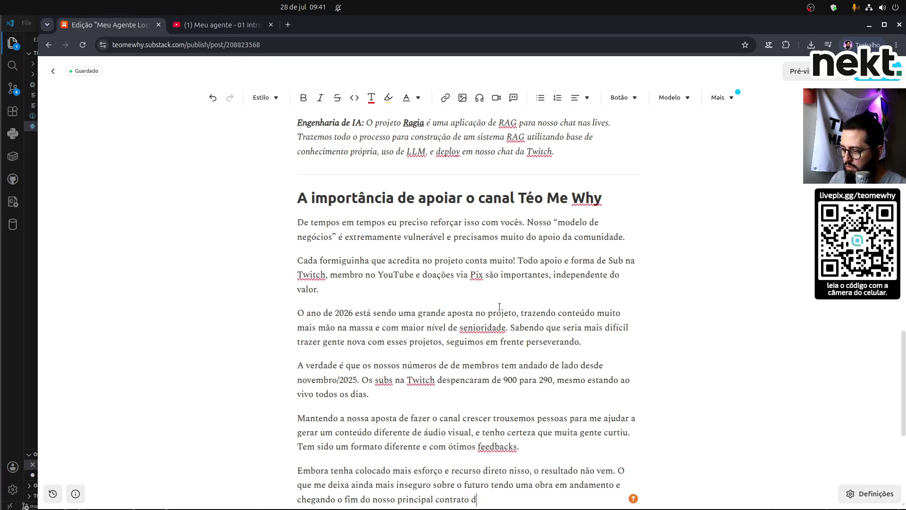
{"action": "type", "text": "e patrocínio."}
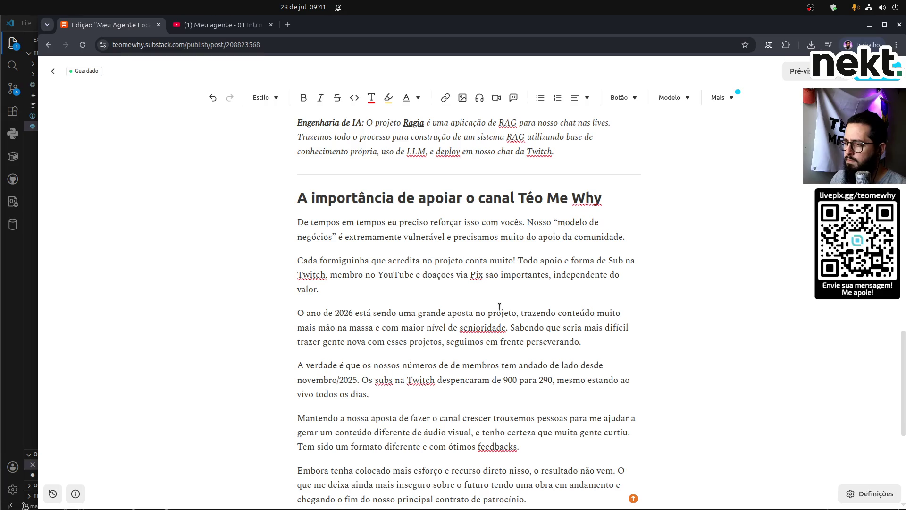
{"action": "key", "text": "Return"}
Write the 'Sempre fui muito transparente com a comunidade…independente do momento.' paragraph, followed by 'Talvez'.
{"action": "type", "text": "Sempre "}
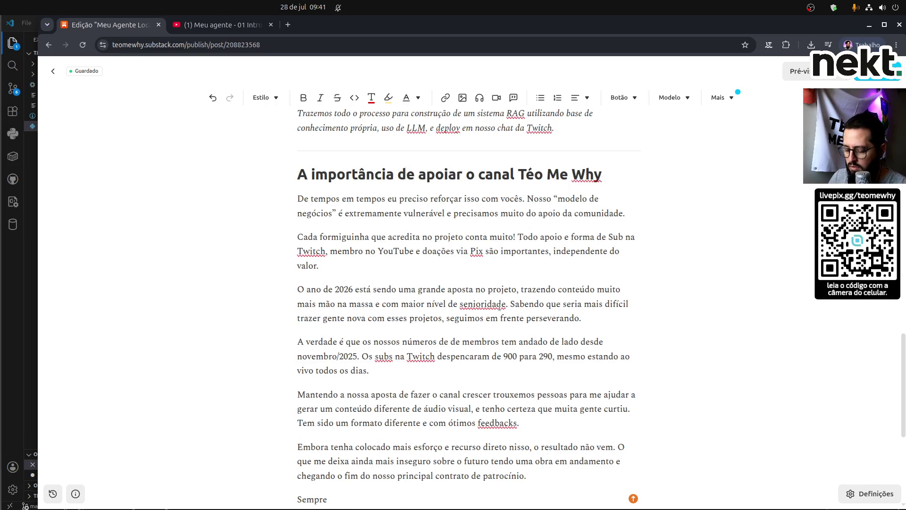
{"action": "type", "text": "fui mu"}
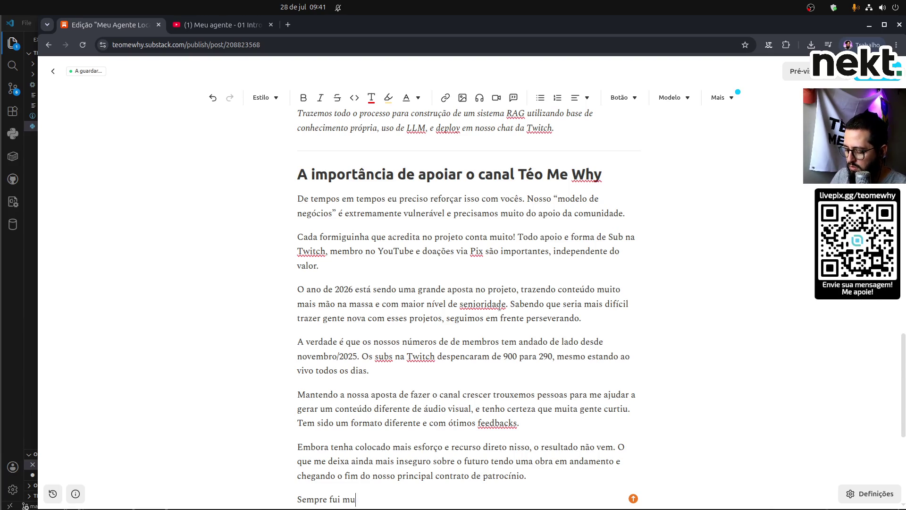
{"action": "type", "text": "ito transpa"}
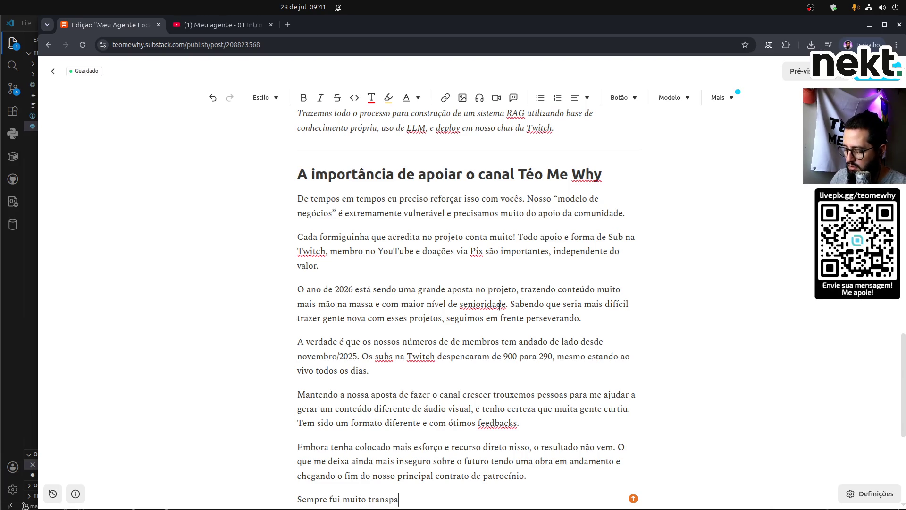
{"action": "type", "text": "rente com a "}
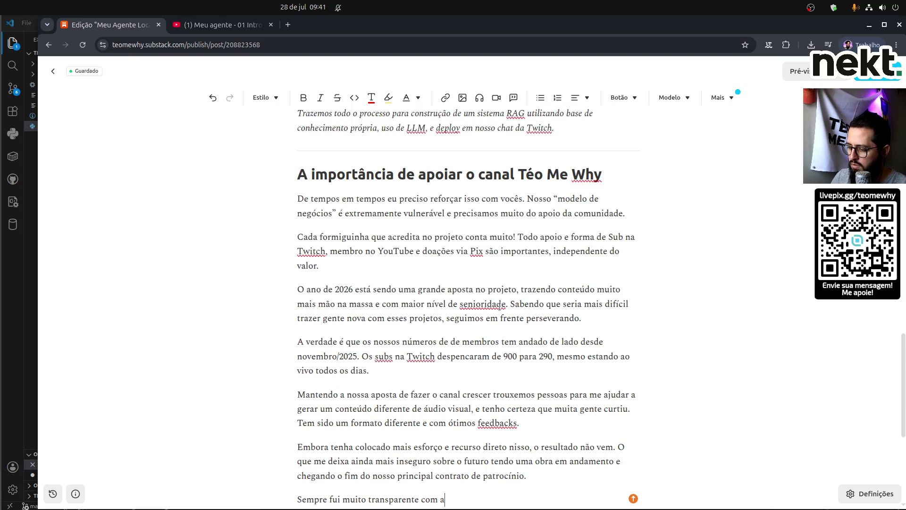
{"action": "type", "text": "comu"}
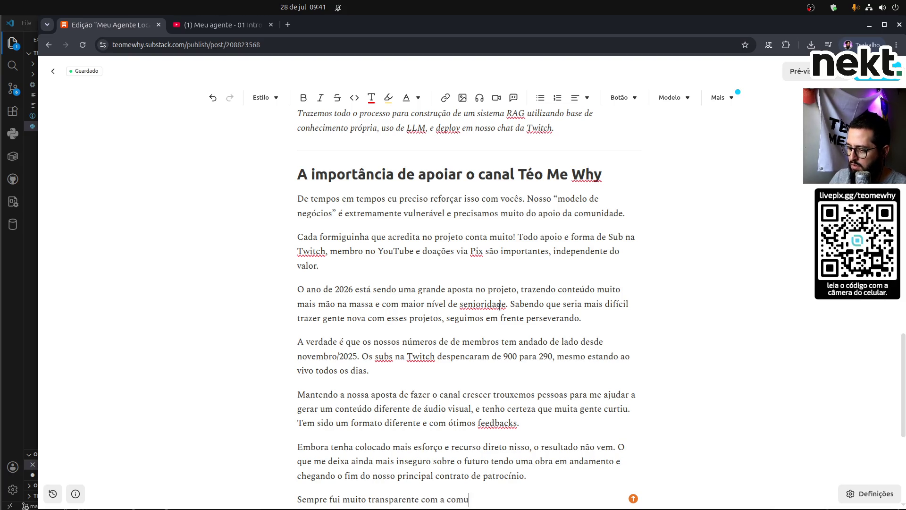
{"action": "type", "text": "nidade e "}
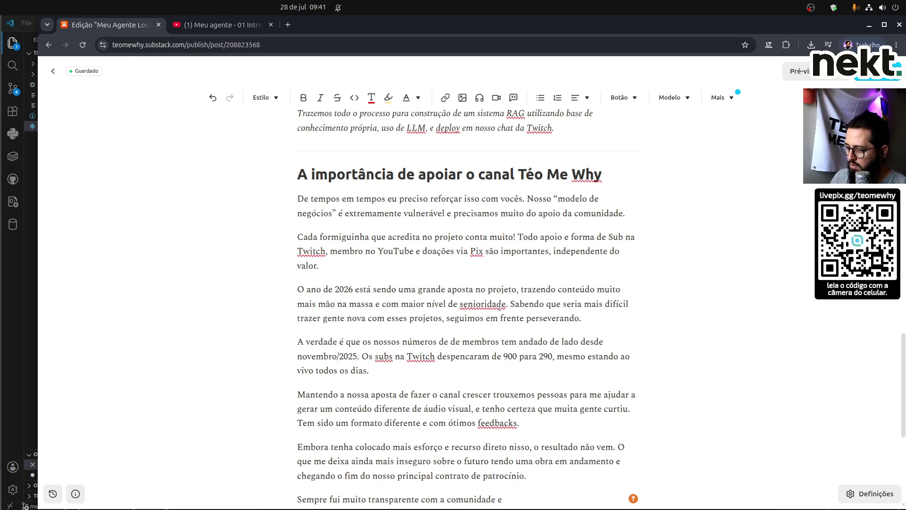
{"action": "type", "text": "mante"}
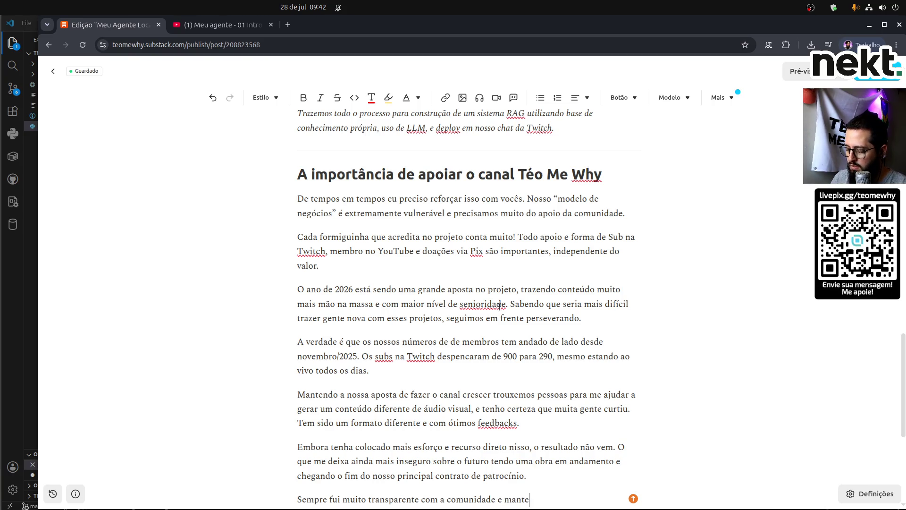
{"action": "type", "text": "re"}
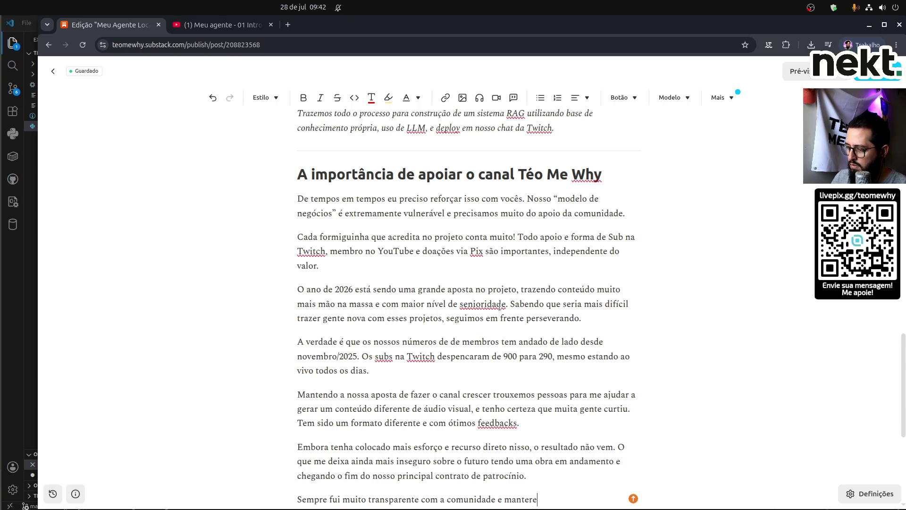
{"action": "type", "text": "i a mesma p"}
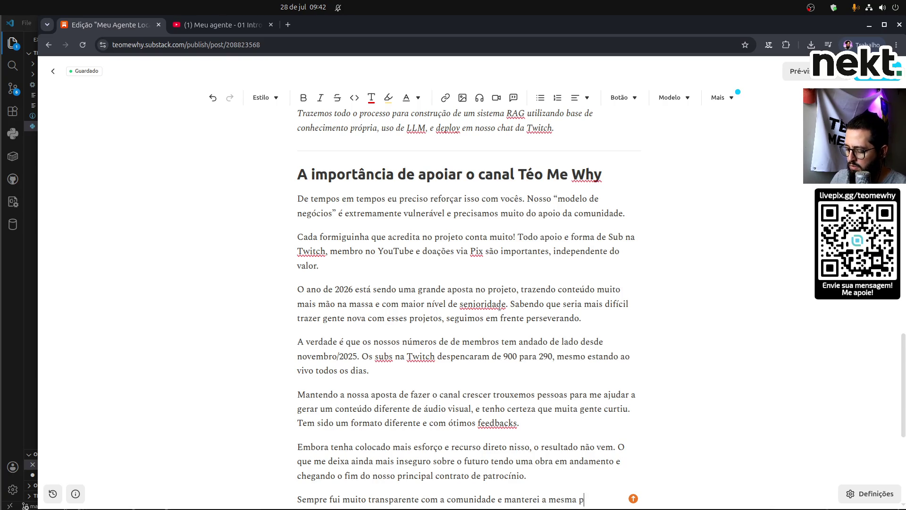
{"action": "type", "text": "ostura in"}
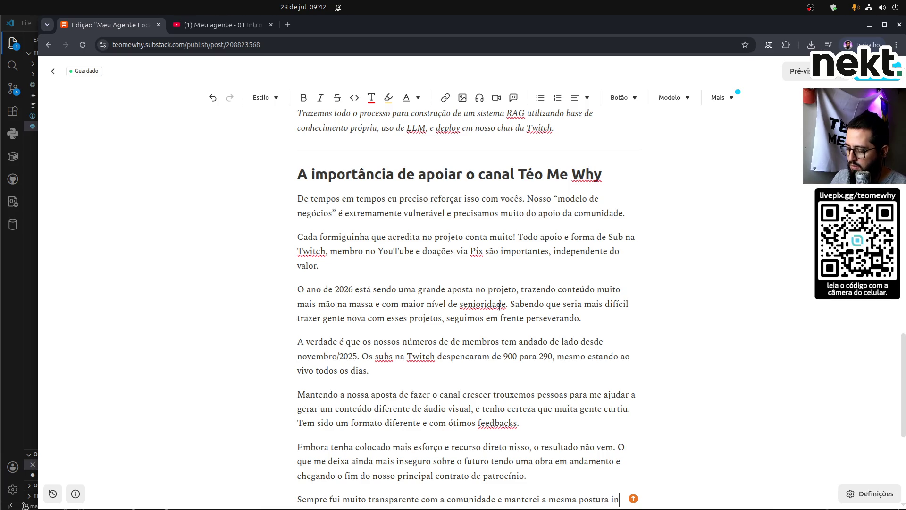
{"action": "type", "text": "depen"}
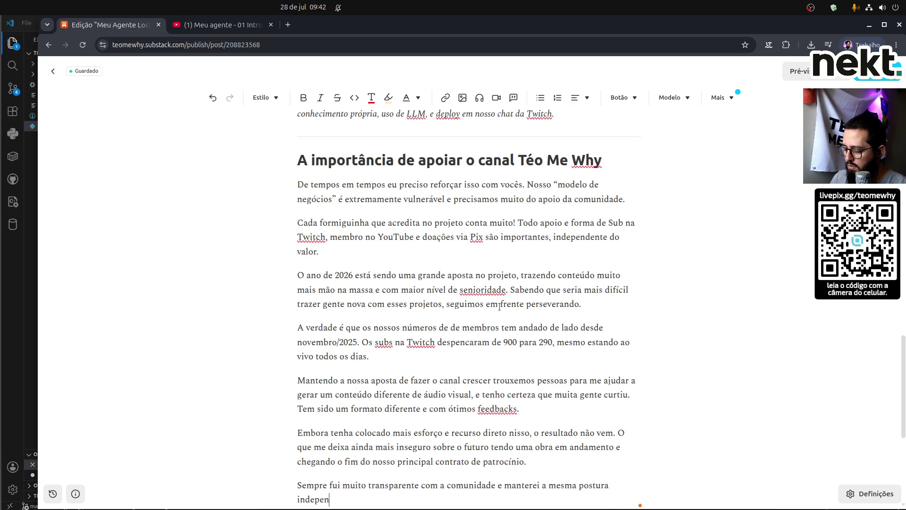
{"action": "type", "text": "dente do "}
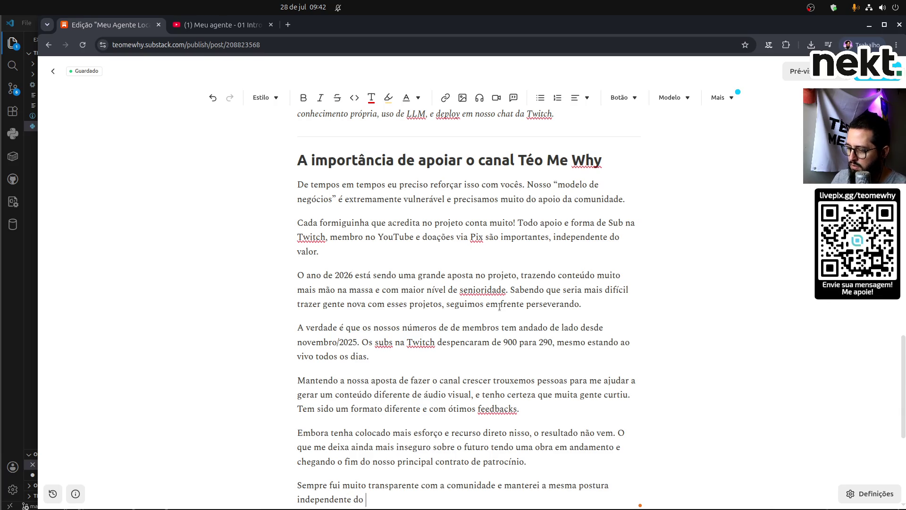
{"action": "type", "text": "momento."}
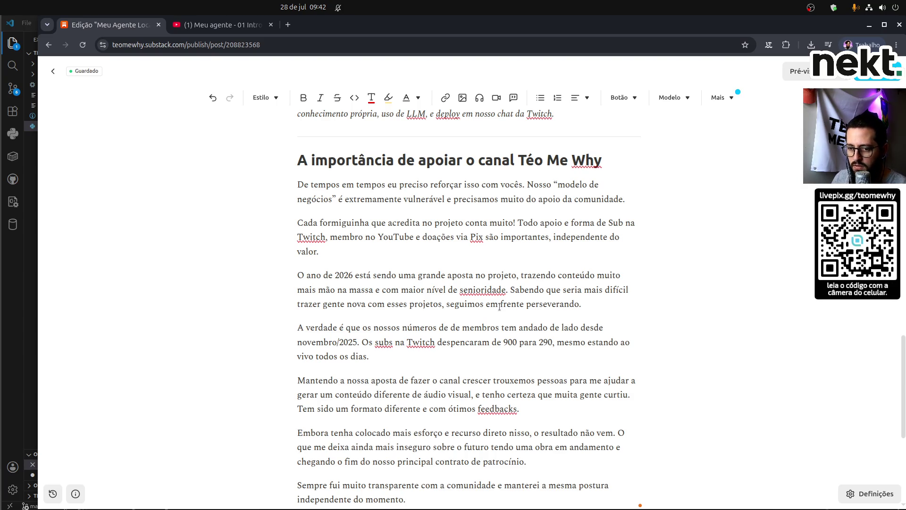
{"action": "type", "text": " Talvez"}
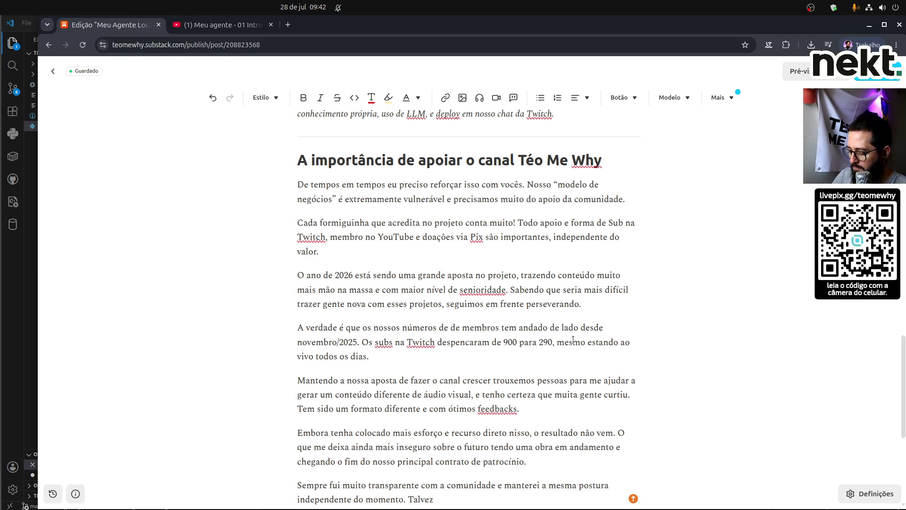
End the 2026 paragraph with 'perseverando criando projetos incríveis para vocês.'.
{"action": "type", "text": "nos projetos"}
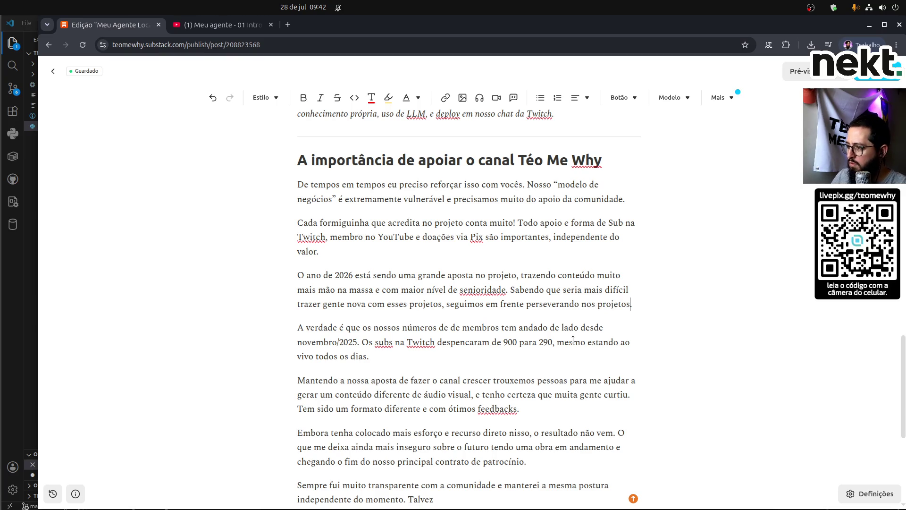
{"action": "key", "text": "ctrl+shift+Left"}
{"action": "key", "text": "ctrl+Left"}
{"action": "key", "text": "ctrl+shift+Right"}
{"action": "type", "text": "criadno"}
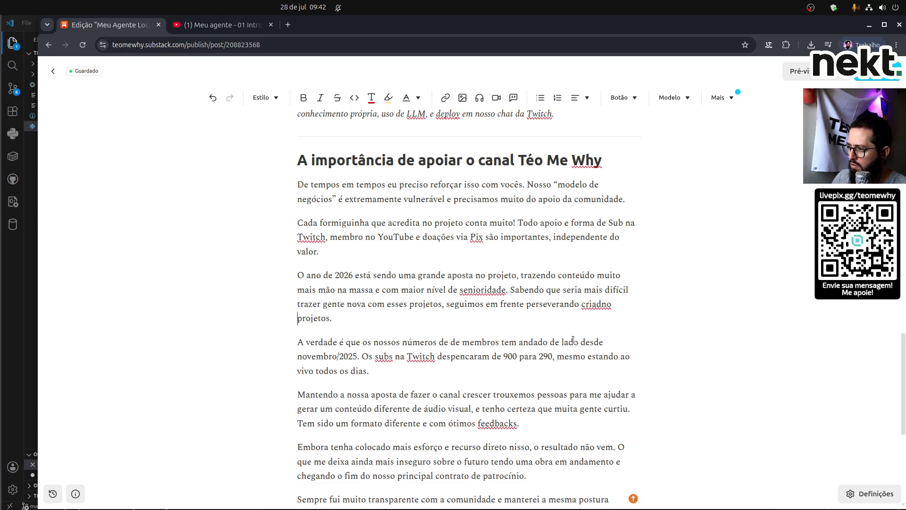
{"action": "key", "text": "ctrl+shift+Left"}
{"action": "type", "text": "criando"}
{"action": "type", "text": " projetos incríveis "}
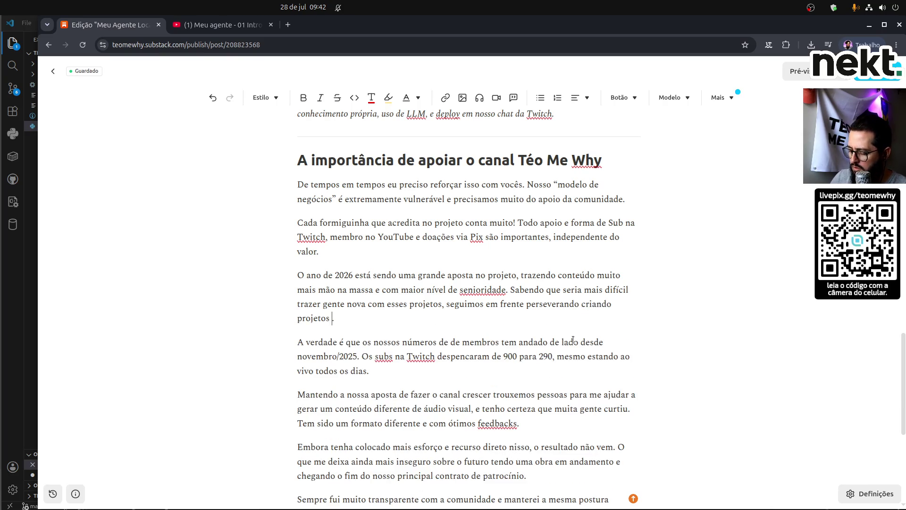
{"action": "type", "text": "para voc"}
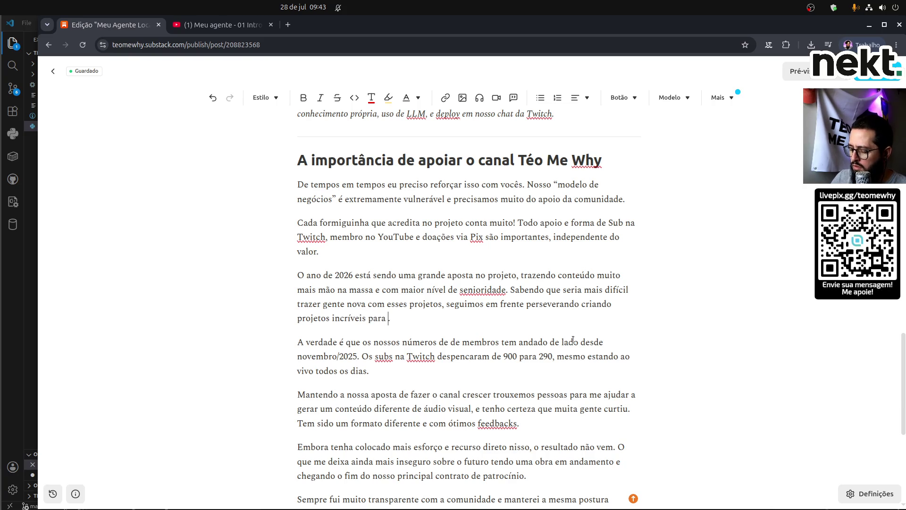
{"action": "type", "text": "ês"}
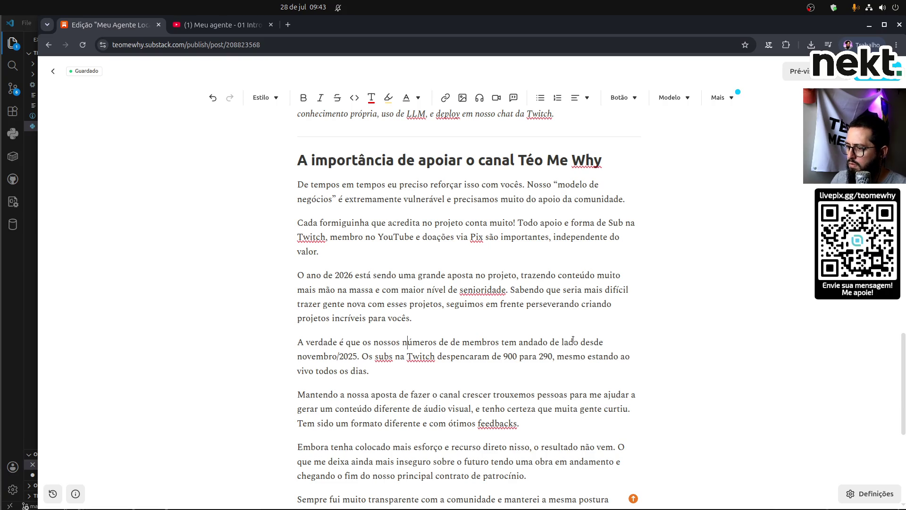
Move down through the post toward the Embora and closing paragraphs.
{"action": "key", "text": "Home"}
{"action": "key", "text": "shift+End"}
{"action": "key", "text": "shift+Down"}
{"action": "key", "text": "shift+Down"}
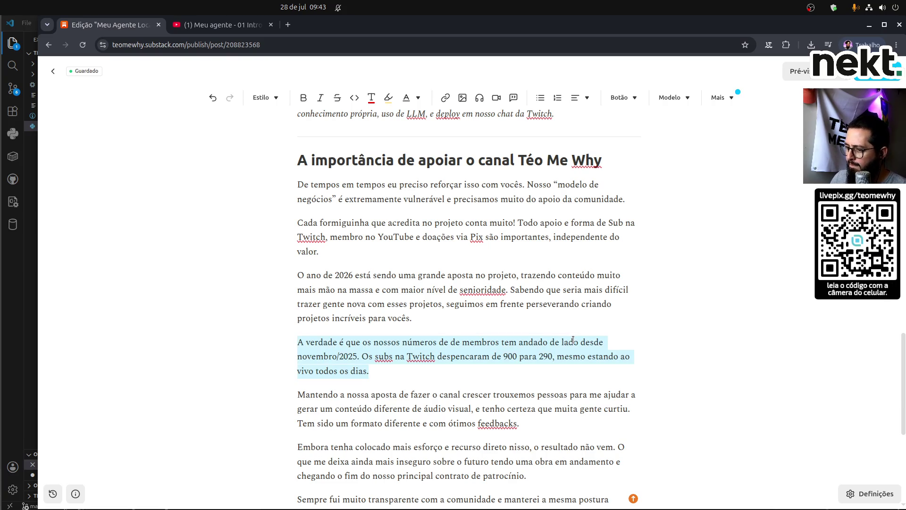
{"action": "key", "text": "Down"}
{"action": "key", "text": "Down"}
{"action": "key", "text": "Down"}
{"action": "key", "text": "Up"}
{"action": "key", "text": "Up"}
{"action": "key", "text": "Up"}
{"action": "key", "text": "Down"}
{"action": "key", "text": "Down"}
{"action": "key", "text": "Down"}
{"action": "scroll", "coordinate": [573, 340], "scroll_direction": "down", "scroll_amount": 1}
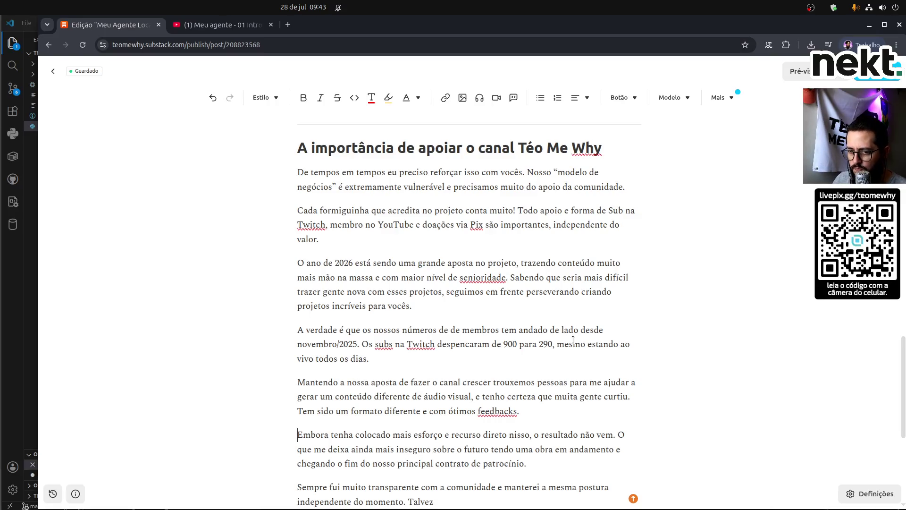
Delete the stray word 'Talvez' after 'independente do momento.'.
{"action": "key", "text": "Down"}
{"action": "key", "text": "Down"}
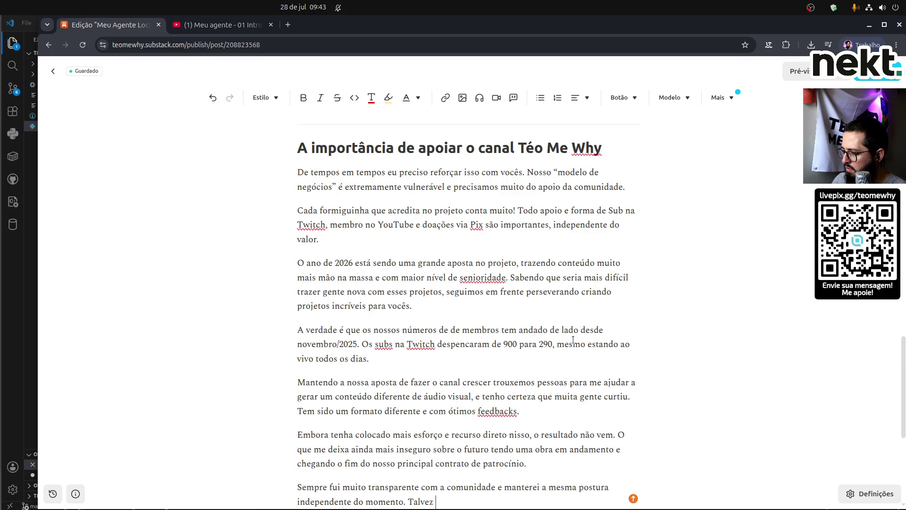
{"action": "scroll", "coordinate": [742, 351], "scroll_direction": "down", "scroll_amount": 3}
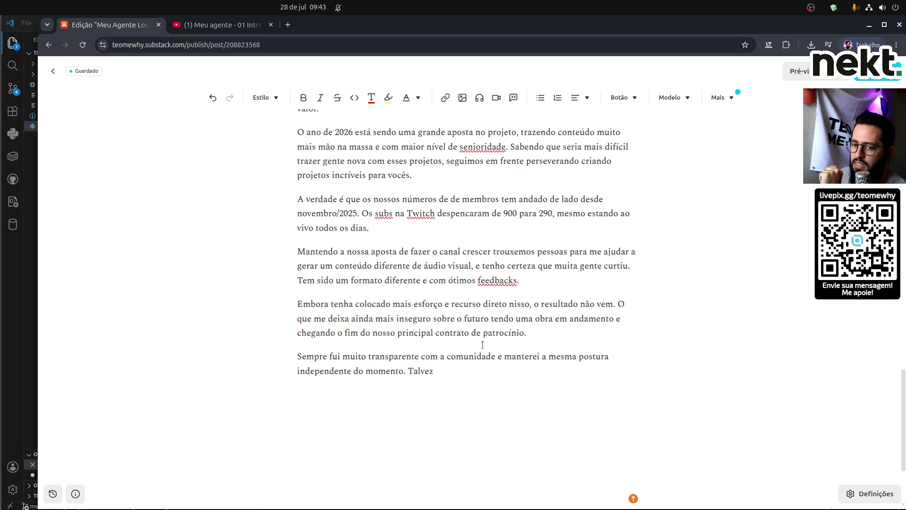
{"action": "double_click", "coordinate": [420, 371]}
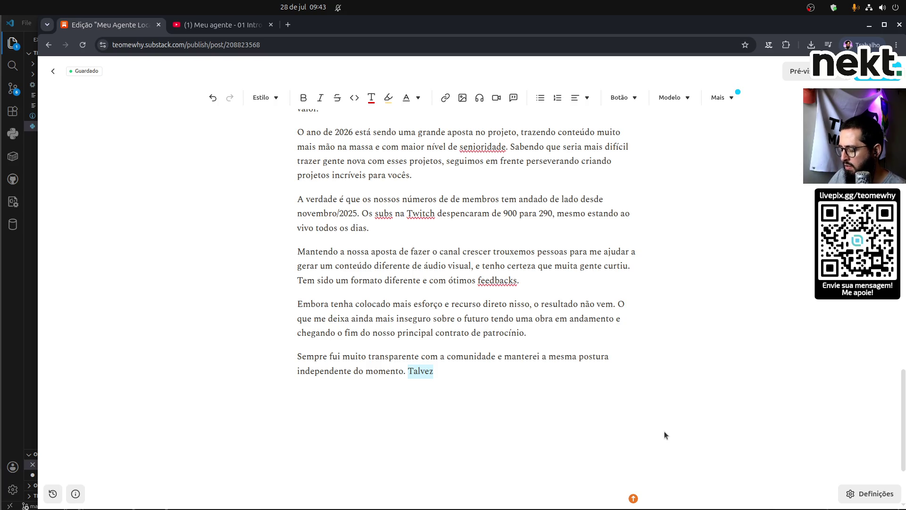
{"action": "key", "text": "BackSpace"}
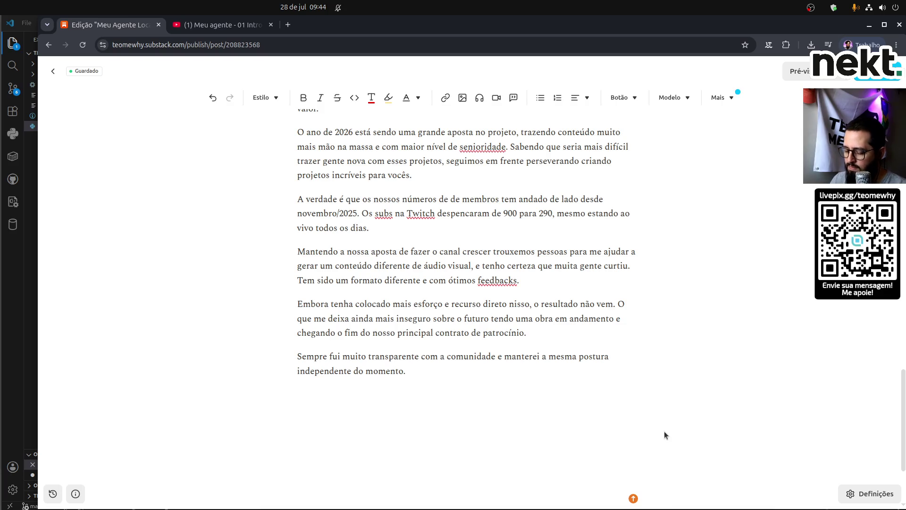
Append 'Talvez eu realmente não saiba como fazer tudo isso funcionar de uma maneira sustentável,' to the paragraph.
{"action": "type", "text": "Talvez eu realmente não saiba"}
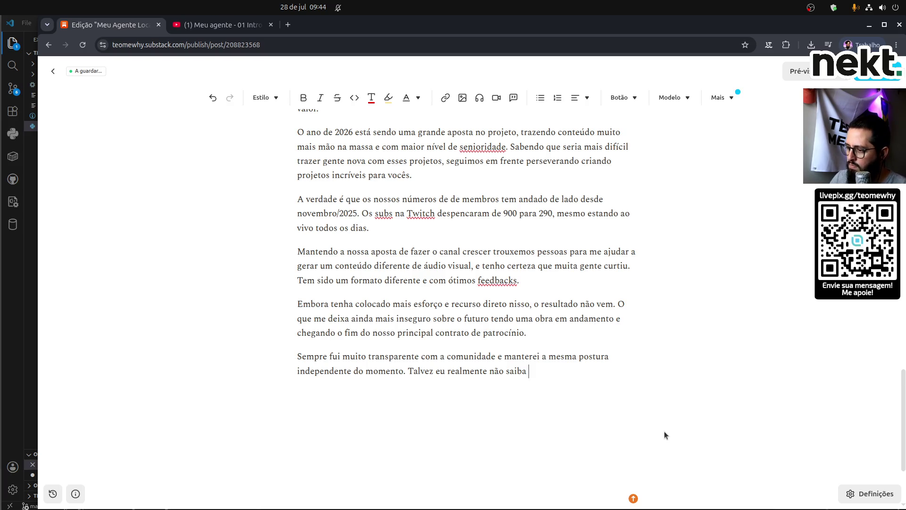
{"action": "type", "text": " co"}
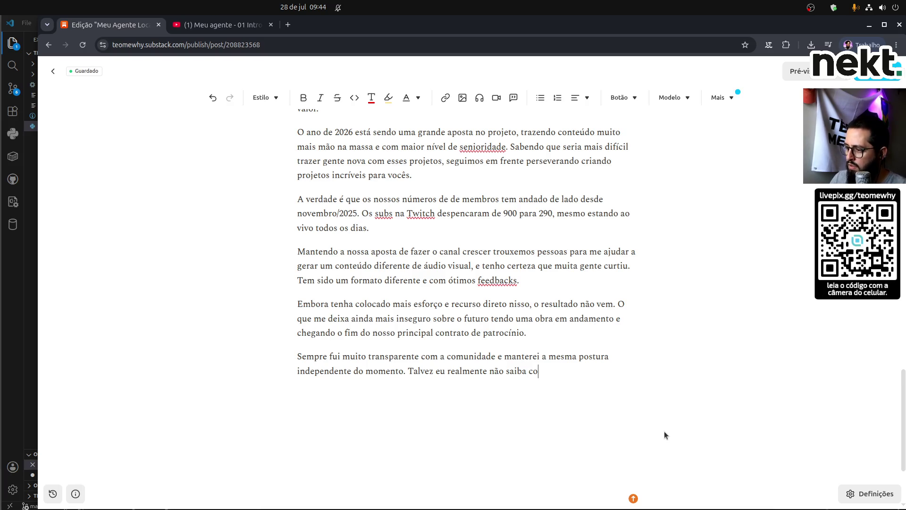
{"action": "type", "text": "mo fazer tud"}
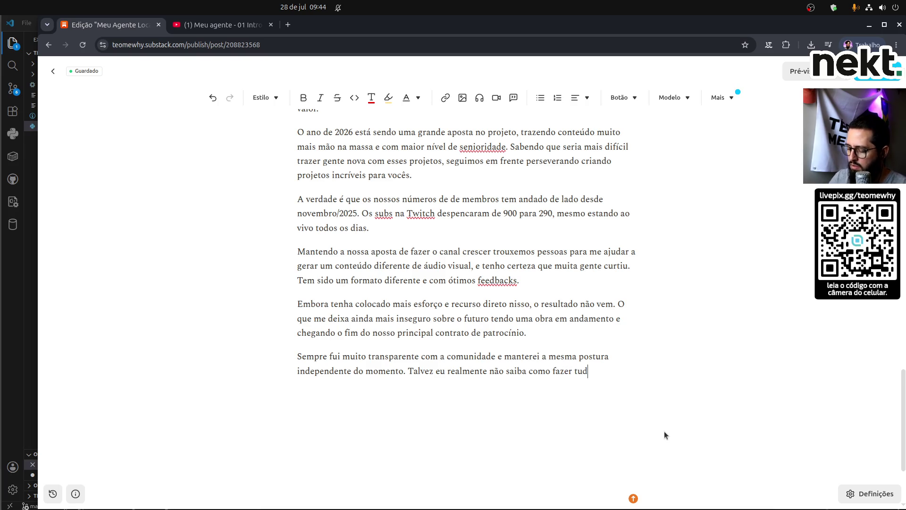
{"action": "type", "text": "o isso funcionar"}
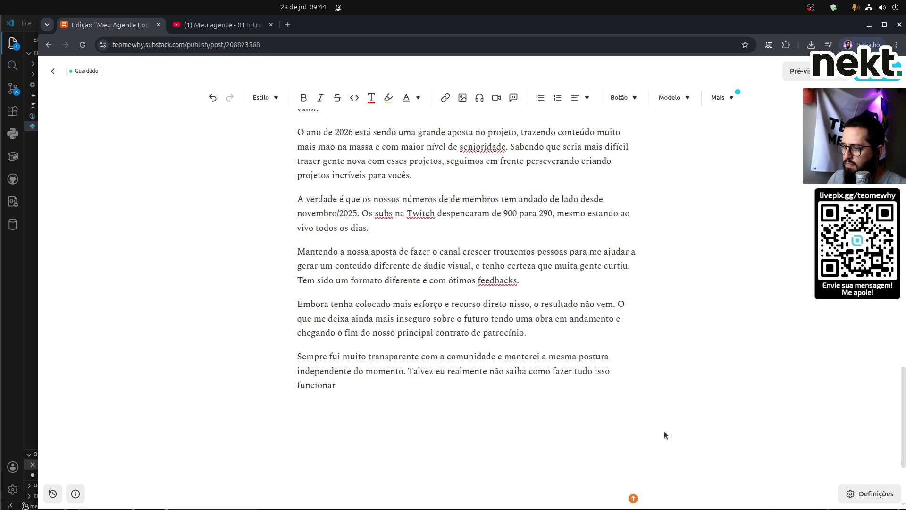
{"action": "type", "text": " de u"}
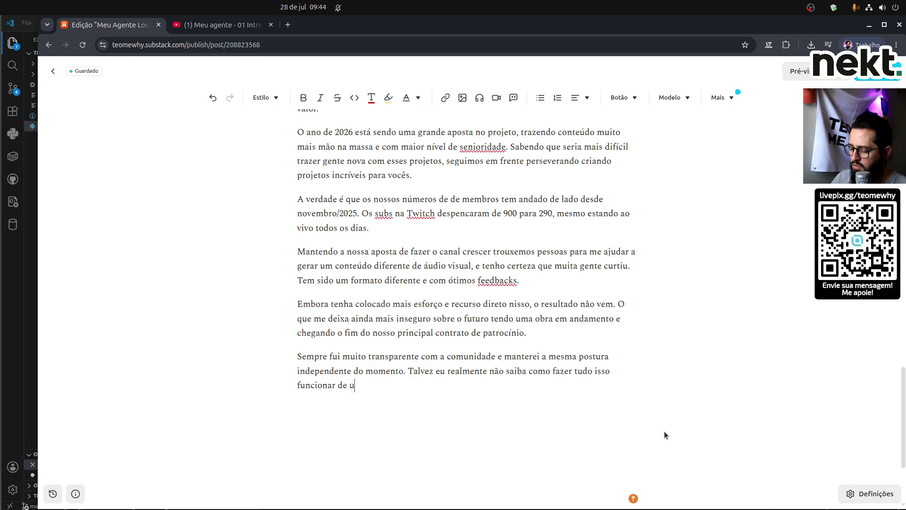
{"action": "type", "text": "ma maneira"}
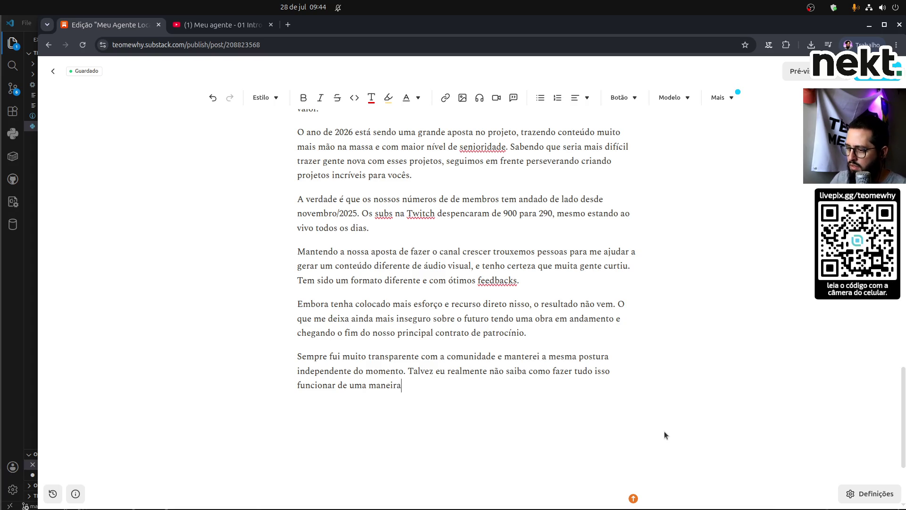
{"action": "type", "text": " sustentável"}
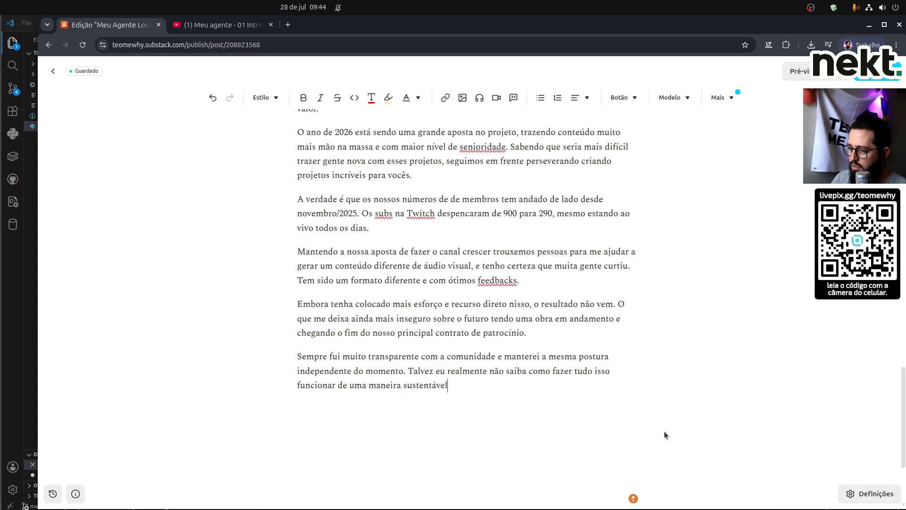
{"action": "type", "text": ","}
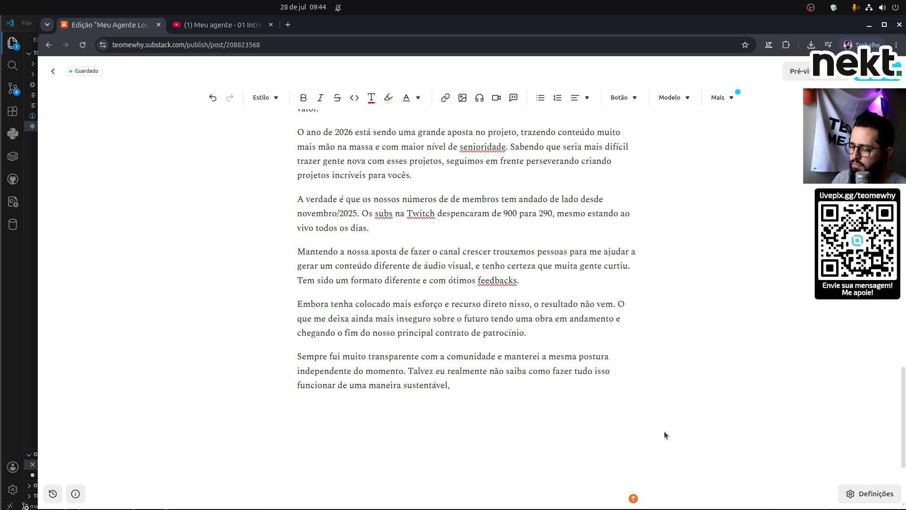
{"action": "key", "text": "Up"}
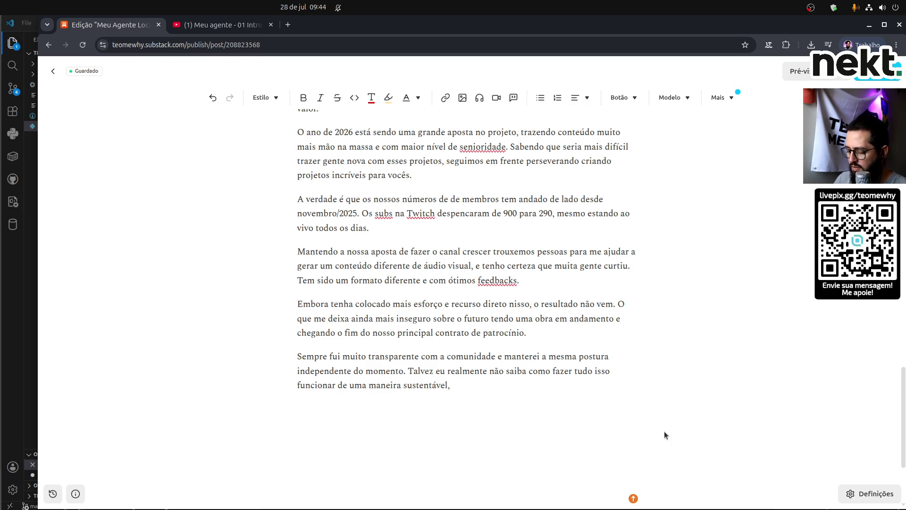
Insert 'Posso dizer que tentei e continuo tentando fazer dar certo, só que' before lowercase 'talvez', ending with a period.
{"action": "type", "text": "Posso"}
{"action": "type", "text": " dizer que tente"}
{"action": "type", "text": "i e continu"}
{"action": "type", "text": "o tentand"}
{"action": "type", "text": "o "}
{"action": "type", "text": "fazer"}
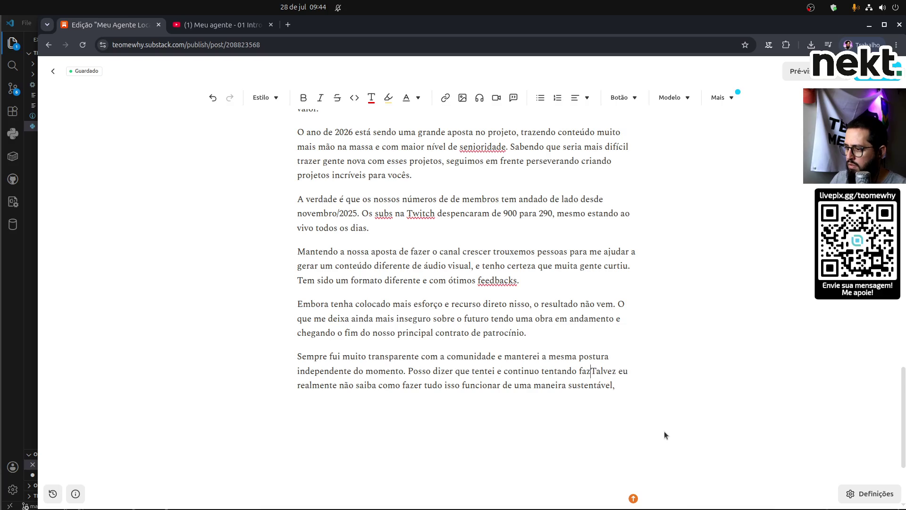
{"action": "type", "text": " dar cer"}
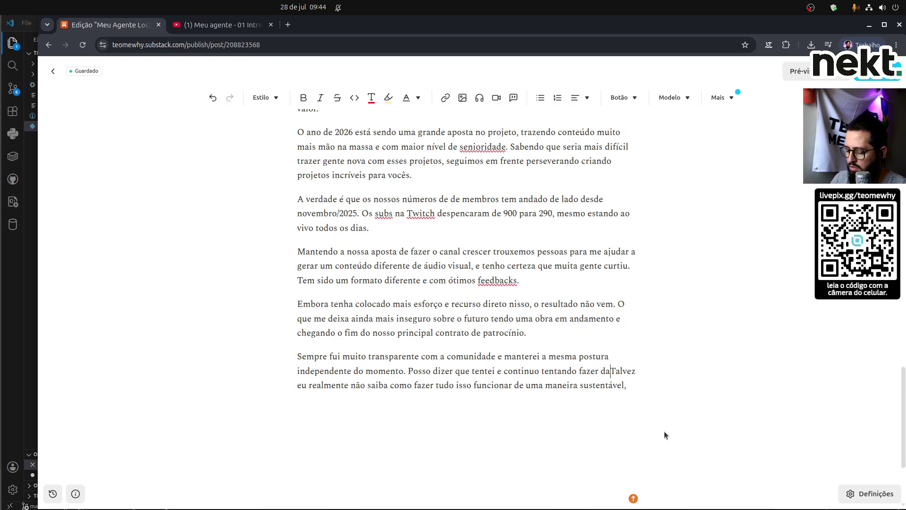
{"action": "type", "text": "to, "}
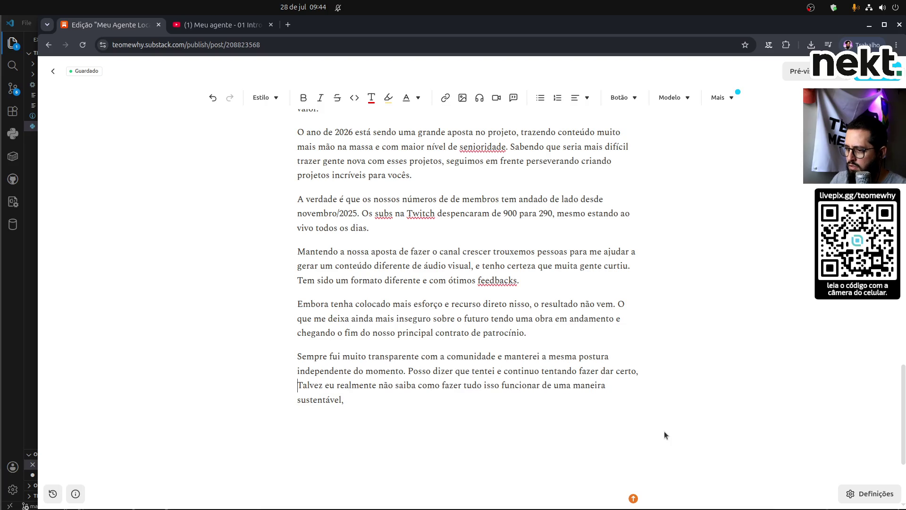
{"action": "type", "text": "só q"}
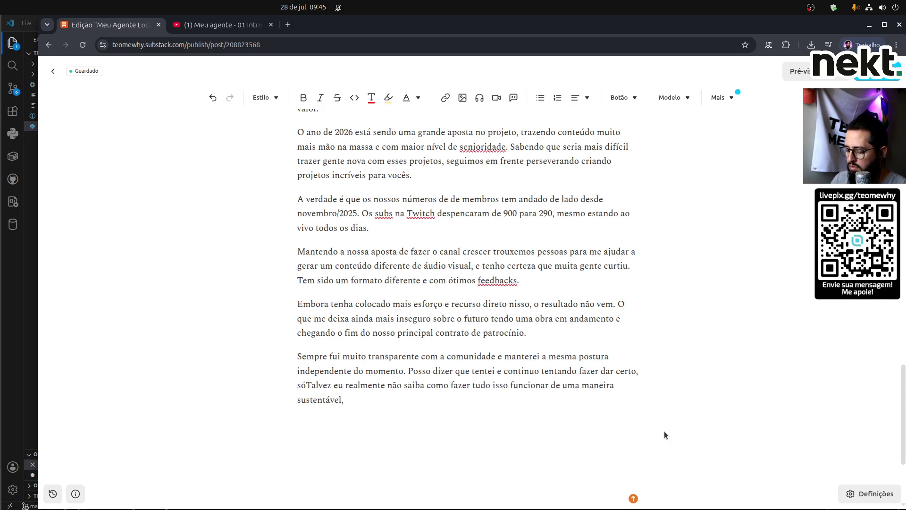
{"action": "type", "text": "ue"}
{"action": "key", "text": "Delete"}
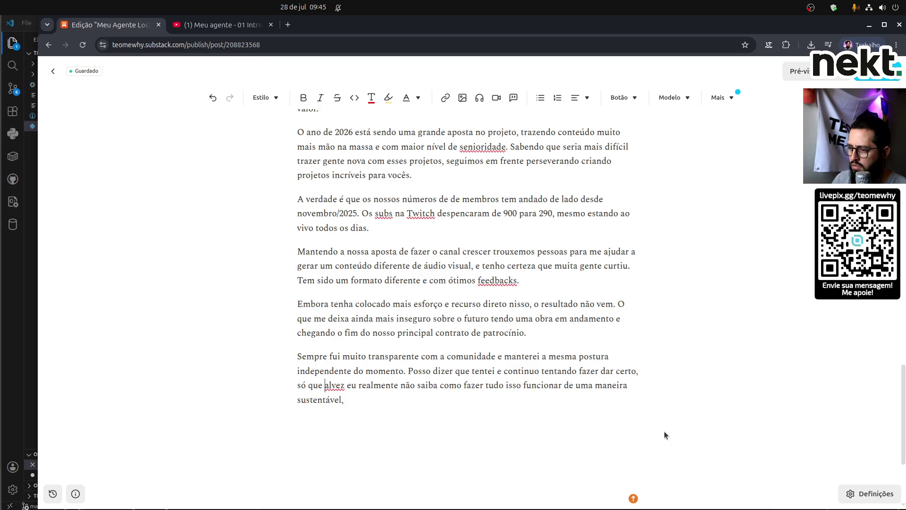
{"action": "type", "text": "t"}
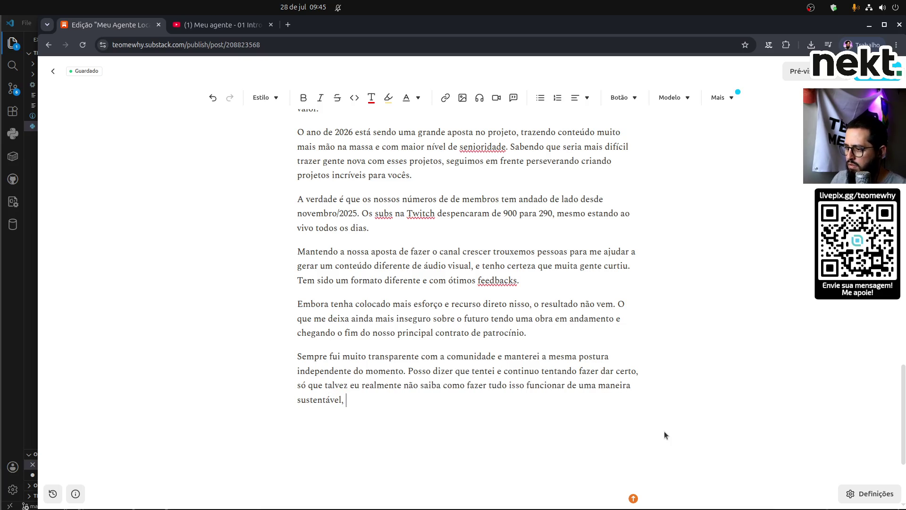
{"action": "key", "text": "BackSpace"}
{"action": "type", "text": "/"}
{"action": "key", "text": "BackSpace"}
{"action": "type", "text": "."}
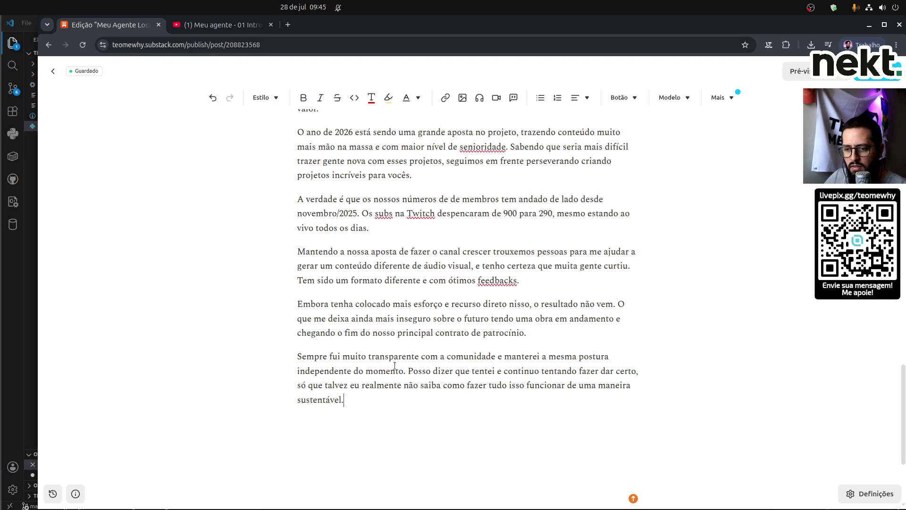
{"action": "scroll", "coordinate": [396, 362], "scroll_direction": "up", "scroll_amount": 3}
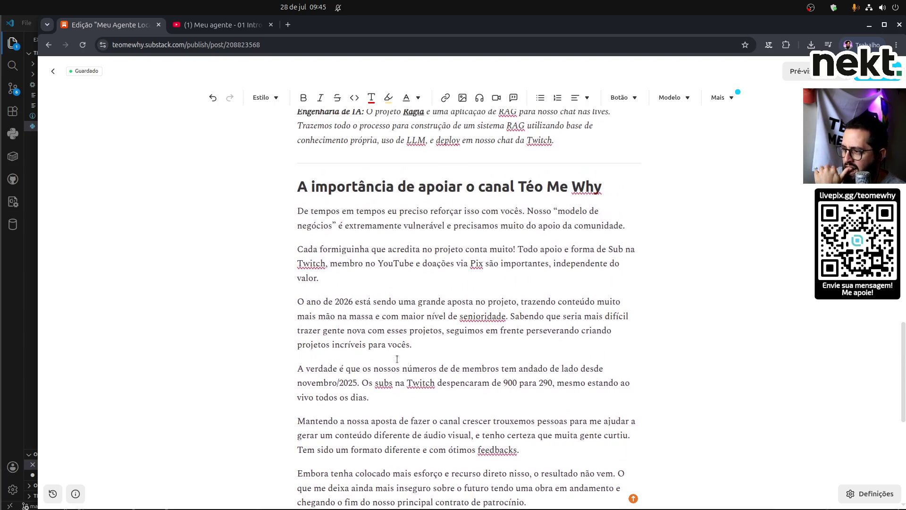
{"action": "scroll", "coordinate": [418, 318], "scroll_direction": "up", "scroll_amount": 1}
{"action": "scroll", "coordinate": [418, 318], "scroll_direction": "up", "scroll_amount": 15}
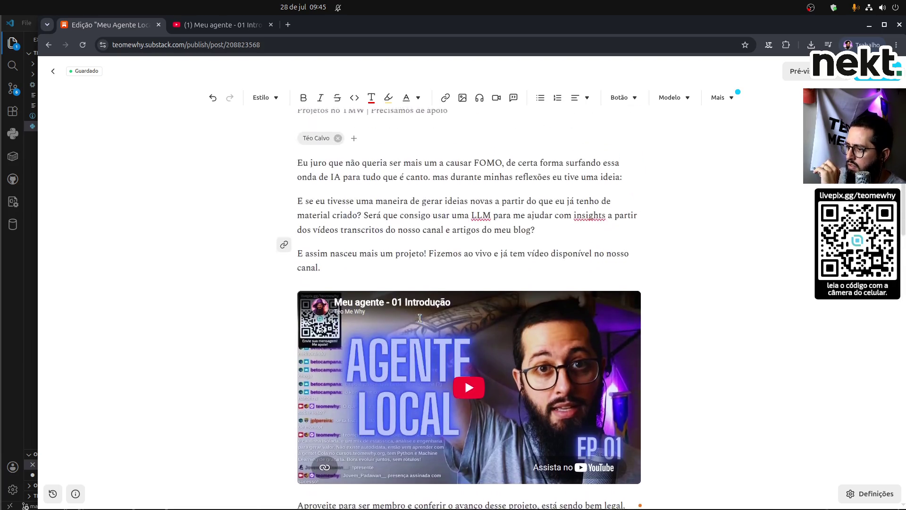
{"action": "scroll", "coordinate": [419, 318], "scroll_direction": "up", "scroll_amount": 2}
{"action": "left_click", "coordinate": [424, 182]}
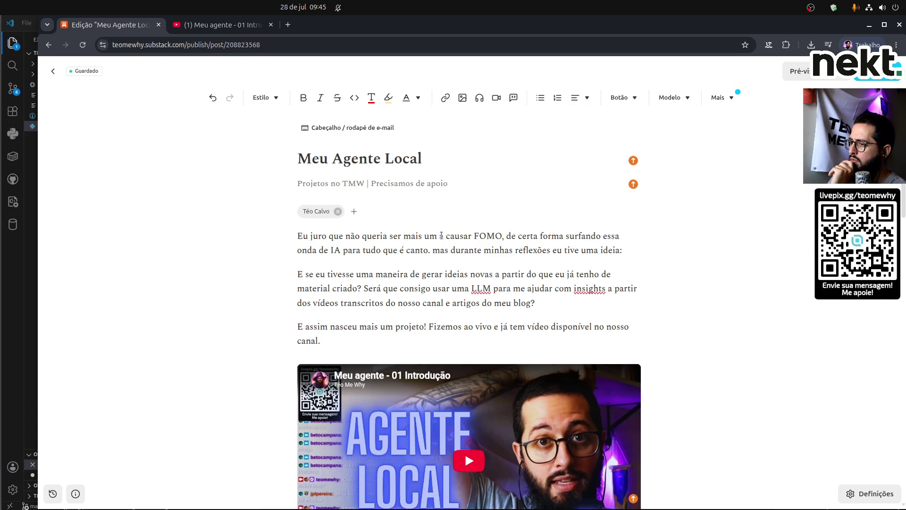
{"action": "scroll", "coordinate": [442, 235], "scroll_direction": "down", "scroll_amount": 15}
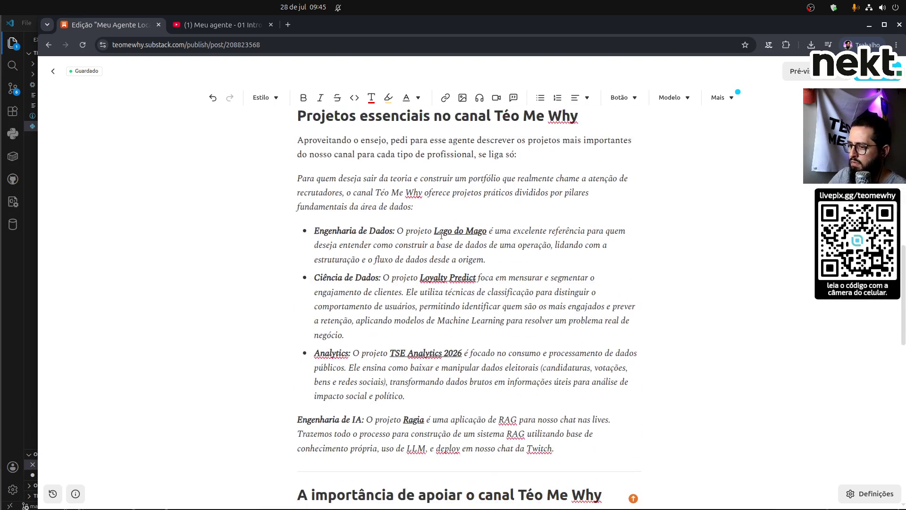
{"action": "left_click", "coordinate": [301, 243]}
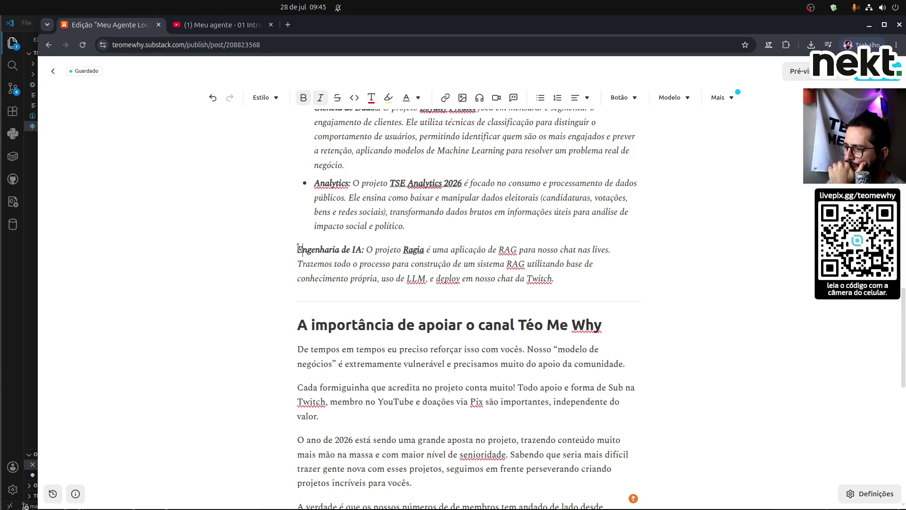
Make the Engenharia de IA paragraph the fourth bullet of the projects list.
{"action": "left_click", "coordinate": [541, 100]}
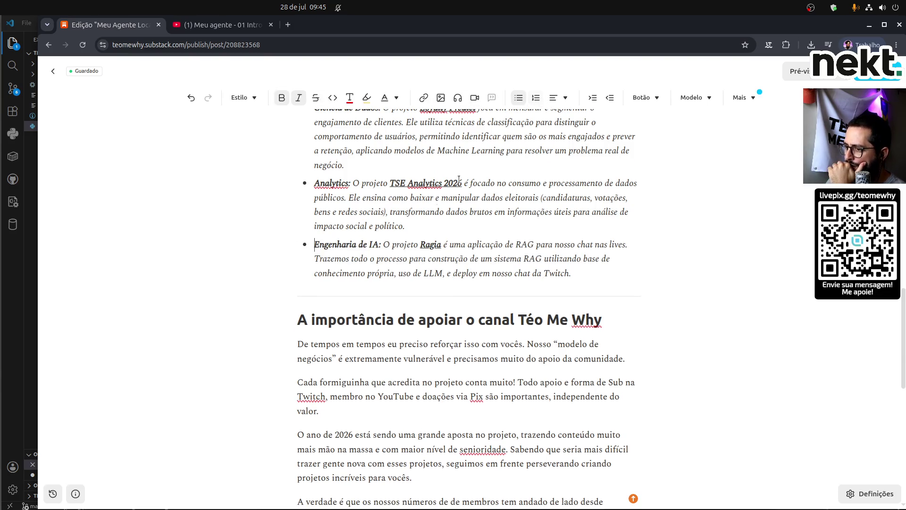
{"action": "scroll", "coordinate": [366, 302], "scroll_direction": "down", "scroll_amount": 5}
{"action": "scroll", "coordinate": [367, 302], "scroll_direction": "down", "scroll_amount": 3}
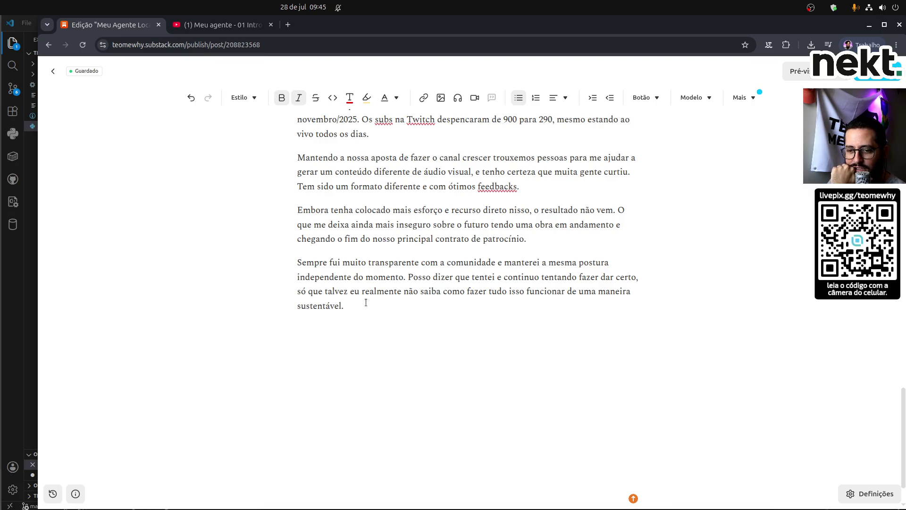
{"action": "scroll", "coordinate": [366, 303], "scroll_direction": "up", "scroll_amount": 3}
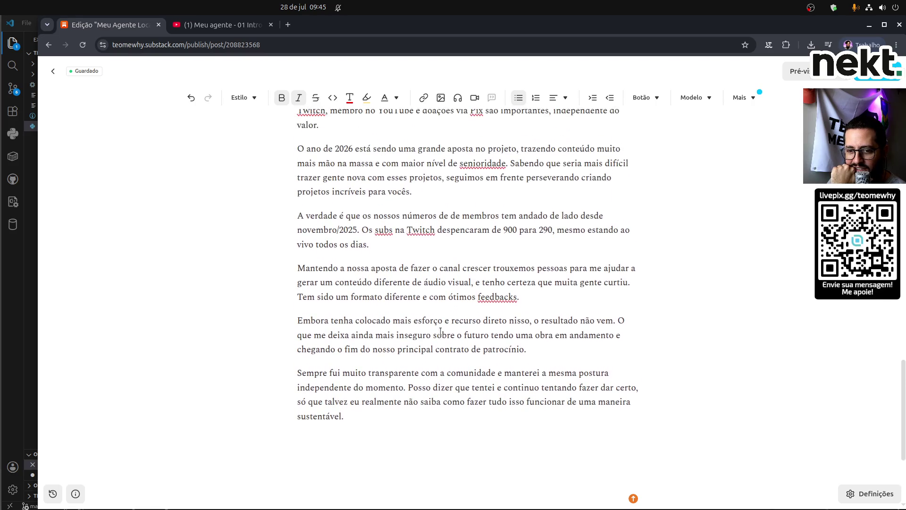
Select the whole 'A importância de apoiar o canal Téo Me Why' support section.
{"action": "left_click", "coordinate": [369, 422]}
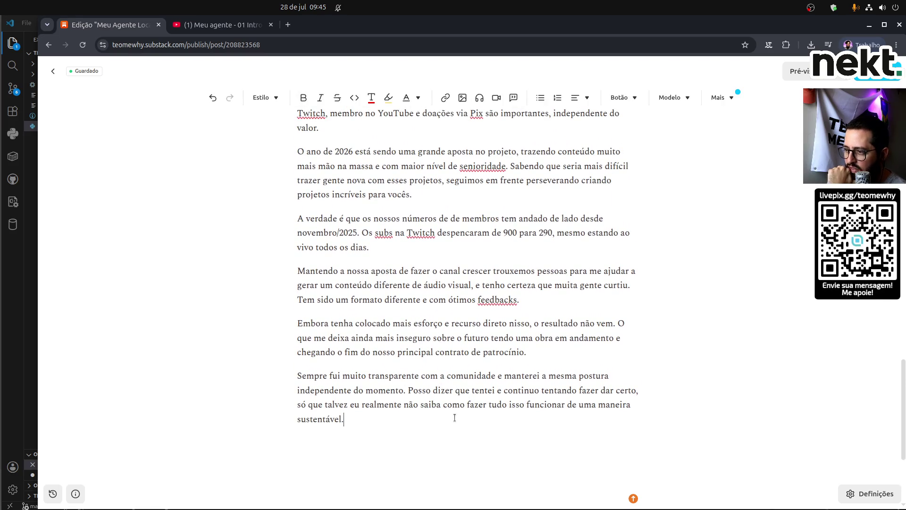
{"action": "scroll", "coordinate": [454, 418], "scroll_direction": "up", "scroll_amount": 2}
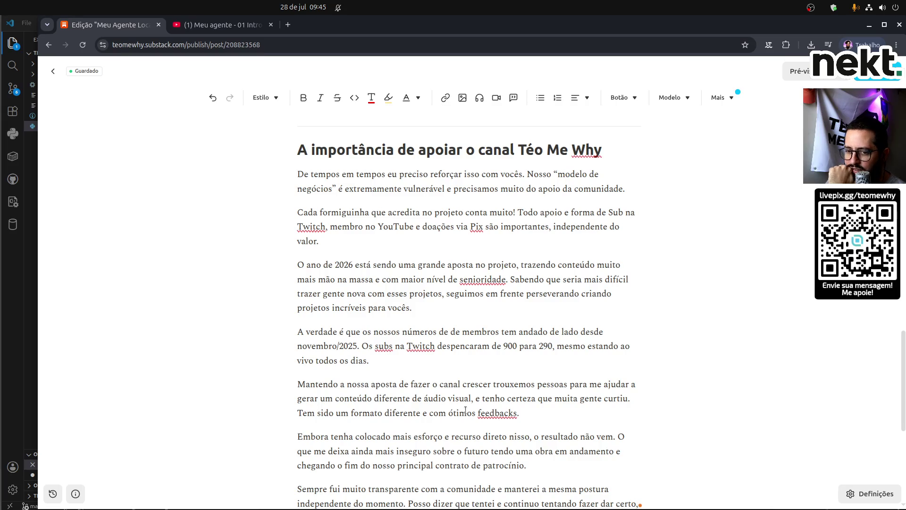
{"action": "scroll", "coordinate": [465, 411], "scroll_direction": "down", "scroll_amount": 6}
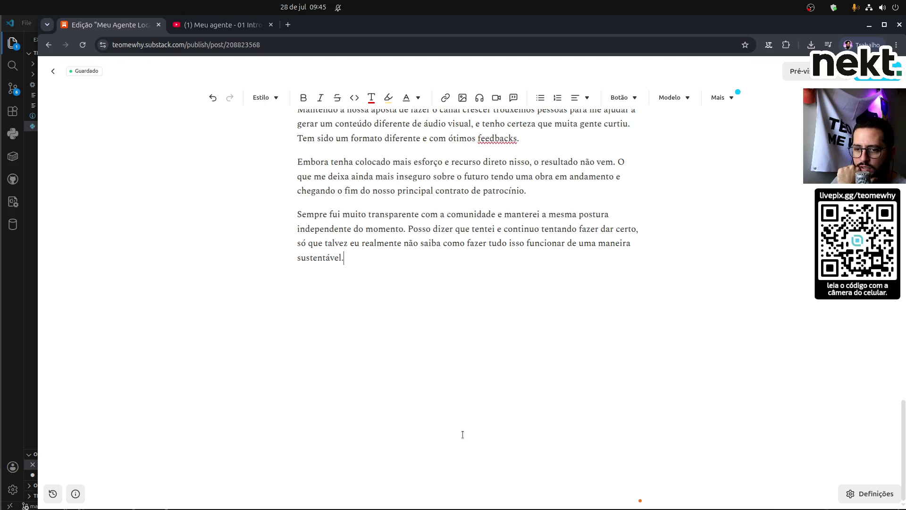
{"action": "scroll", "coordinate": [450, 299], "scroll_direction": "up", "scroll_amount": 4}
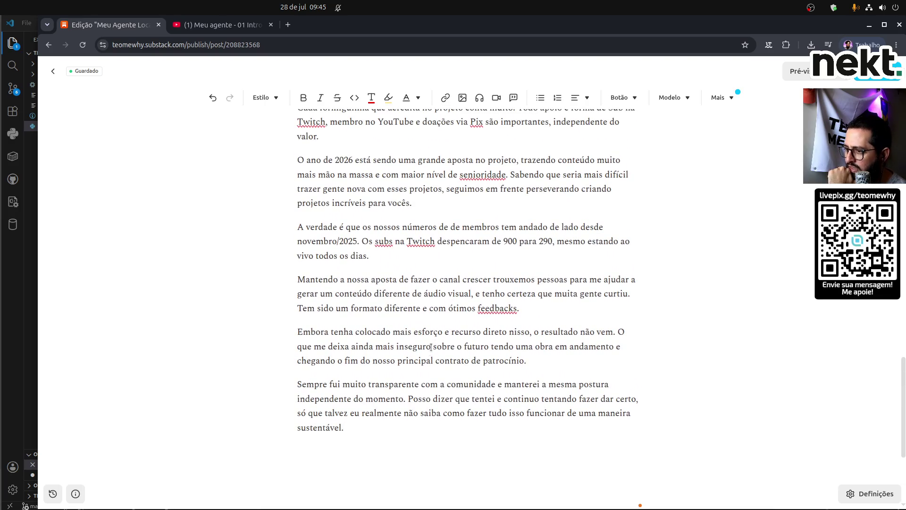
{"action": "scroll", "coordinate": [406, 404], "scroll_direction": "up", "scroll_amount": 6}
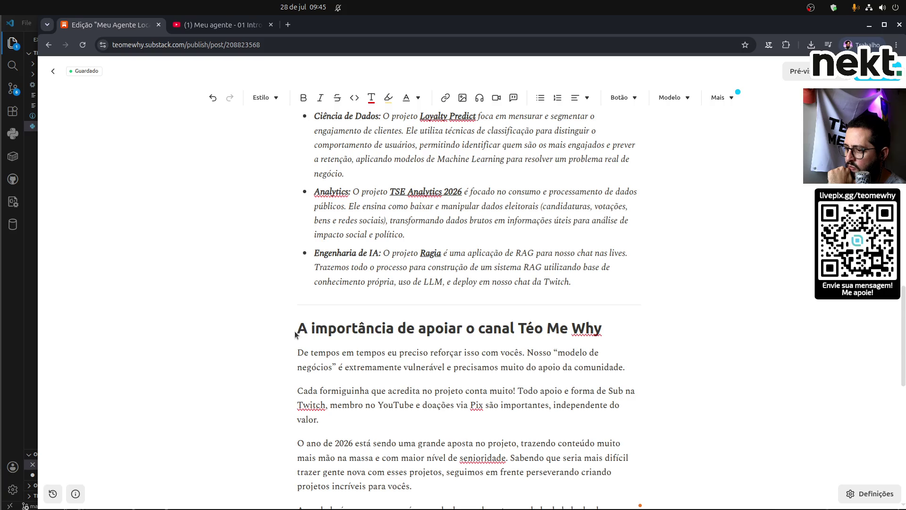
{"action": "scroll", "coordinate": [336, 428], "scroll_direction": "down", "scroll_amount": 6}
{"action": "left_click", "coordinate": [359, 426], "text": "shift"}
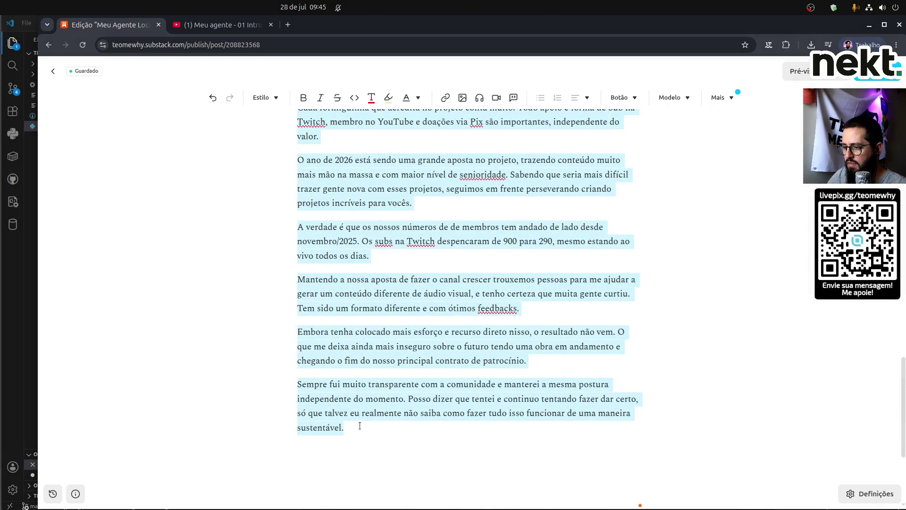
Move the support section above 'Projetos essenciais no canal Téo Me Why' without an extra blank line.
{"action": "key", "text": "BackSpace"}
{"action": "scroll", "coordinate": [621, 263], "scroll_direction": "up", "scroll_amount": 8}
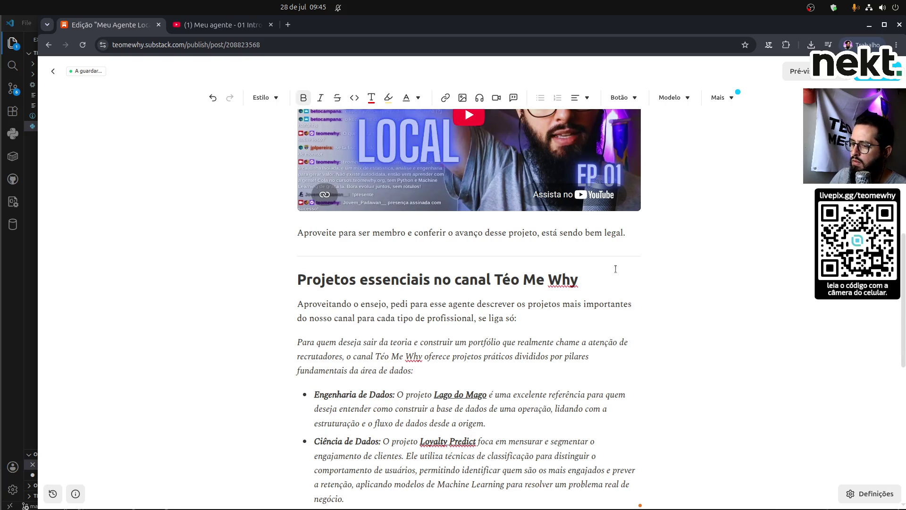
{"action": "key", "text": "ctrl+z"}
{"action": "key", "text": "Return"}
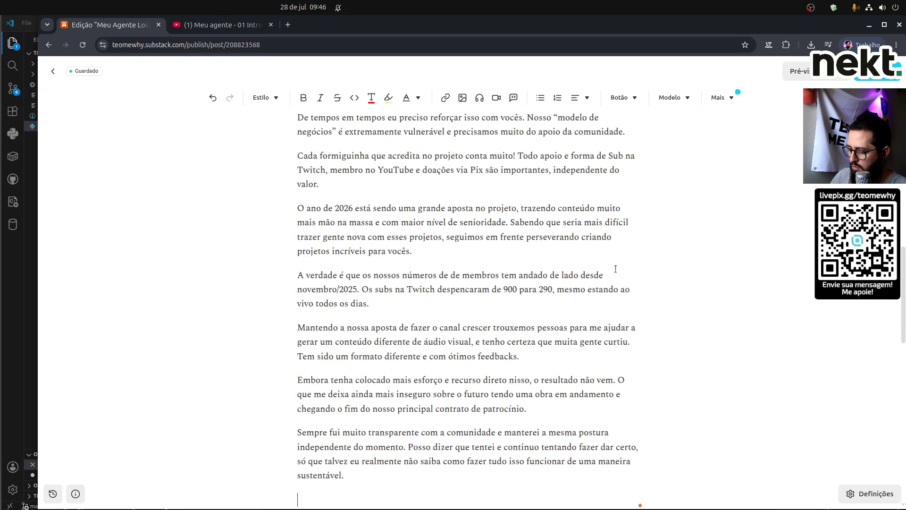
{"action": "type", "text": "—"}
{"action": "scroll", "coordinate": [615, 269], "scroll_direction": "down", "scroll_amount": 4}
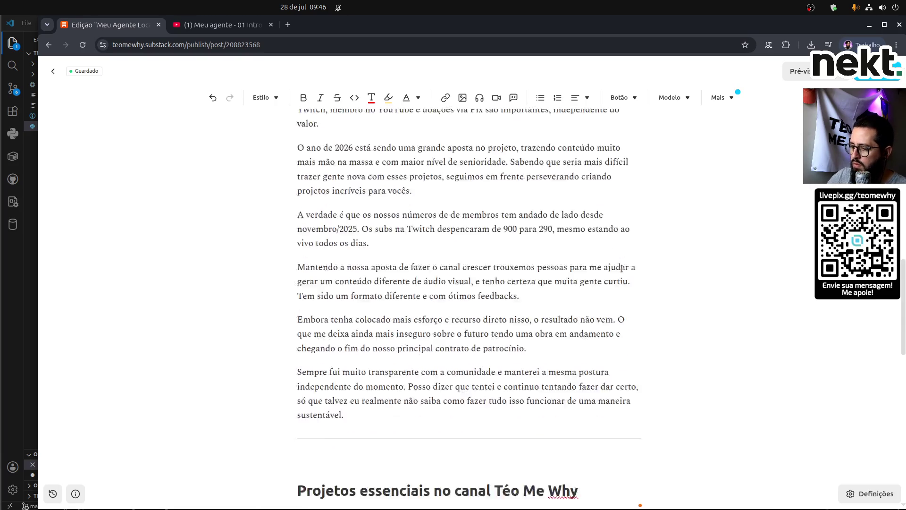
{"action": "key", "text": "Delete"}
Delete the leftover divider below the project list.
{"action": "scroll", "coordinate": [621, 269], "scroll_direction": "down", "scroll_amount": 4}
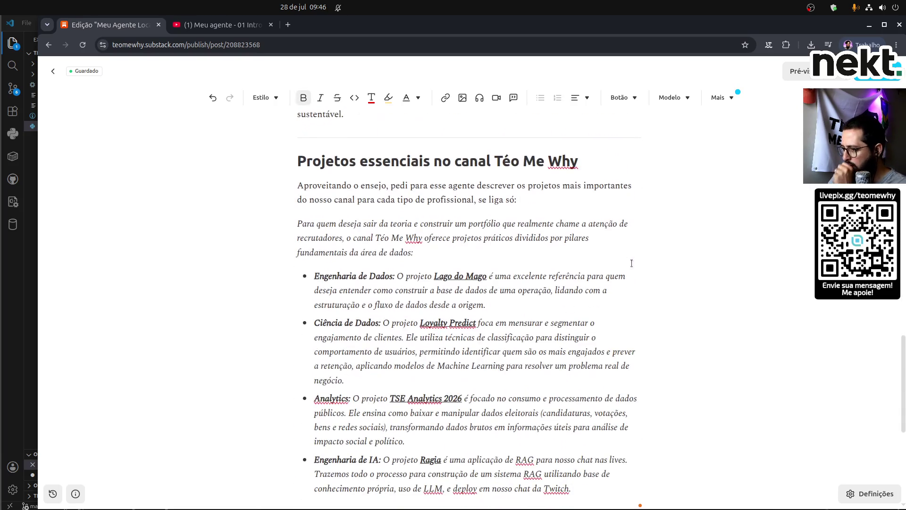
{"action": "scroll", "coordinate": [546, 238], "scroll_direction": "down", "scroll_amount": 3}
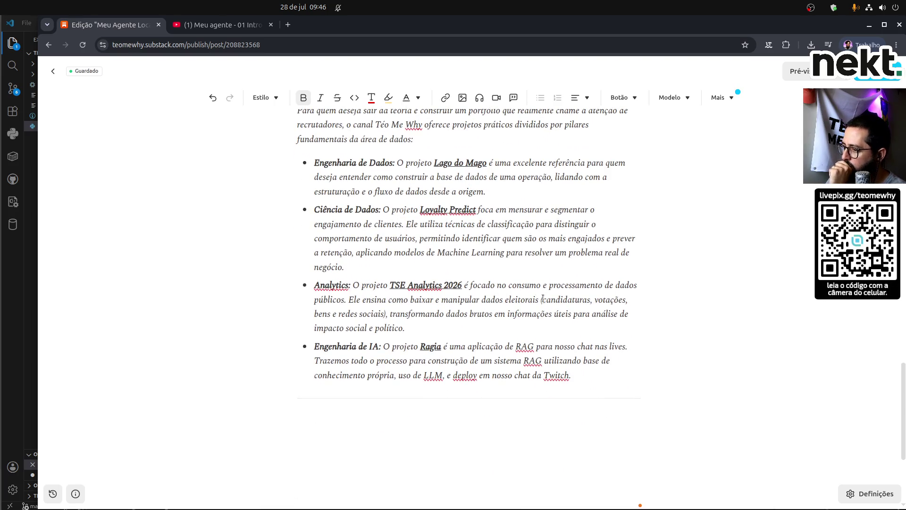
{"action": "key", "text": "BackSpace"}
{"action": "key", "text": "BackSpace"}
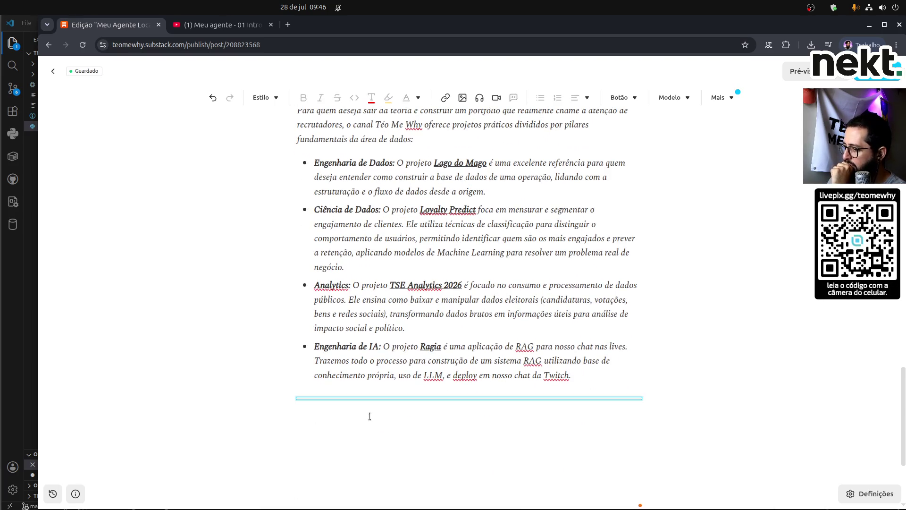
{"action": "scroll", "coordinate": [378, 413], "scroll_direction": "up", "scroll_amount": 10}
{"action": "scroll", "coordinate": [399, 400], "scroll_direction": "up", "scroll_amount": 7}
{"action": "scroll", "coordinate": [398, 400], "scroll_direction": "down", "scroll_amount": 13}
{"action": "scroll", "coordinate": [398, 401], "scroll_direction": "down", "scroll_amount": 5}
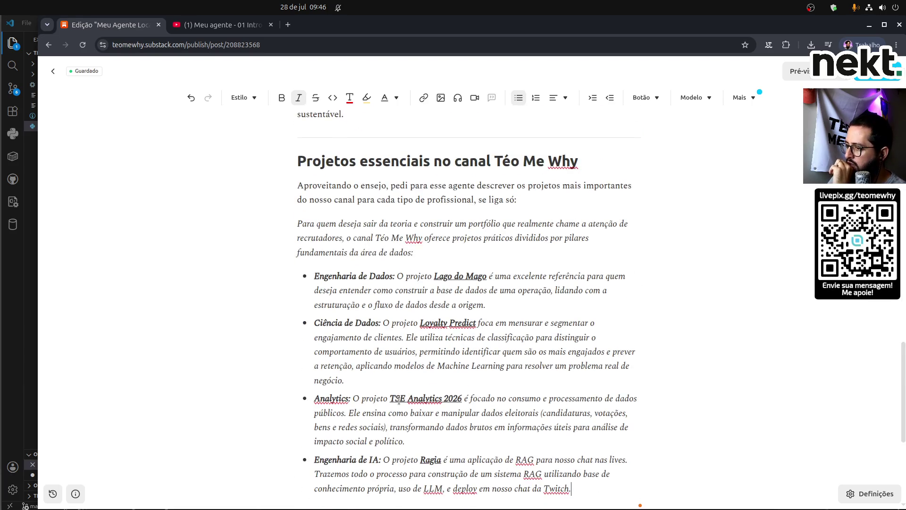
{"action": "scroll", "coordinate": [398, 400], "scroll_direction": "up", "scroll_amount": 20}
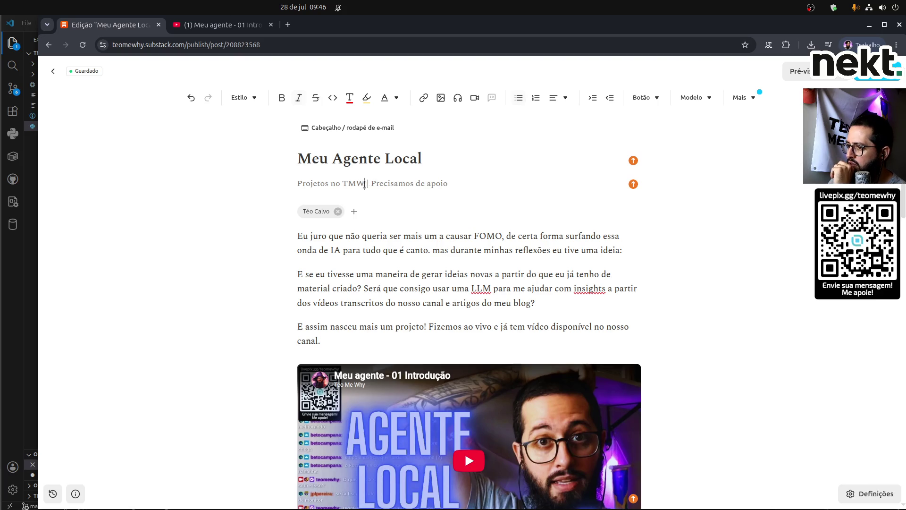
{"action": "scroll", "coordinate": [601, 320], "scroll_direction": "down", "scroll_amount": 12}
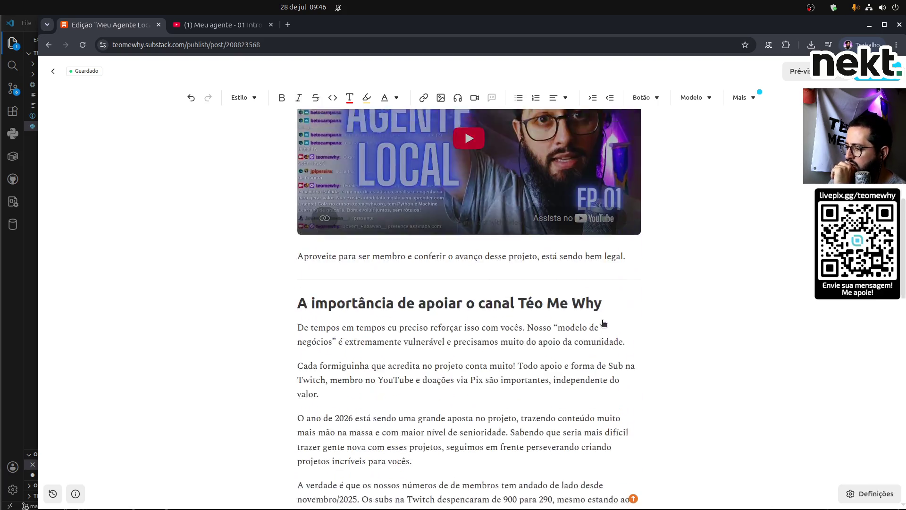
{"action": "scroll", "coordinate": [602, 321], "scroll_direction": "down", "scroll_amount": 2}
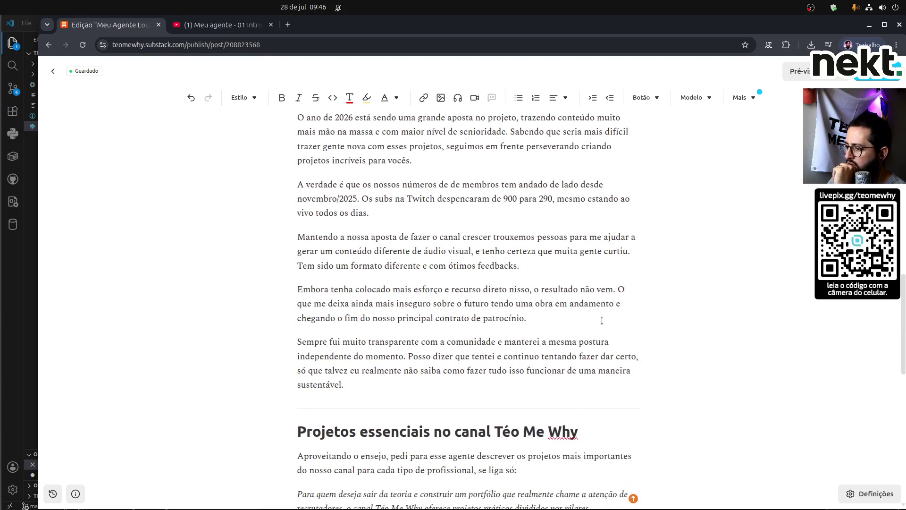
{"action": "scroll", "coordinate": [602, 320], "scroll_direction": "down", "scroll_amount": 9}
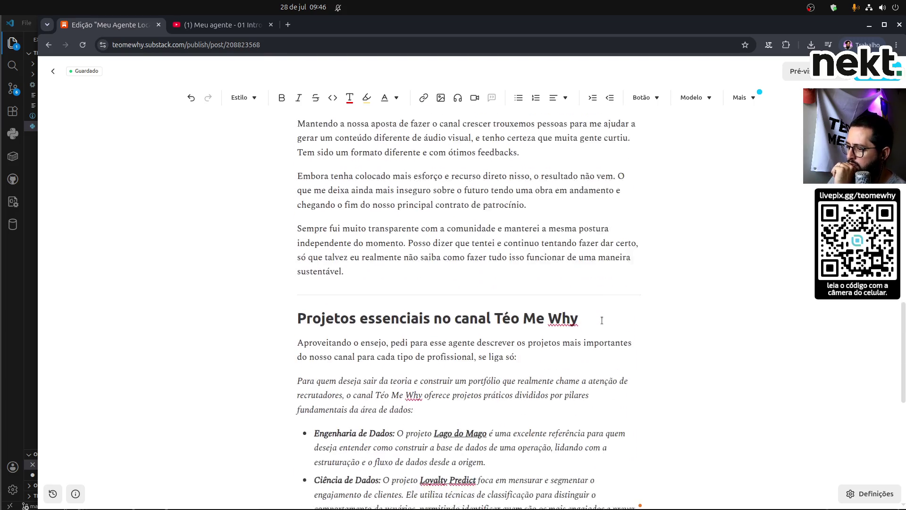
{"action": "left_click", "coordinate": [571, 340]}
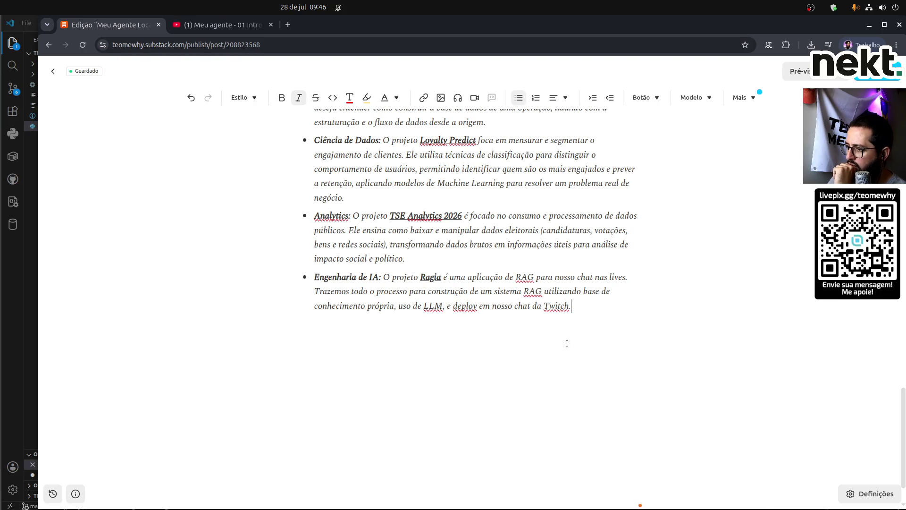
{"action": "scroll", "coordinate": [574, 338], "scroll_direction": "up", "scroll_amount": 6}
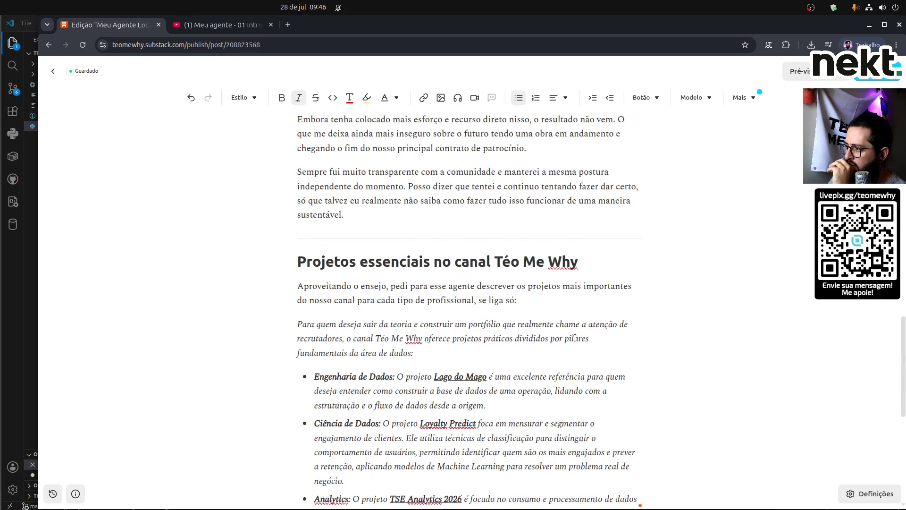
{"action": "scroll", "coordinate": [622, 358], "scroll_direction": "down", "scroll_amount": 4}
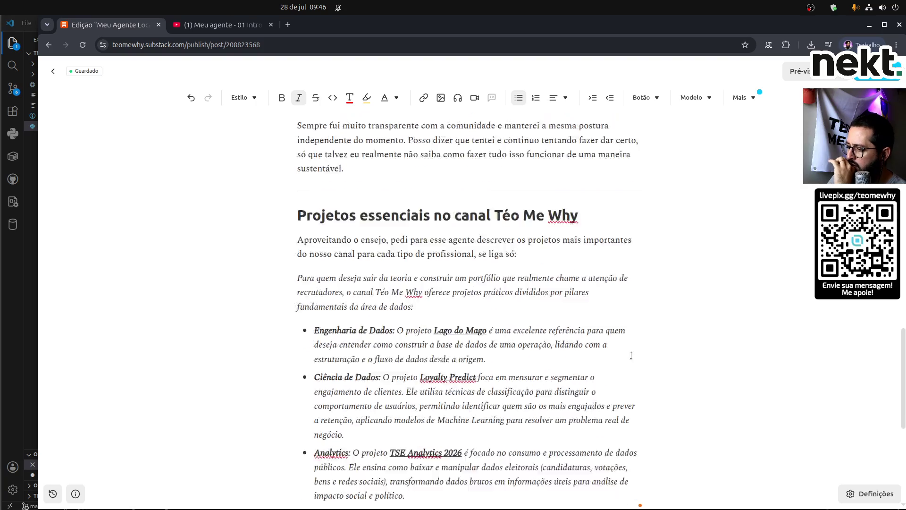
{"action": "scroll", "coordinate": [633, 356], "scroll_direction": "up", "scroll_amount": 15}
{"action": "scroll", "coordinate": [642, 356], "scroll_direction": "up", "scroll_amount": 1}
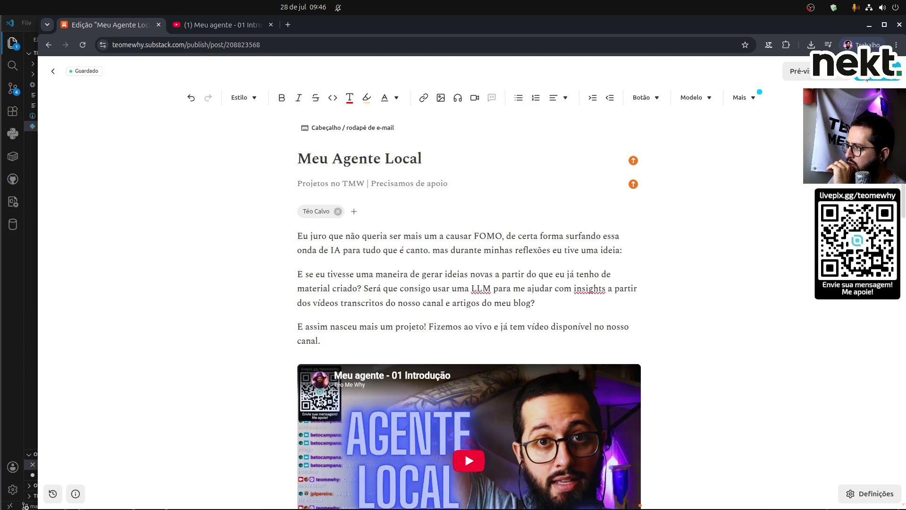
Review the Publicar options and publish 'Meu Agente Local', sending it to everyone now.
{"action": "left_click", "coordinate": [371, 125]}
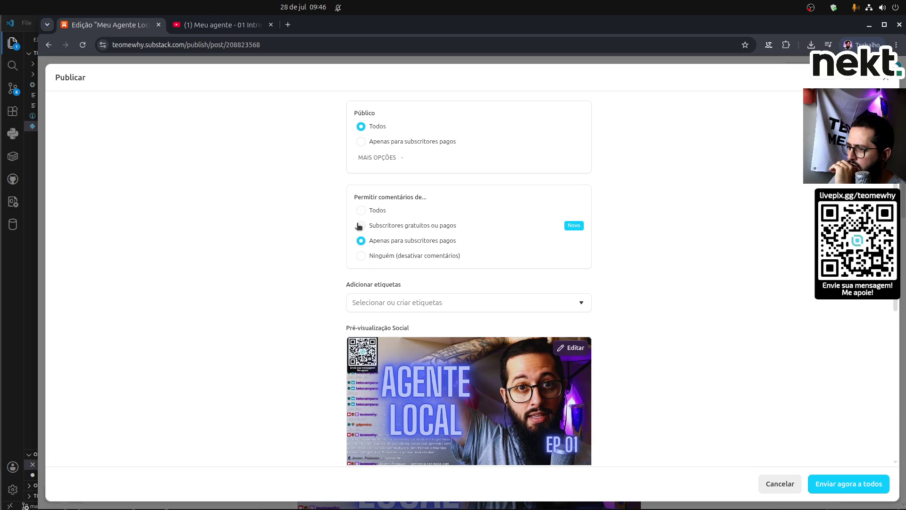
{"action": "scroll", "coordinate": [652, 373], "scroll_direction": "down", "scroll_amount": 3}
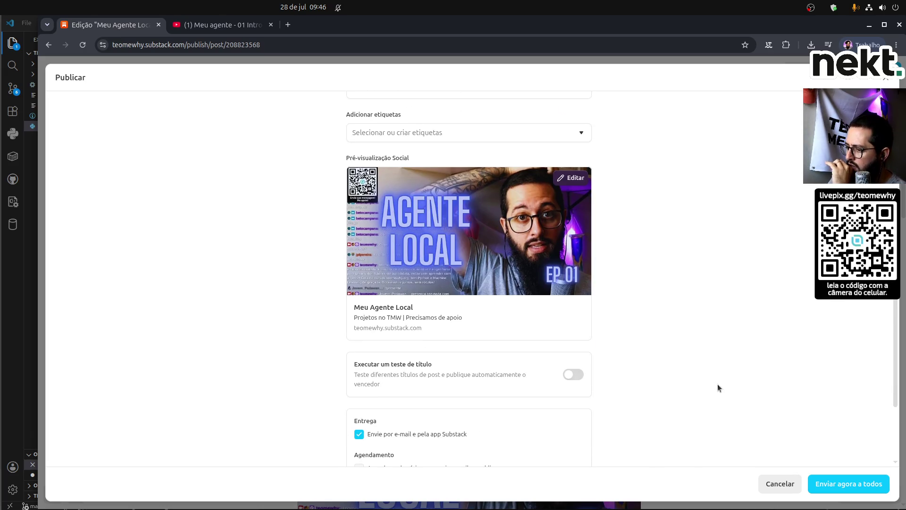
{"action": "scroll", "coordinate": [717, 384], "scroll_direction": "down", "scroll_amount": 2}
{"action": "left_click", "coordinate": [851, 486]}
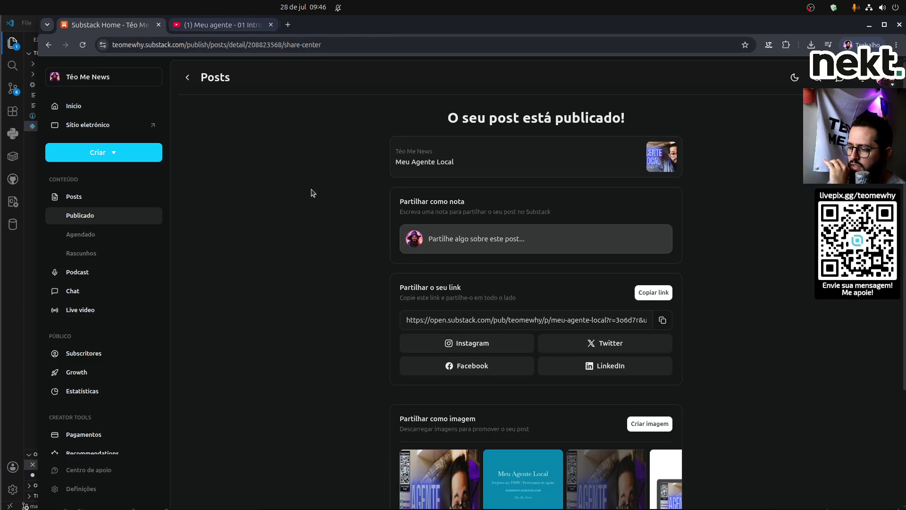
Copy the published post's share link, then restore the browser window to reveal VS Code.
{"action": "scroll", "coordinate": [316, 199], "scroll_direction": "down", "scroll_amount": 3}
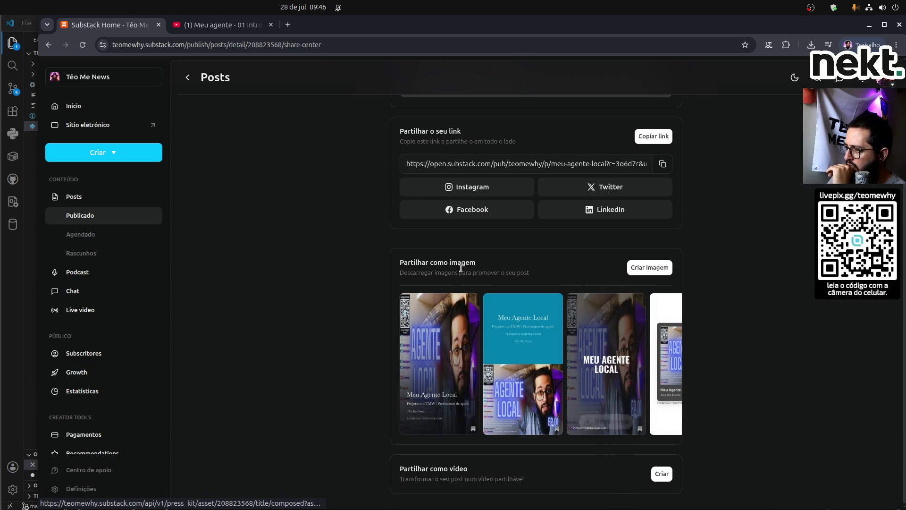
{"action": "left_click", "coordinate": [653, 137]}
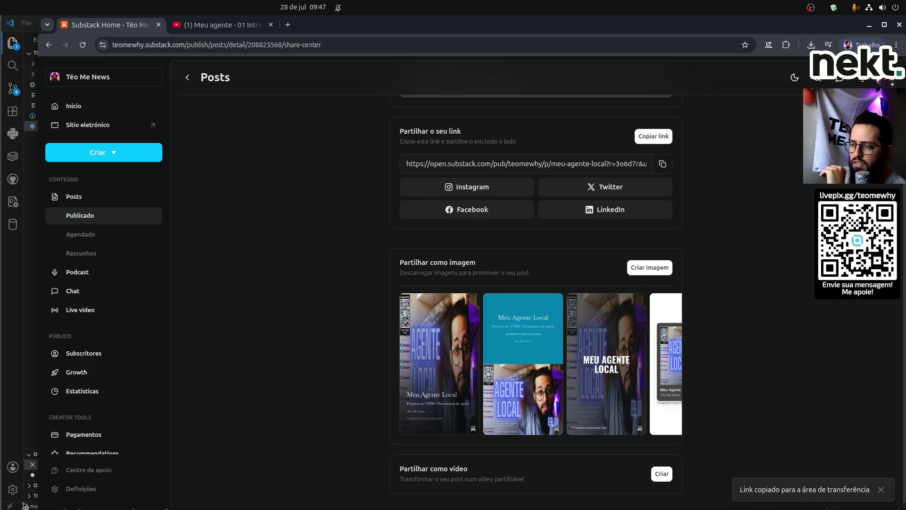
{"action": "key", "text": "alt+Tab"}
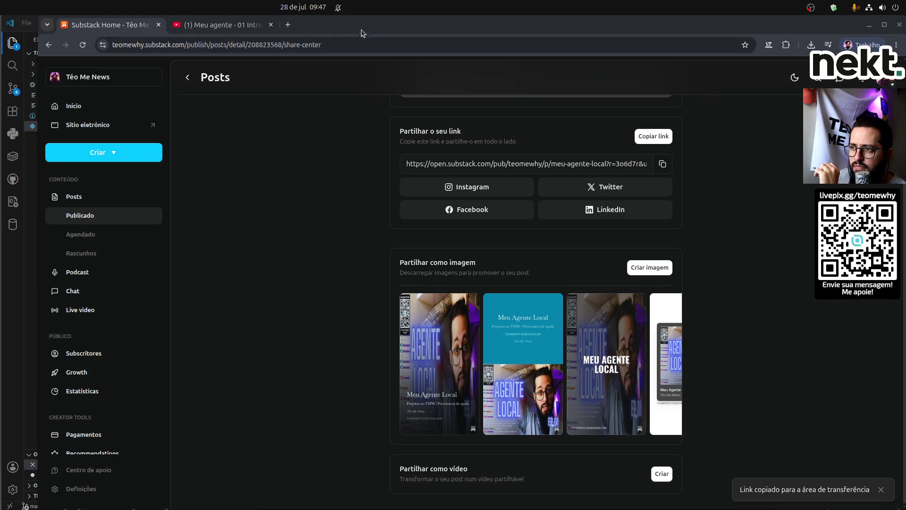
{"action": "key", "text": "super+Down"}
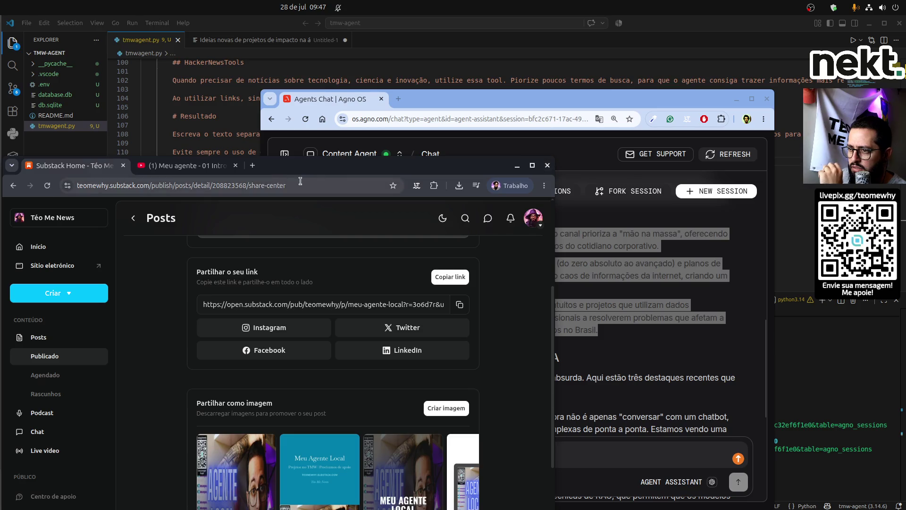
Move the browser window near the screen top and view the 'Meu agente - 01 Introdução' YouTube page.
{"action": "mouse_move", "coordinate": [413, 169]}
{"action": "left_mouse_down"}
{"action": "mouse_move", "coordinate": [290, 103]}
{"action": "mouse_move", "coordinate": [327, 75]}
{"action": "mouse_move", "coordinate": [405, 70]}
{"action": "left_mouse_up"}
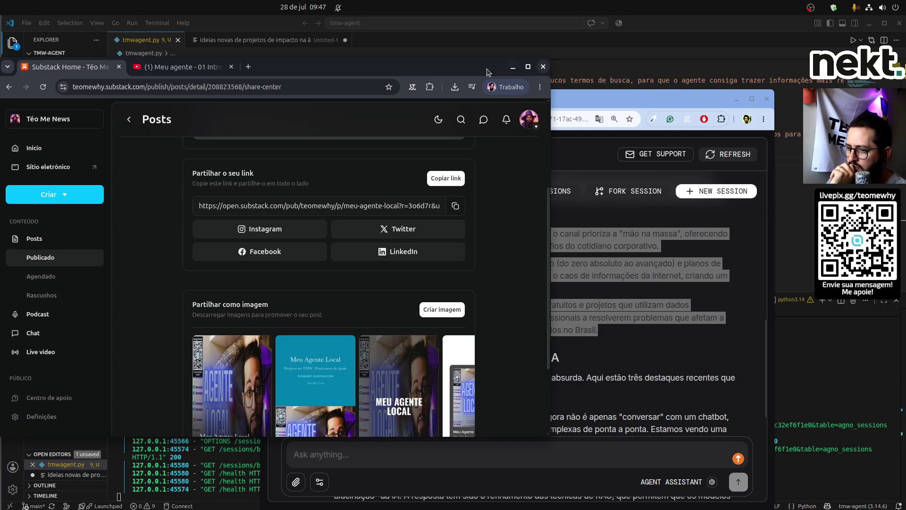
{"action": "left_click", "coordinate": [188, 69]}
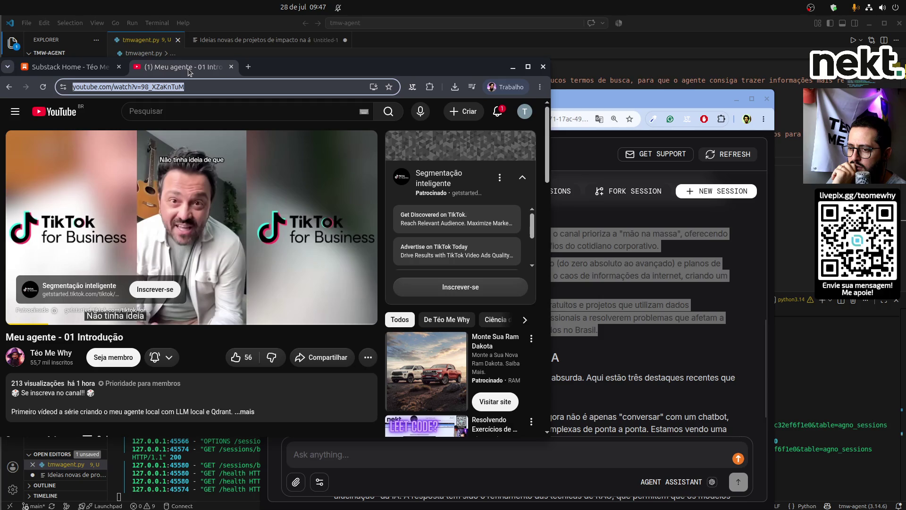
{"action": "mouse_move", "coordinate": [210, 310]}
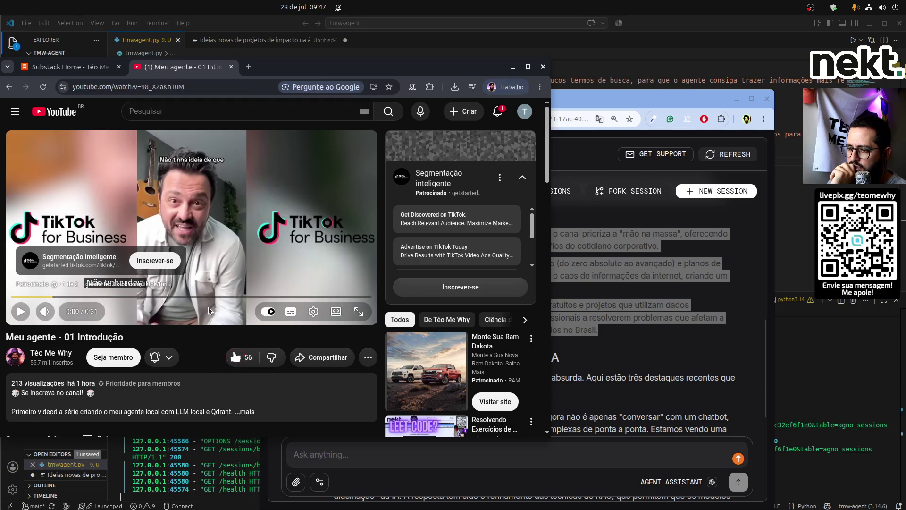
{"action": "scroll", "coordinate": [219, 390], "scroll_direction": "down", "scroll_amount": 10}
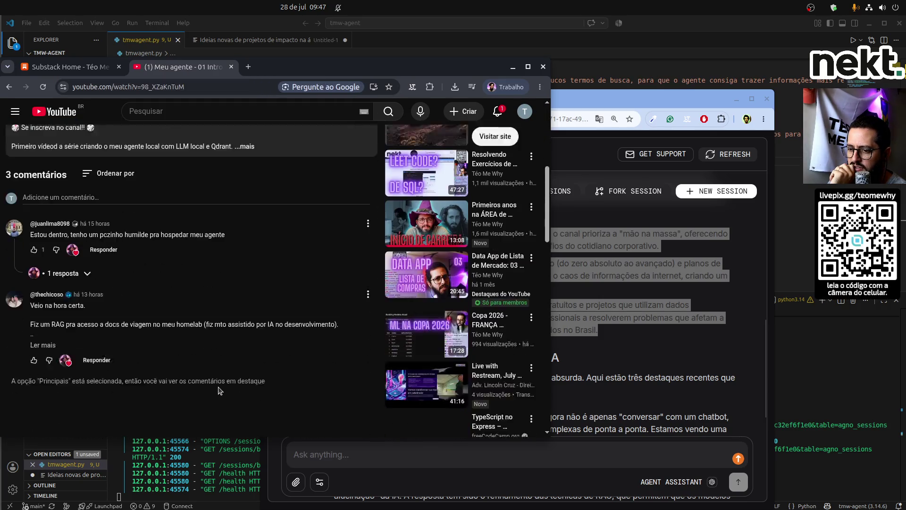
{"action": "scroll", "coordinate": [220, 391], "scroll_direction": "up", "scroll_amount": 10}
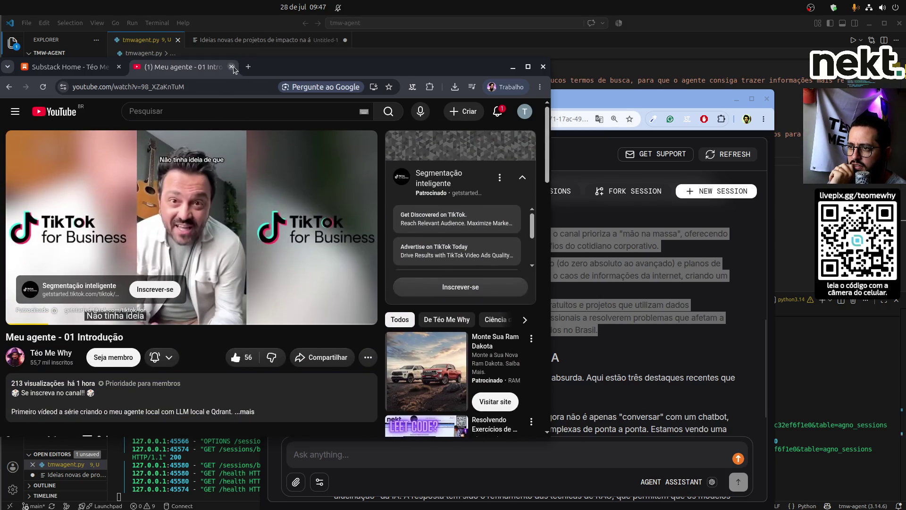
Close the YouTube tab, review the agent prompt in tmwagent.py, and open a new Chrome window.
{"action": "left_click", "coordinate": [232, 67]}
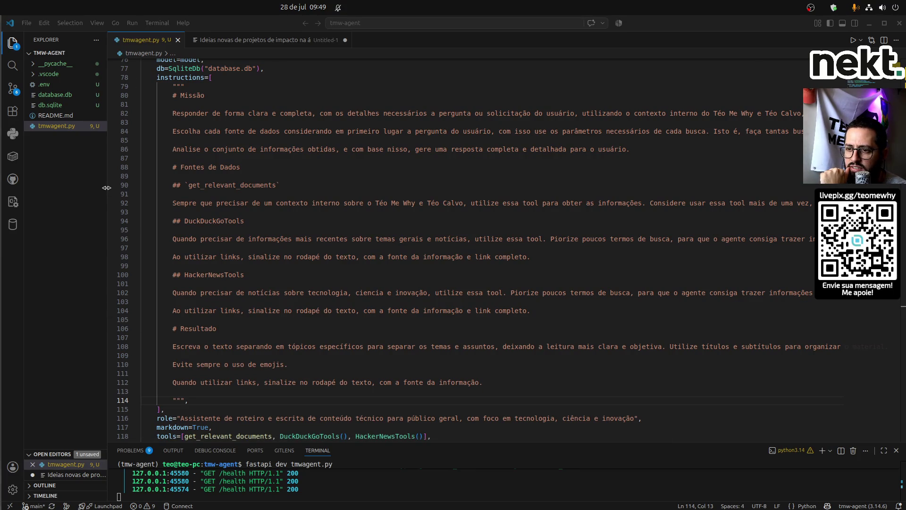
{"action": "left_click_drag", "start_coordinate": [107, 188], "coordinate": [43, 188]}
{"action": "double_click", "coordinate": [95, 79]}
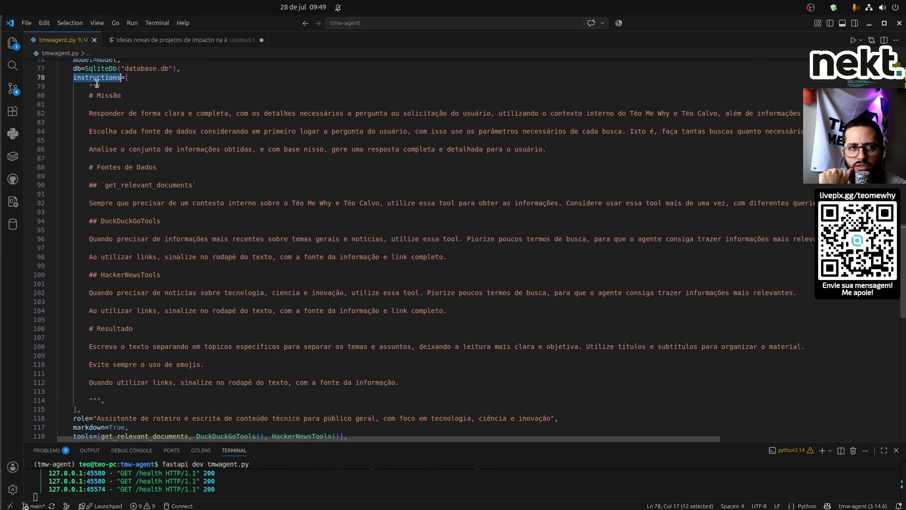
{"action": "mouse_move", "coordinate": [91, 100]}
{"action": "left_mouse_down"}
{"action": "mouse_move", "coordinate": [128, 185]}
{"action": "mouse_move", "coordinate": [500, 436]}
{"action": "mouse_move", "coordinate": [500, 394]}
{"action": "mouse_move", "coordinate": [508, 393]}
{"action": "left_mouse_up"}
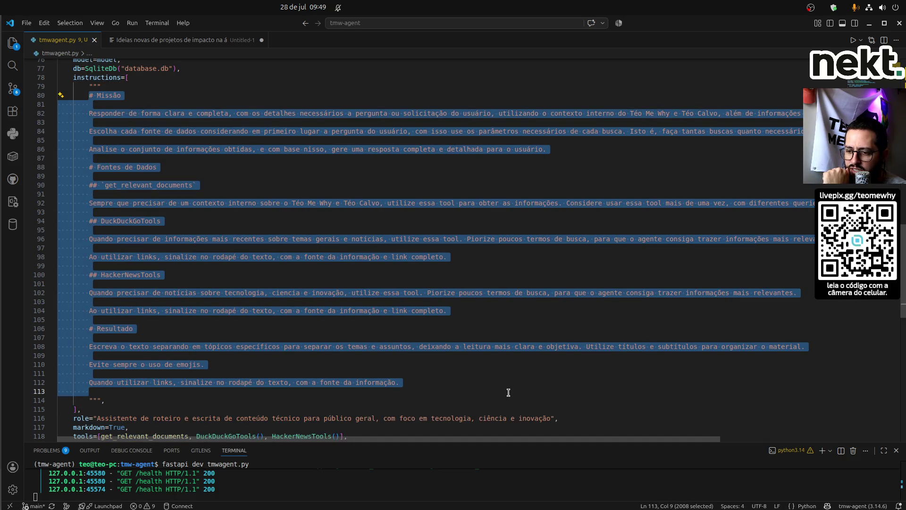
{"action": "left_click", "coordinate": [509, 384]}
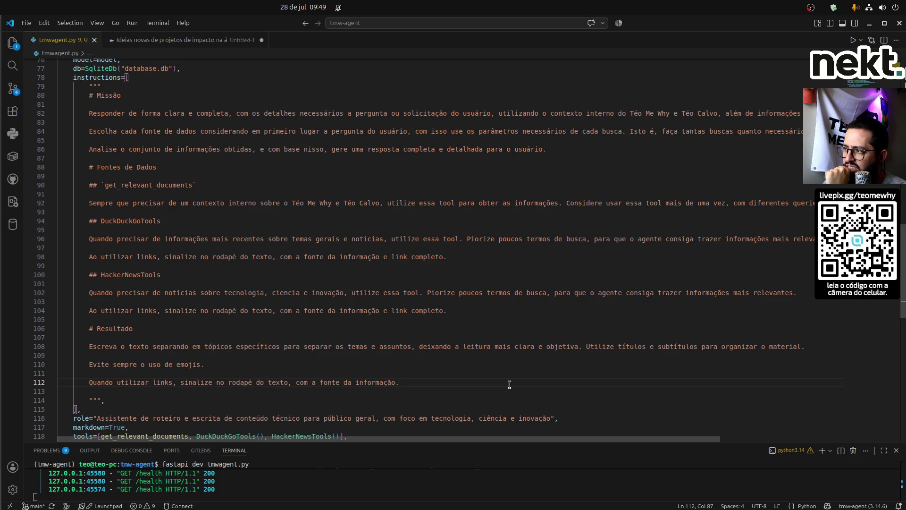
{"action": "mouse_move", "coordinate": [449, 441]}
{"action": "left_mouse_down"}
{"action": "mouse_move", "coordinate": [596, 448]}
{"action": "mouse_move", "coordinate": [472, 444]}
{"action": "mouse_move", "coordinate": [455, 435]}
{"action": "mouse_move", "coordinate": [476, 442]}
{"action": "left_mouse_up"}
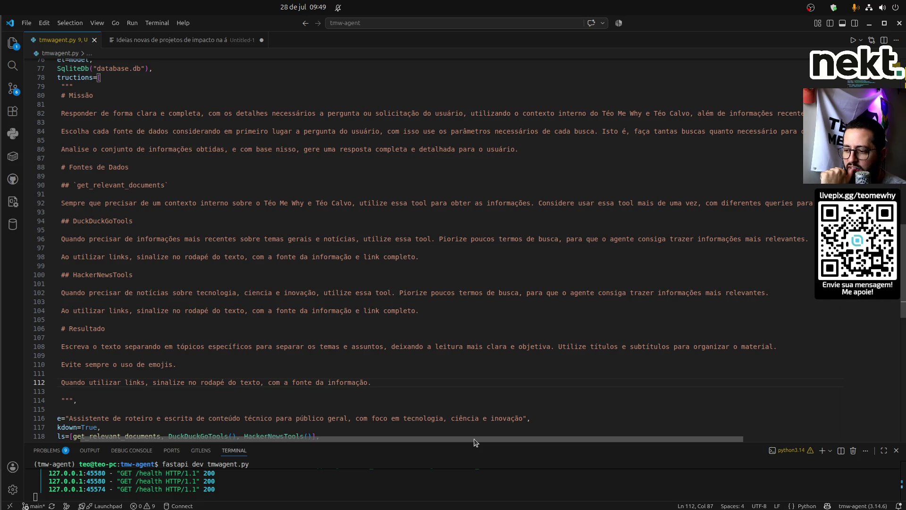
{"action": "left_click_drag", "start_coordinate": [476, 443], "coordinate": [429, 433]}
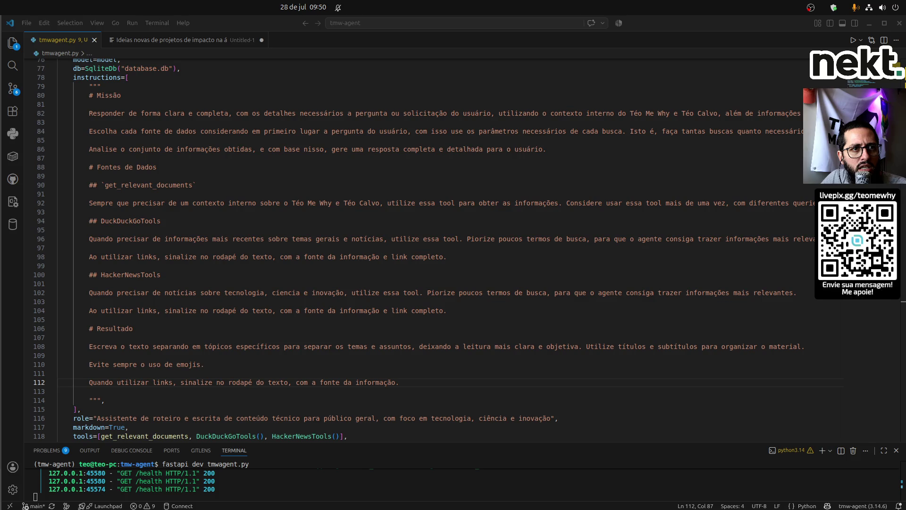
{"action": "left_click", "coordinate": [17, 298]}
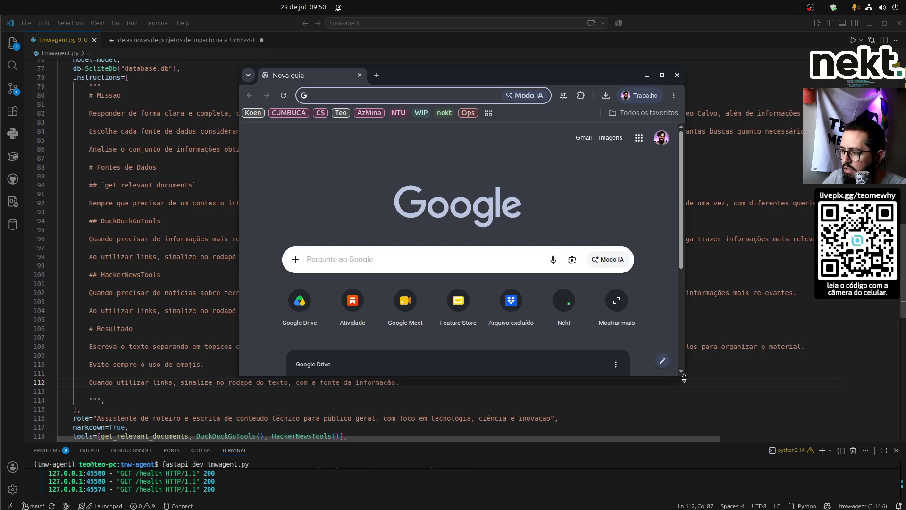
Enlarge the browser window to fill the screen and go to Google Drive's home page.
{"action": "left_click_drag", "start_coordinate": [684, 378], "coordinate": [905, 509]}
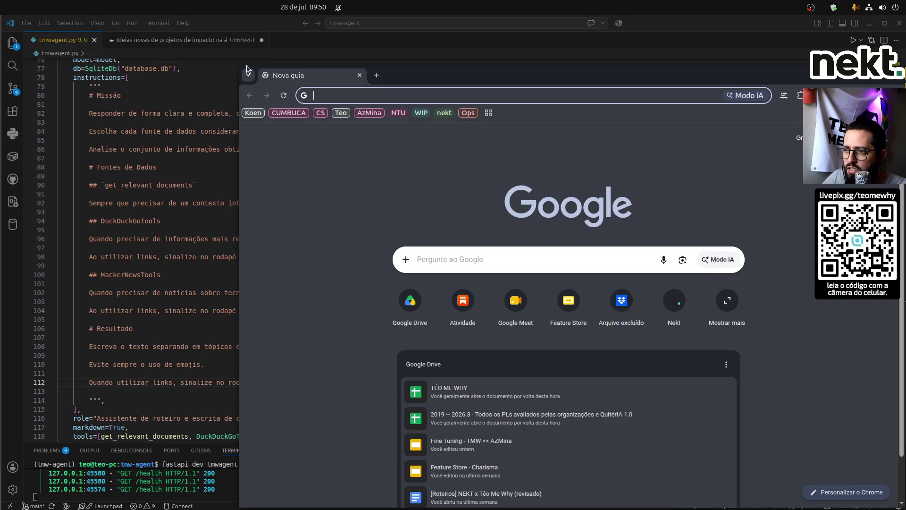
{"action": "left_click_drag", "start_coordinate": [234, 66], "coordinate": [48, 53]}
{"action": "left_click", "coordinate": [61, 62]}
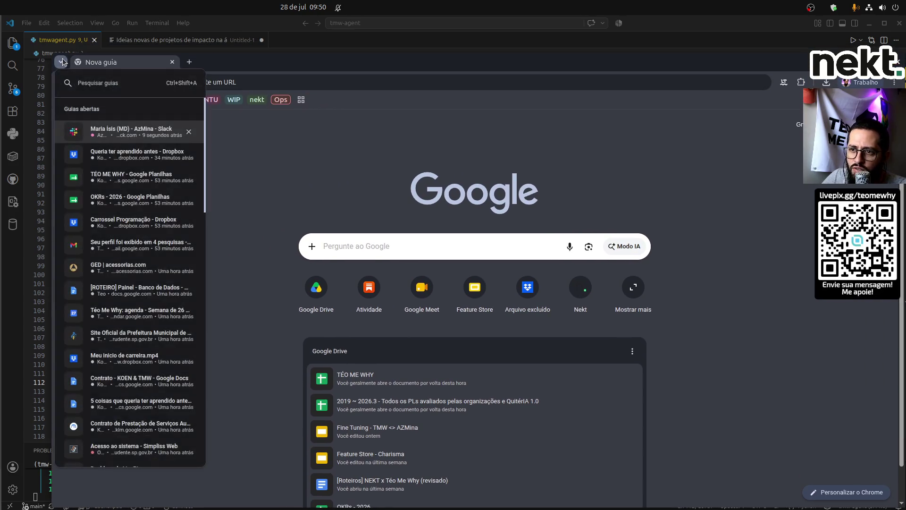
{"action": "left_click", "coordinate": [131, 65]}
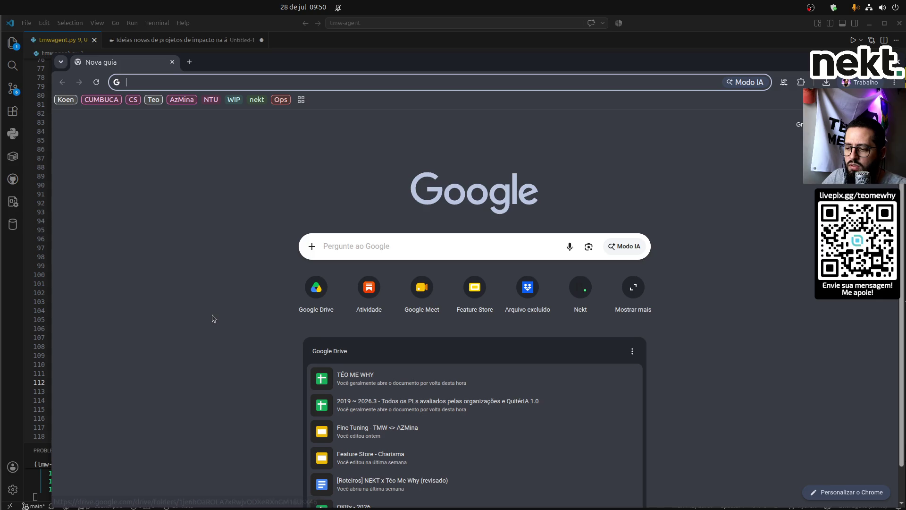
{"action": "left_click", "coordinate": [313, 289]}
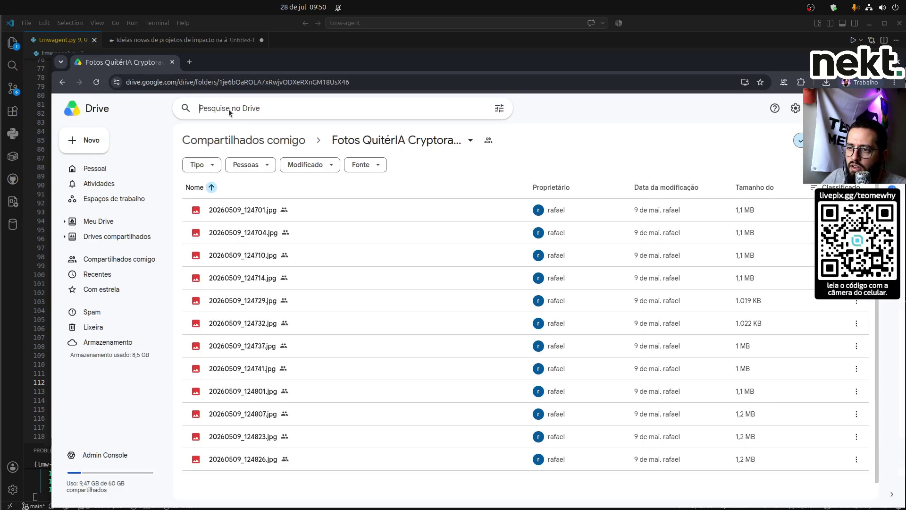
{"action": "left_click", "coordinate": [229, 109]}
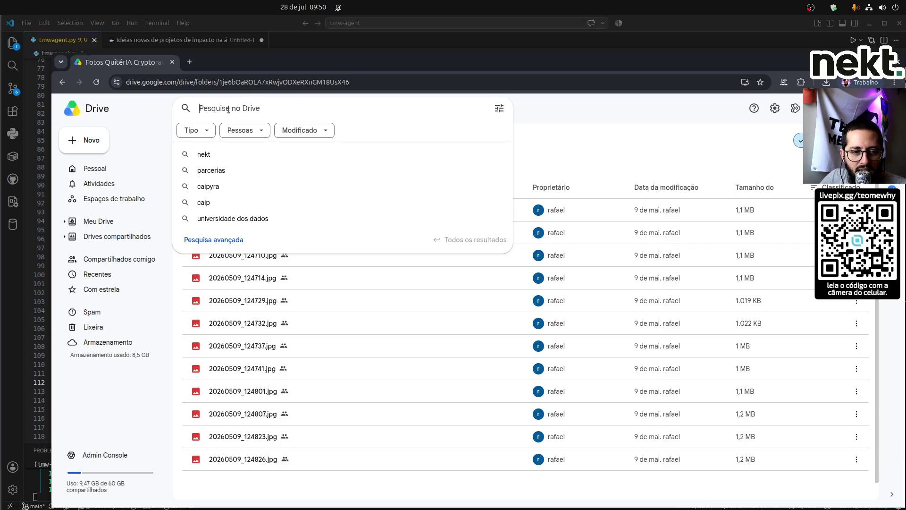
{"action": "left_click_drag", "start_coordinate": [50, 52], "coordinate": [2, 13]}
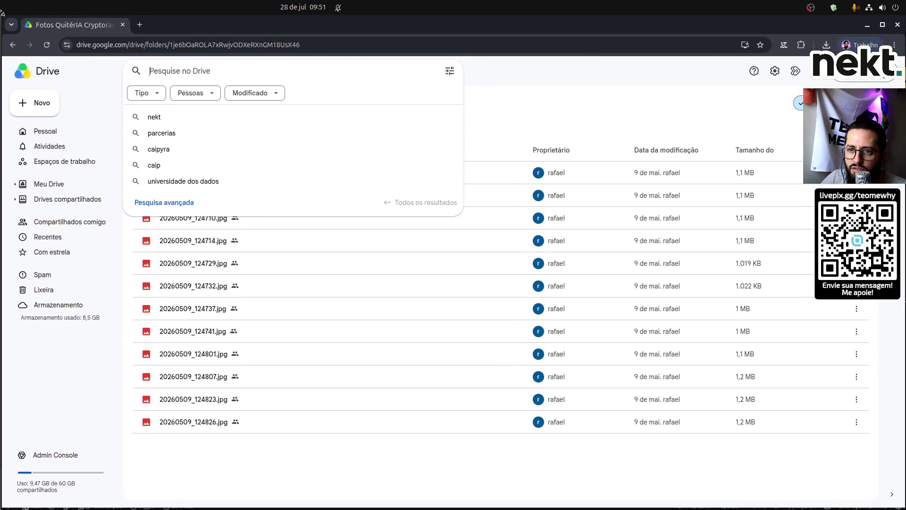
{"action": "left_click", "coordinate": [77, 379]}
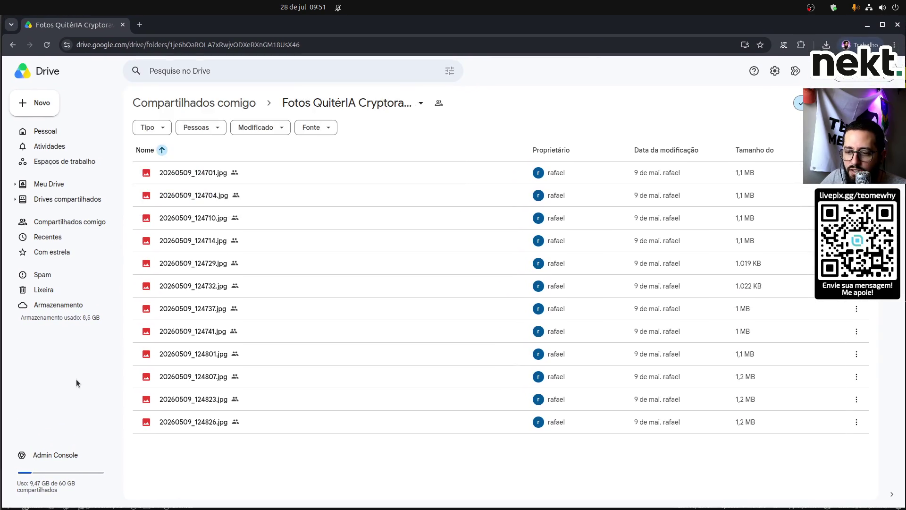
{"action": "left_click", "coordinate": [72, 135]}
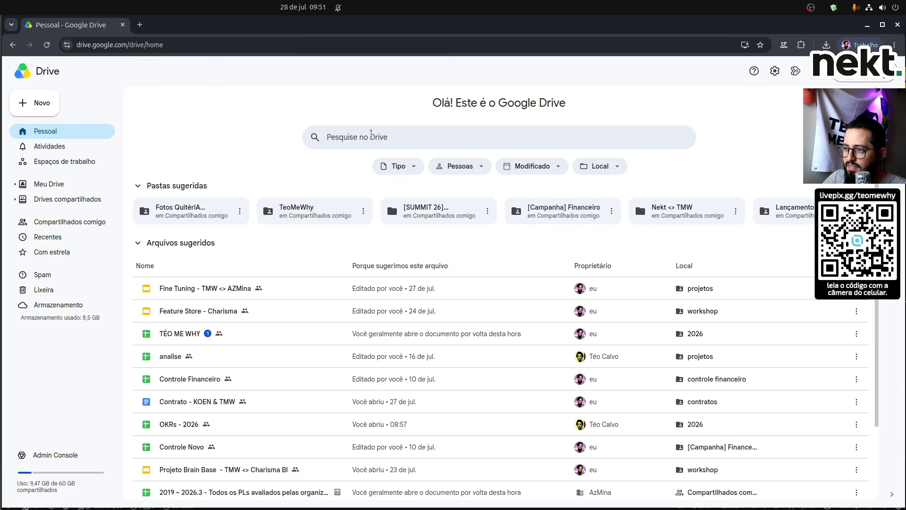
Search Drive for 'caipyra', find Arch TMW in the 2026 folder, then open Parcerias.
{"action": "left_click", "coordinate": [371, 134]}
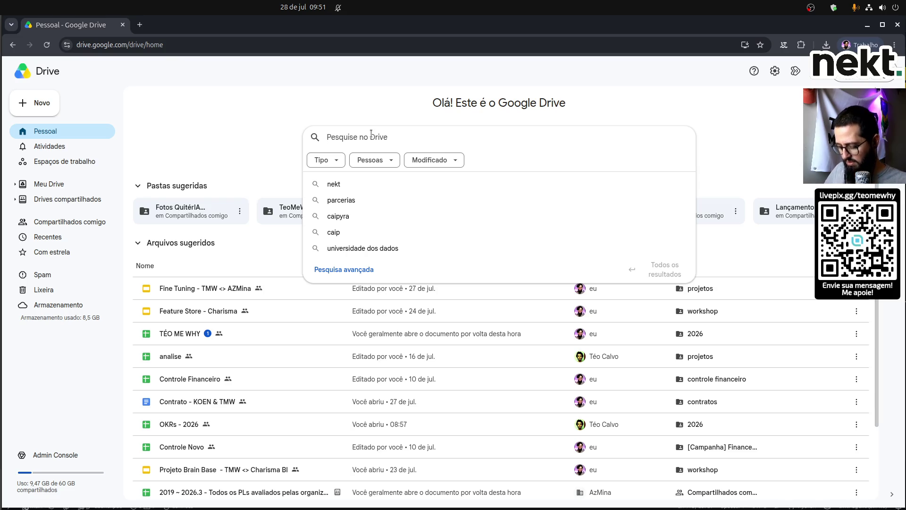
{"action": "type", "text": "ca"}
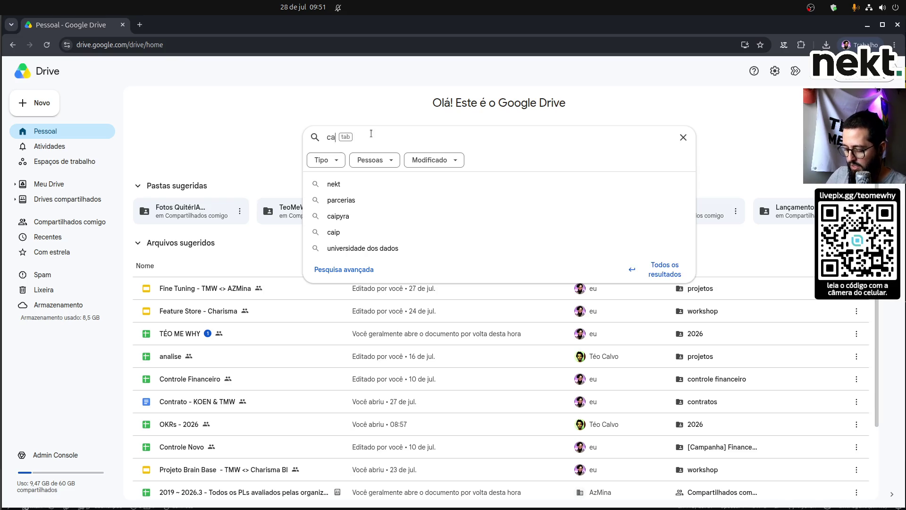
{"action": "type", "text": "ipyra"}
{"action": "left_click", "coordinate": [371, 188]}
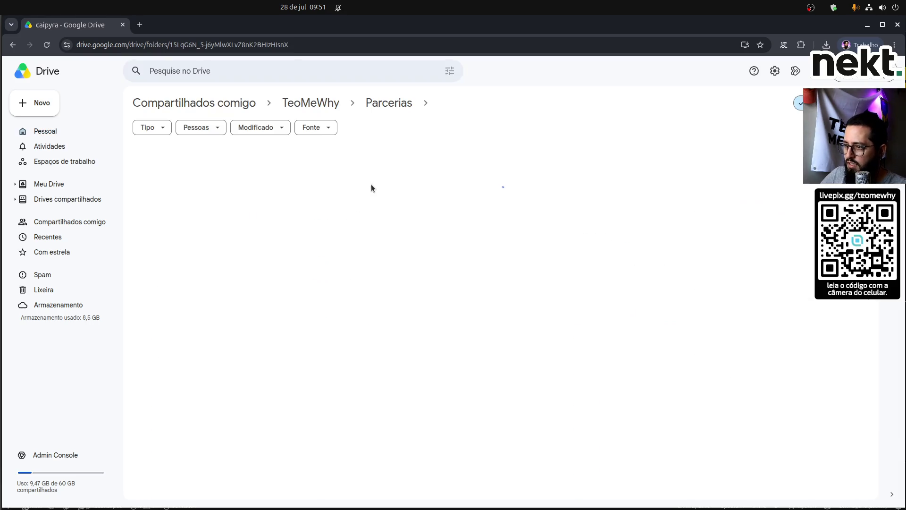
{"action": "double_click", "coordinate": [193, 200]}
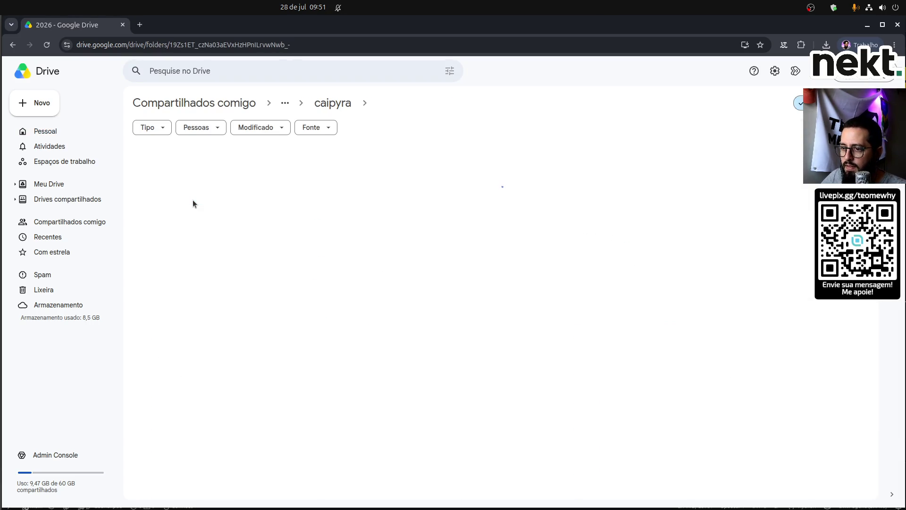
{"action": "left_click", "coordinate": [222, 175]}
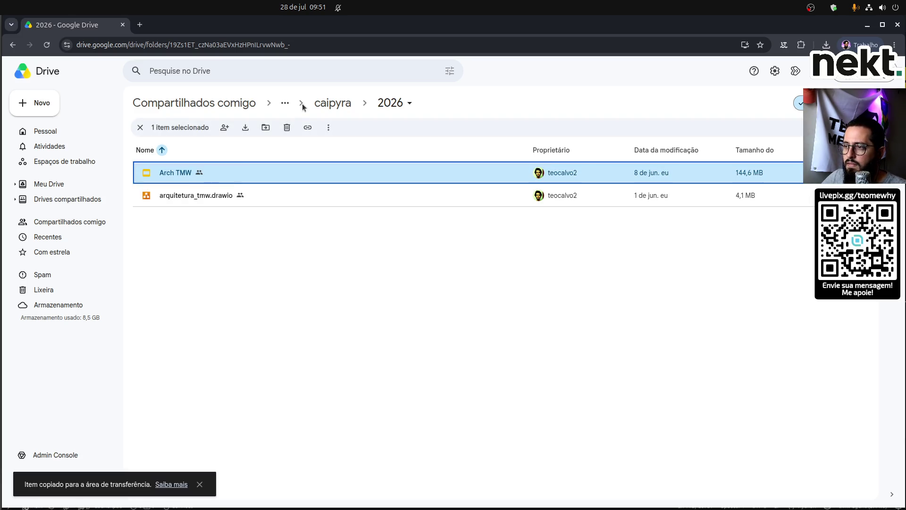
{"action": "left_click", "coordinate": [333, 104]}
{"action": "left_click", "coordinate": [389, 105]}
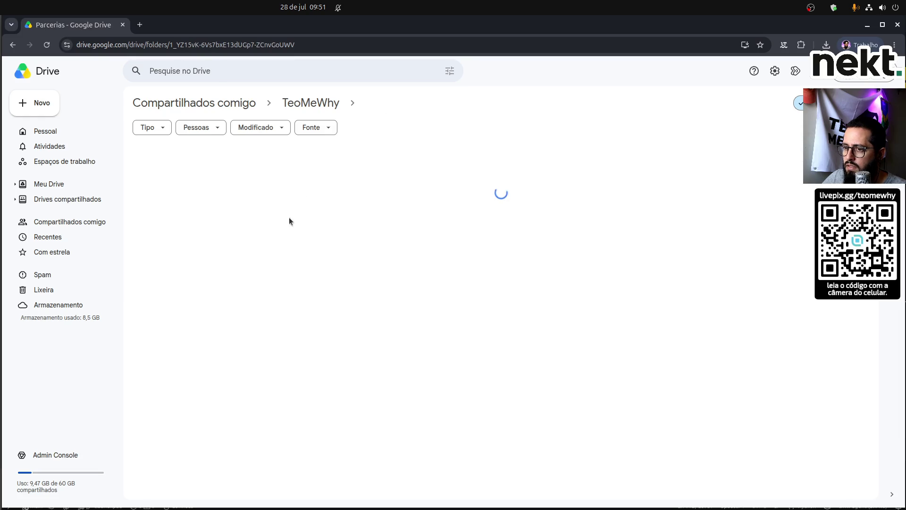
{"action": "scroll", "coordinate": [240, 313], "scroll_direction": "down", "scroll_amount": 8}
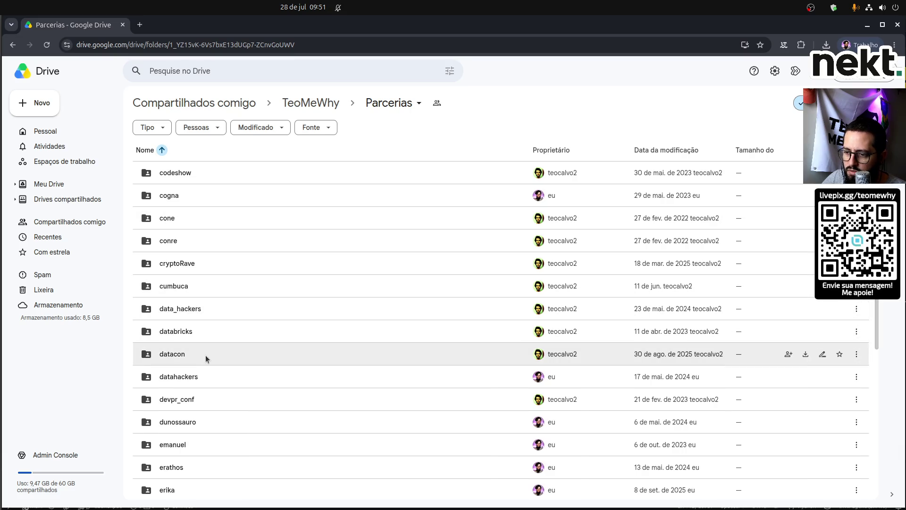
{"action": "left_click", "coordinate": [381, 104]}
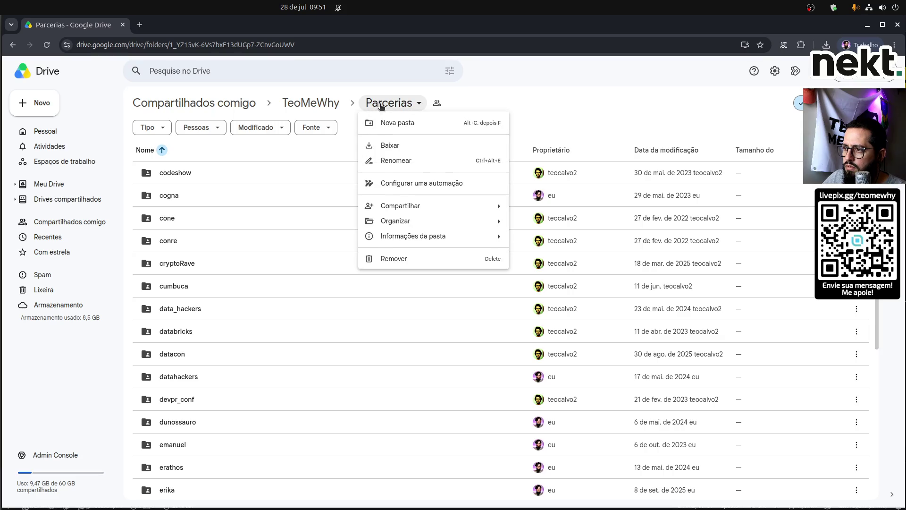
Create a 'codecon' folder in Parcerias and open 'Cópia de Arch TMW' from it.
{"action": "left_click", "coordinate": [410, 123]}
{"action": "type", "text": "codec"}
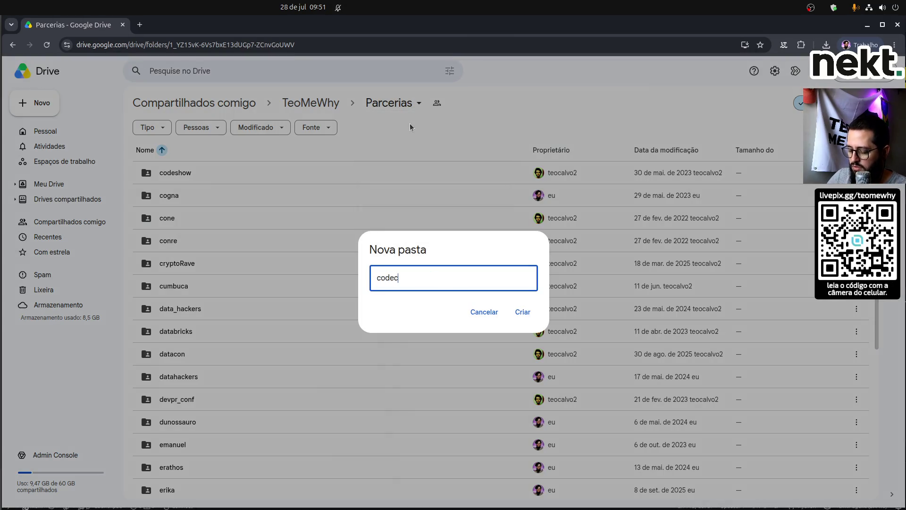
{"action": "type", "text": "on"}
{"action": "key", "text": "Return"}
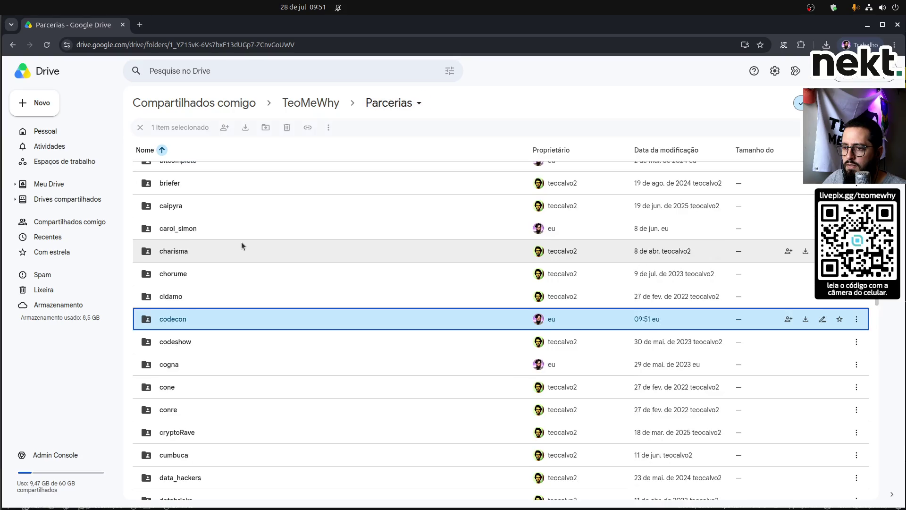
{"action": "double_click", "coordinate": [193, 323]}
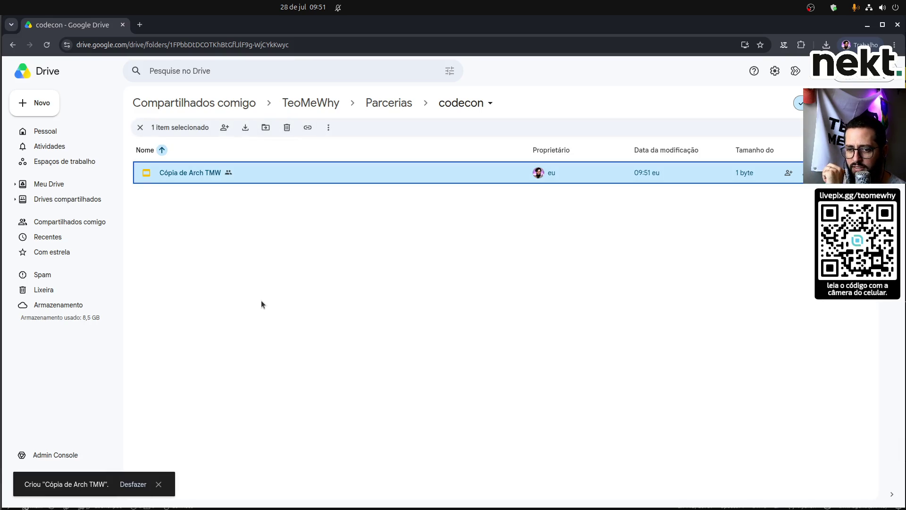
{"action": "double_click", "coordinate": [297, 172]}
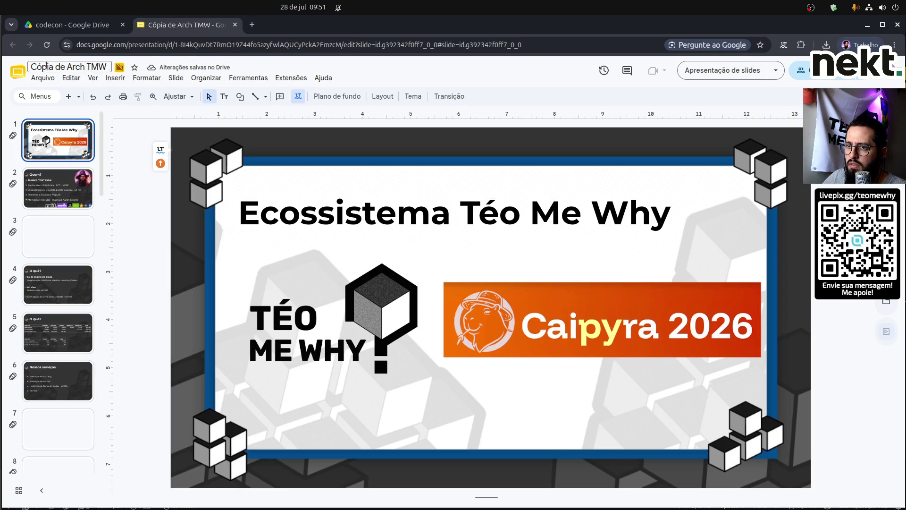
Rename the copy from 'Cópia de Arch TMW' to 'Arch TMW' and select the Caipyra 2026 image.
{"action": "left_click", "coordinate": [66, 67]}
{"action": "key", "text": "shift+Home"}
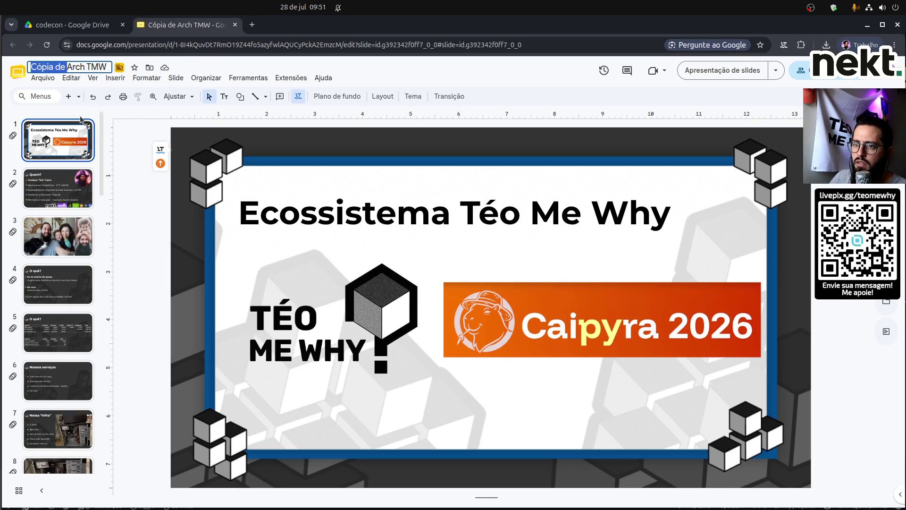
{"action": "key", "text": "BackSpace"}
{"action": "key", "text": "Return"}
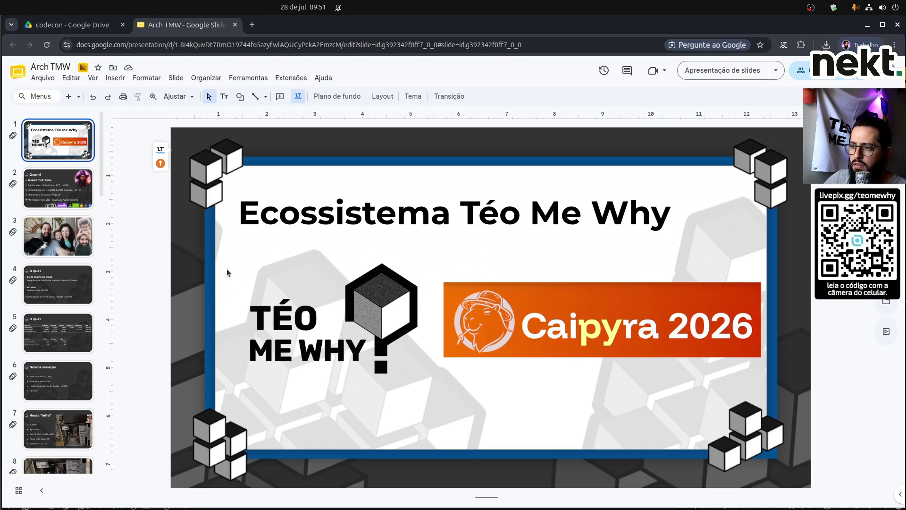
{"action": "left_click", "coordinate": [538, 228]}
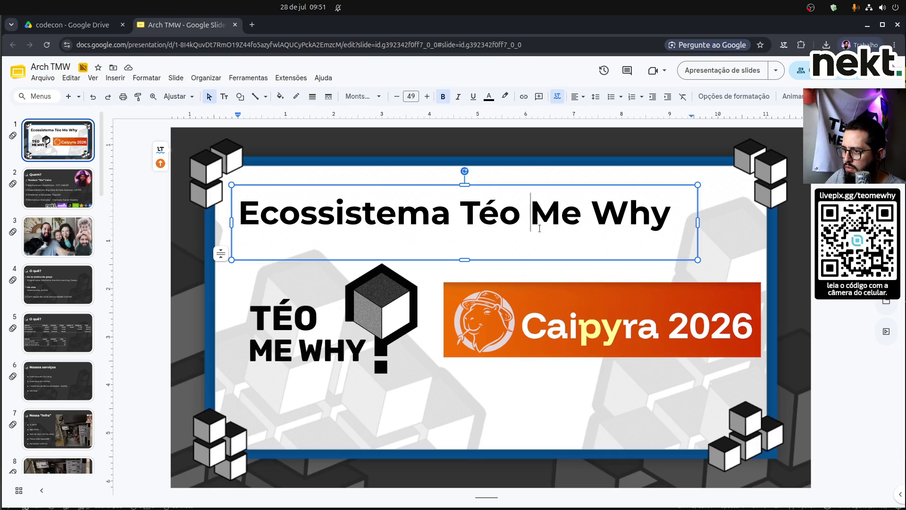
{"action": "left_click", "coordinate": [527, 304]}
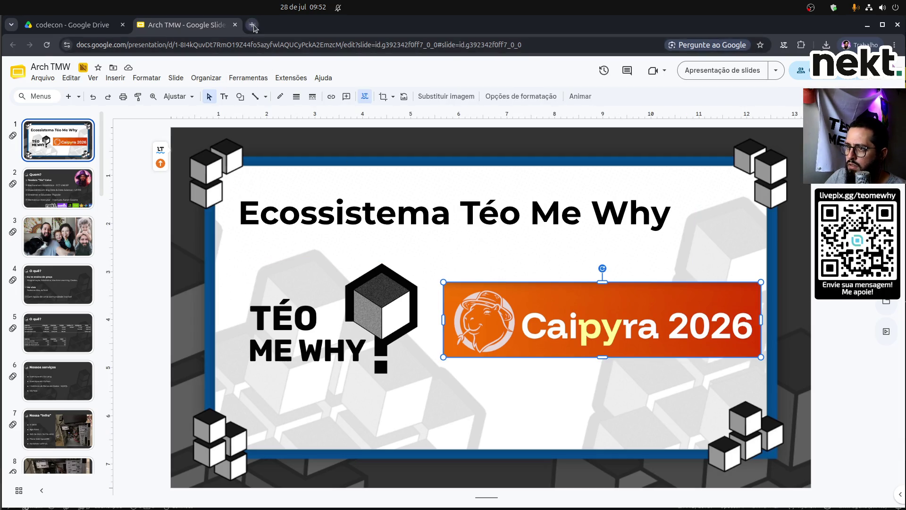
{"action": "left_click", "coordinate": [253, 25]}
Search Google for 'codecon png', refine it to 'codecon logo', and open codecon.dev.
{"action": "type", "text": "code"}
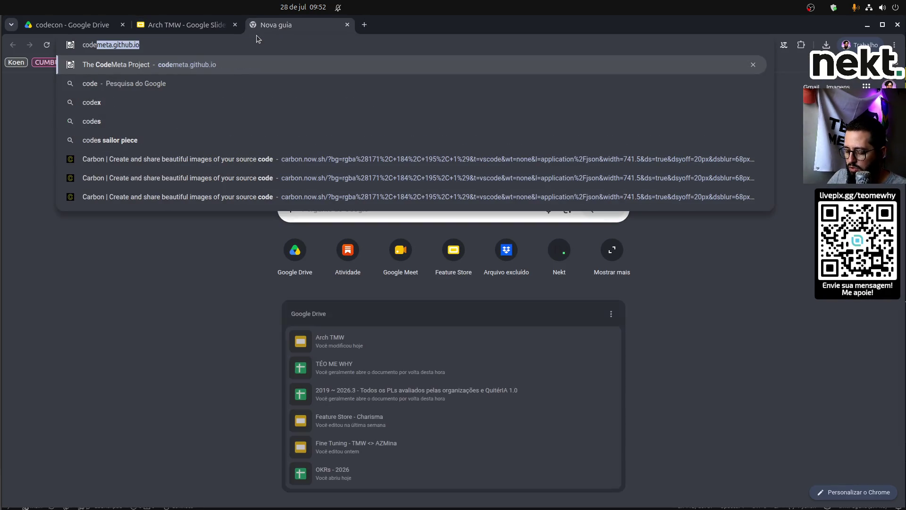
{"action": "type", "text": "con png"}
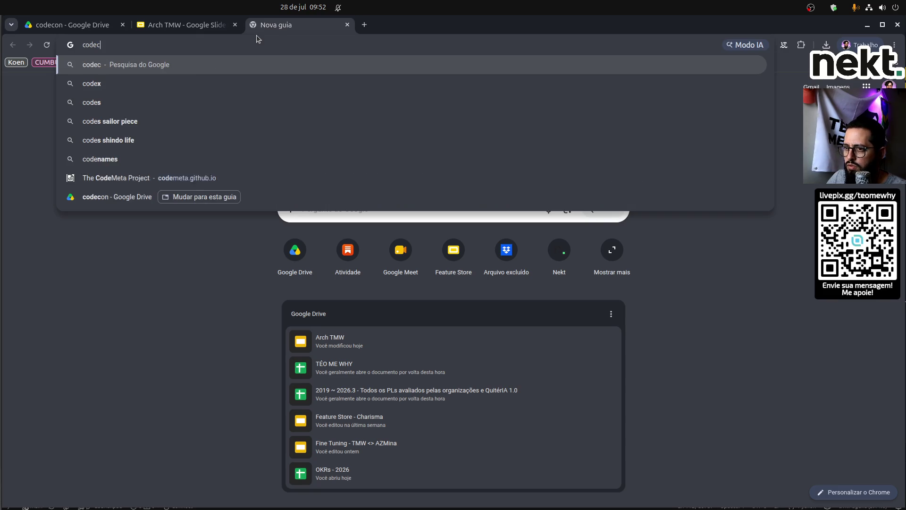
{"action": "key", "text": "Return"}
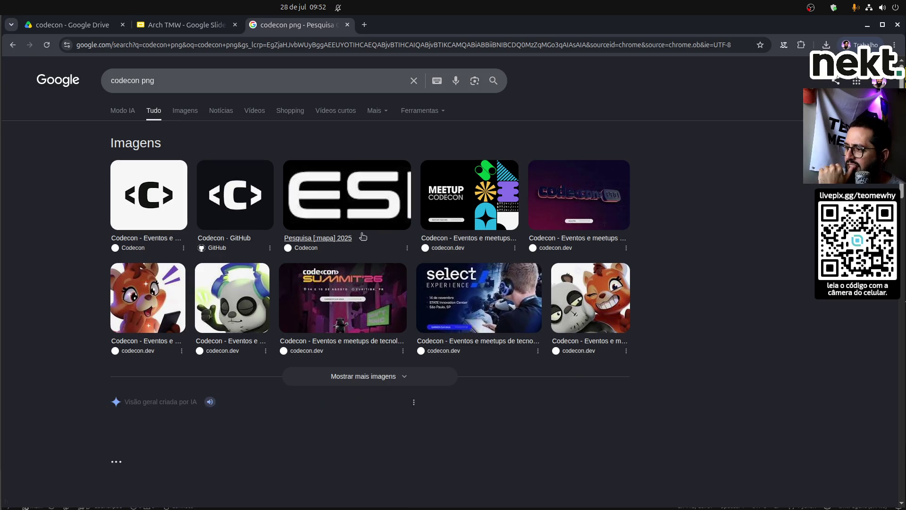
{"action": "scroll", "coordinate": [266, 329], "scroll_direction": "down", "scroll_amount": 2}
{"action": "scroll", "coordinate": [267, 329], "scroll_direction": "down", "scroll_amount": 5}
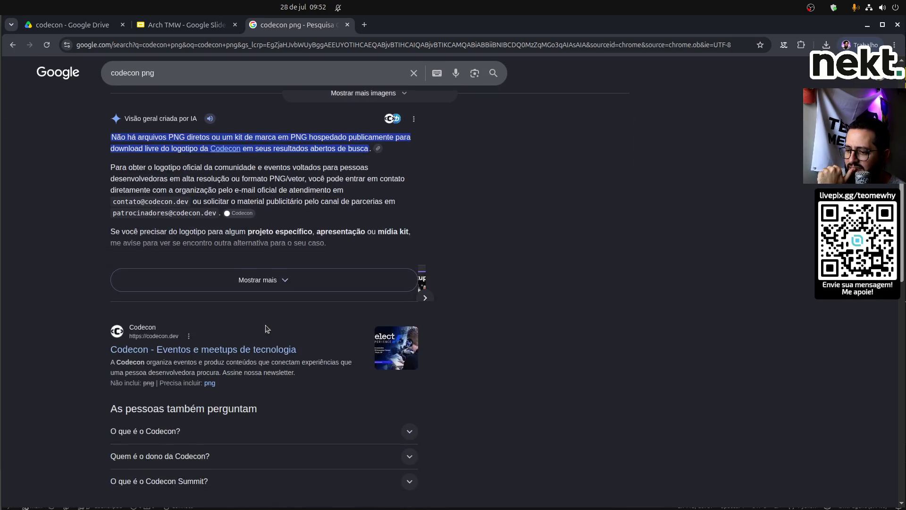
{"action": "scroll", "coordinate": [266, 329], "scroll_direction": "up", "scroll_amount": 6}
{"action": "double_click", "coordinate": [148, 79]}
{"action": "type", "text": "logo"}
{"action": "key", "text": "Return"}
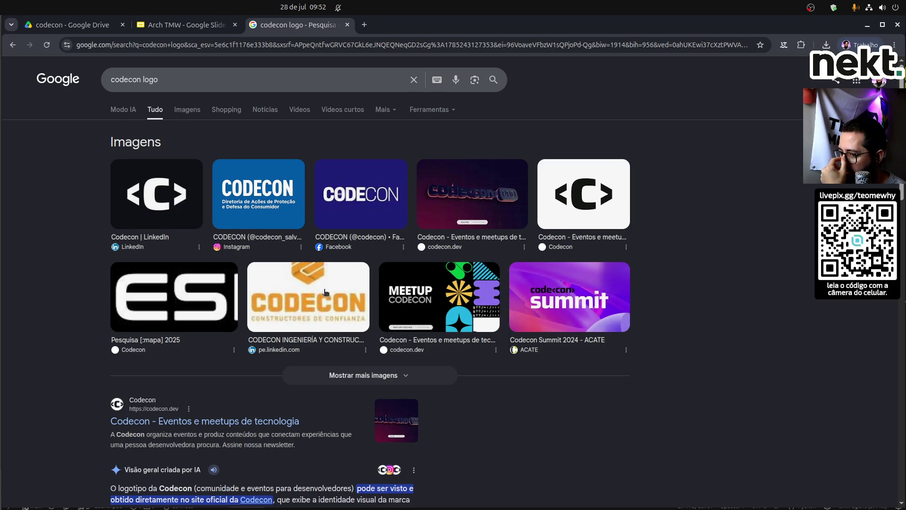
{"action": "scroll", "coordinate": [267, 303], "scroll_direction": "down", "scroll_amount": 3}
{"action": "left_click", "coordinate": [265, 303]}
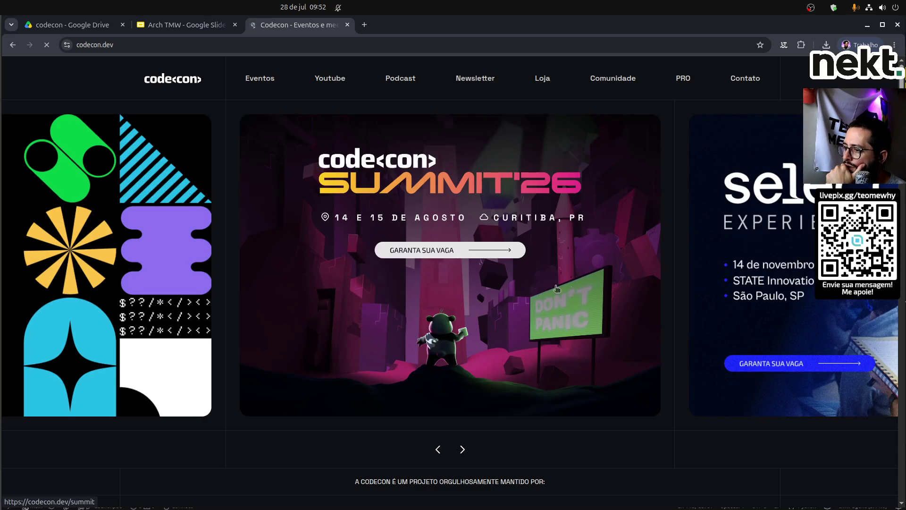
Browse codecon.dev and open its events page listing Codecon Summit 26 on 14–15 August 2026.
{"action": "scroll", "coordinate": [596, 293], "scroll_direction": "down", "scroll_amount": 3}
{"action": "scroll", "coordinate": [596, 292], "scroll_direction": "down", "scroll_amount": 15}
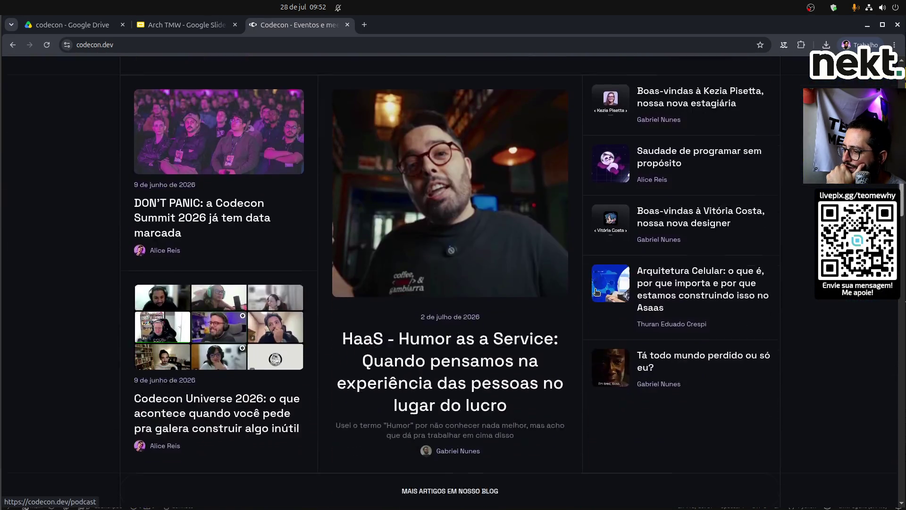
{"action": "scroll", "coordinate": [597, 293], "scroll_direction": "down", "scroll_amount": 20}
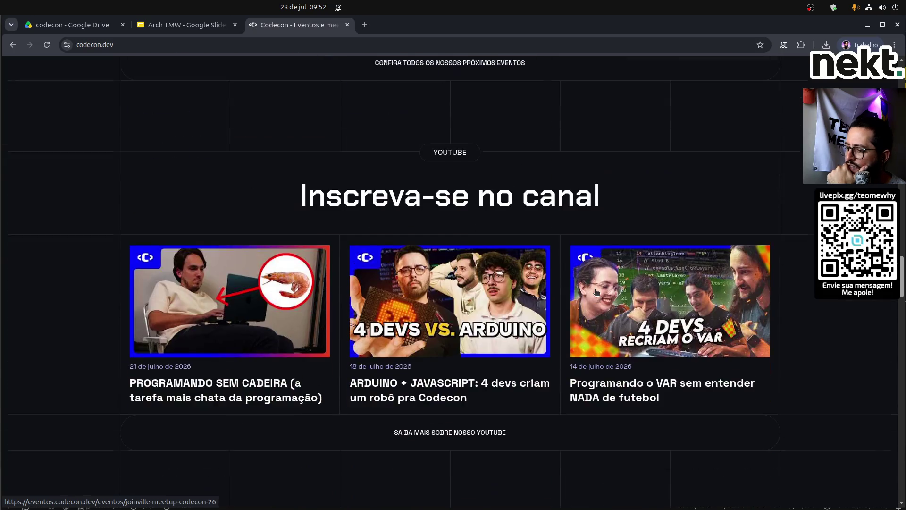
{"action": "scroll", "coordinate": [596, 288], "scroll_direction": "down", "scroll_amount": 20}
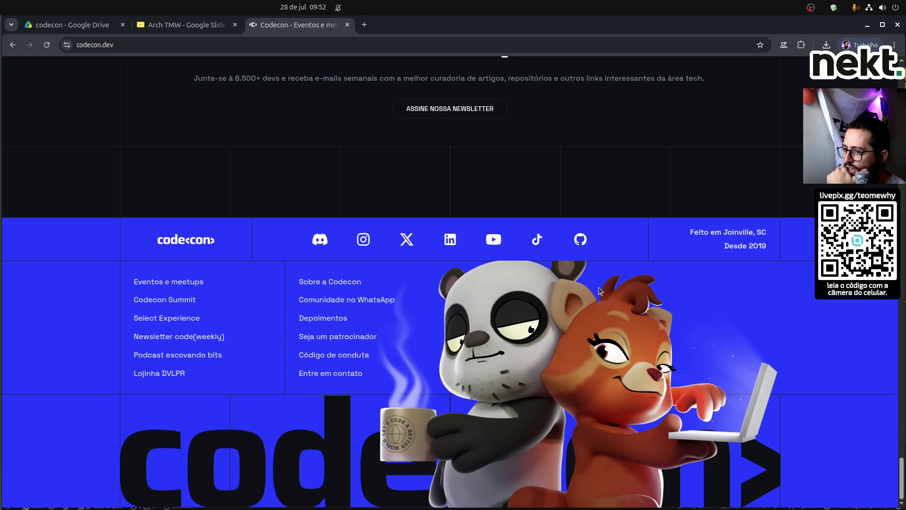
{"action": "scroll", "coordinate": [228, 251], "scroll_direction": "up", "scroll_amount": 20}
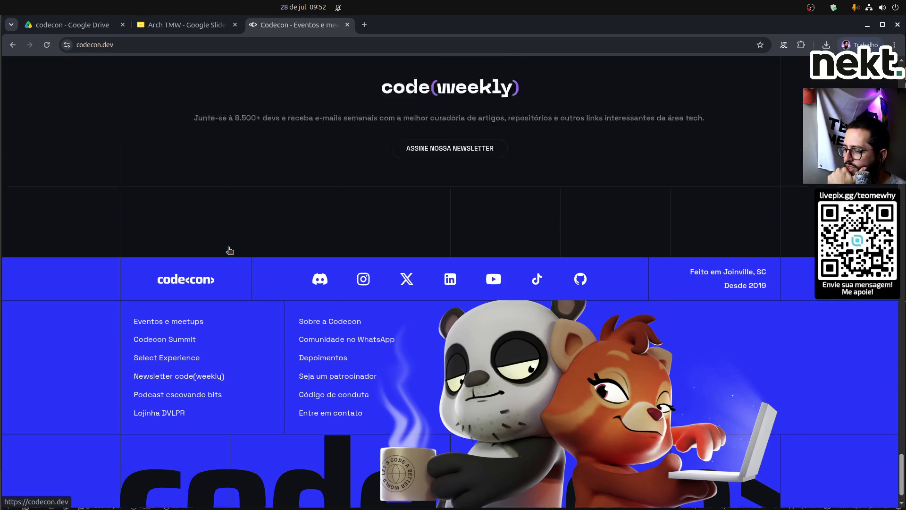
{"action": "scroll", "coordinate": [228, 251], "scroll_direction": "up", "scroll_amount": 20}
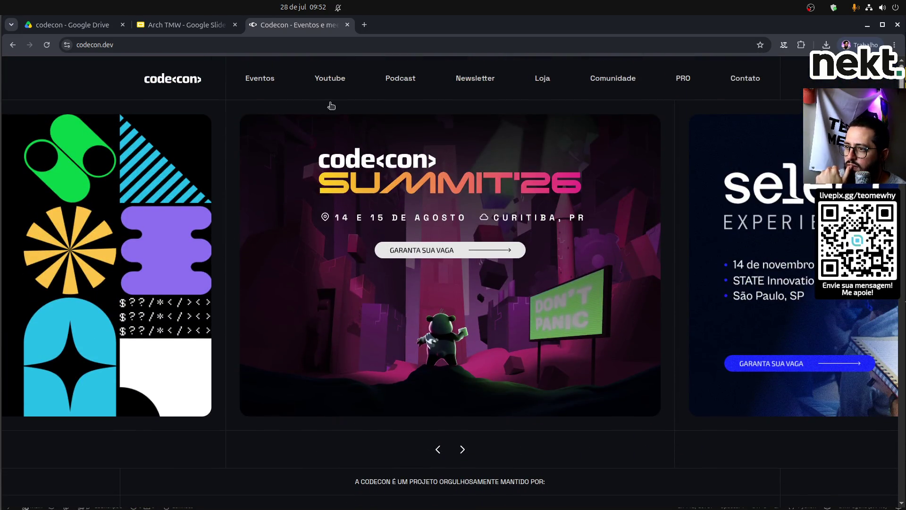
{"action": "left_click", "coordinate": [281, 83]}
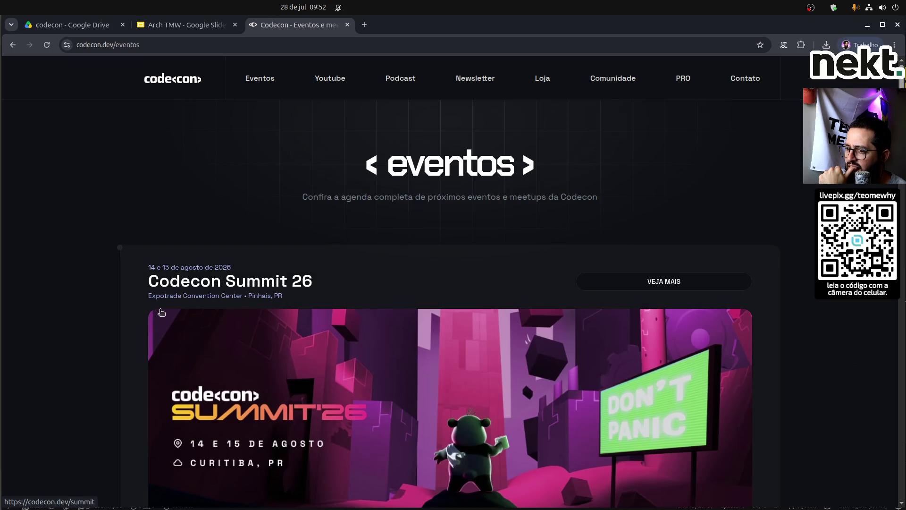
{"action": "scroll", "coordinate": [142, 316], "scroll_direction": "down", "scroll_amount": 2}
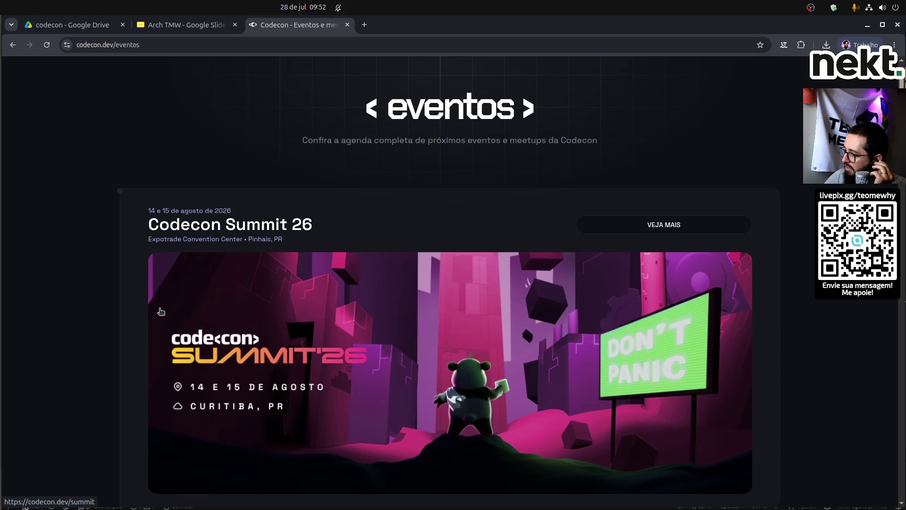
{"action": "scroll", "coordinate": [293, 229], "scroll_direction": "down", "scroll_amount": 15}
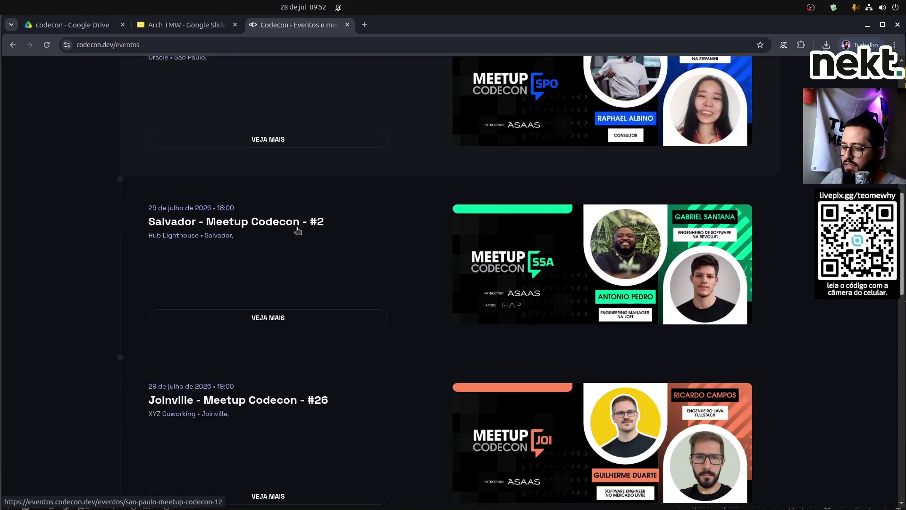
{"action": "scroll", "coordinate": [425, 340], "scroll_direction": "down", "scroll_amount": 6}
{"action": "scroll", "coordinate": [451, 366], "scroll_direction": "down", "scroll_amount": 5}
{"action": "scroll", "coordinate": [453, 363], "scroll_direction": "up", "scroll_amount": 9}
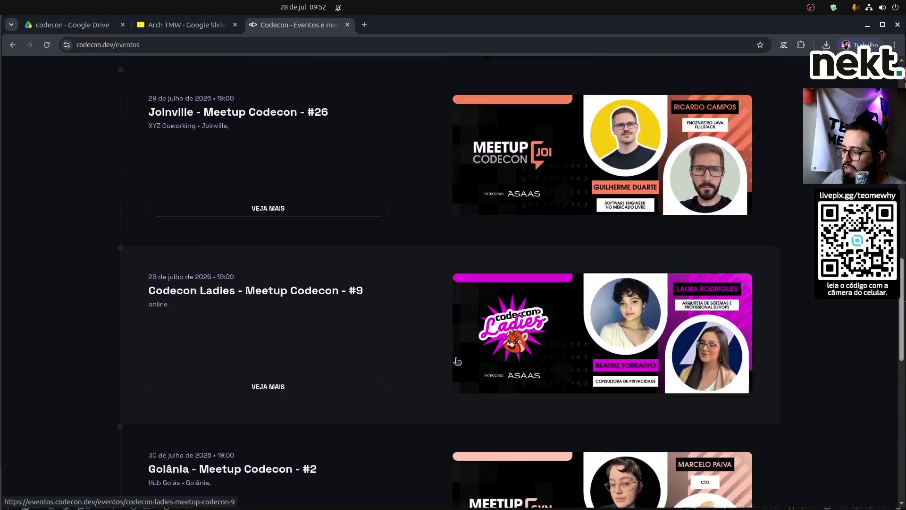
{"action": "scroll", "coordinate": [455, 361], "scroll_direction": "down", "scroll_amount": 7}
{"action": "scroll", "coordinate": [457, 360], "scroll_direction": "down", "scroll_amount": 2}
{"action": "scroll", "coordinate": [457, 361], "scroll_direction": "up", "scroll_amount": 2}
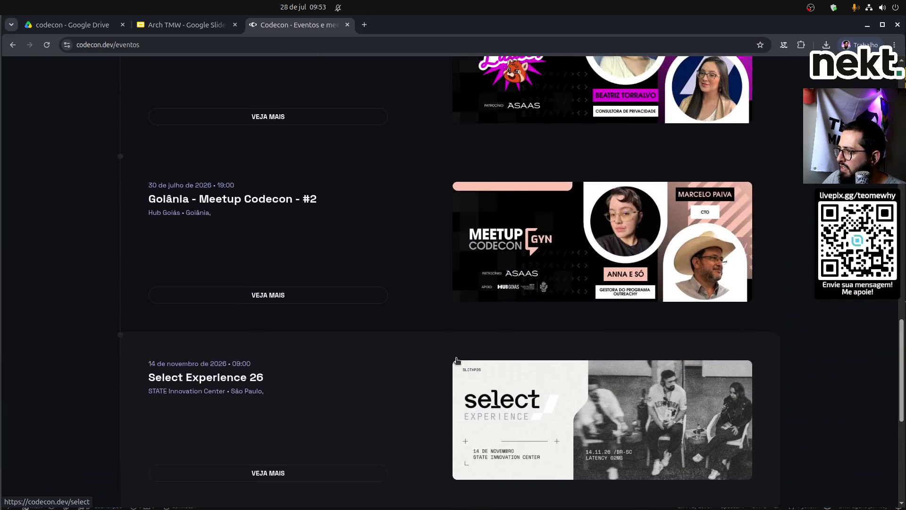
{"action": "scroll", "coordinate": [457, 360], "scroll_direction": "up", "scroll_amount": 10}
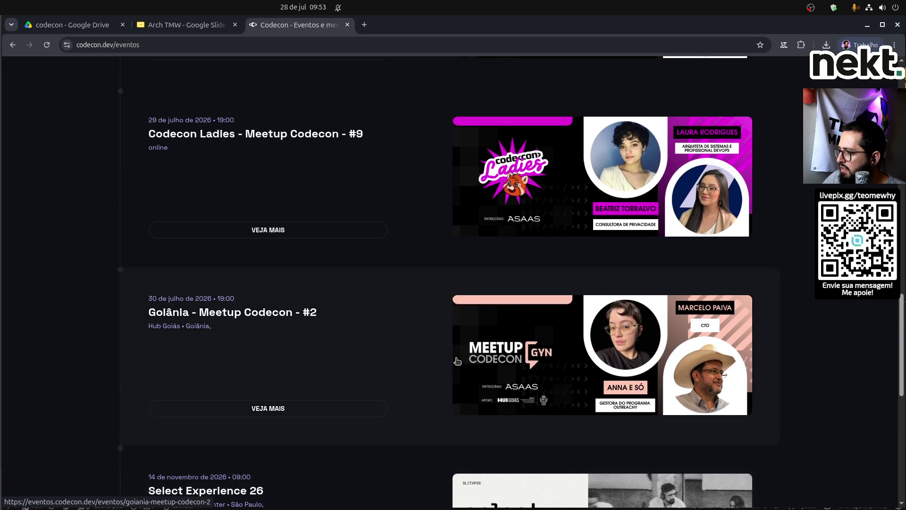
{"action": "scroll", "coordinate": [458, 359], "scroll_direction": "up", "scroll_amount": 10}
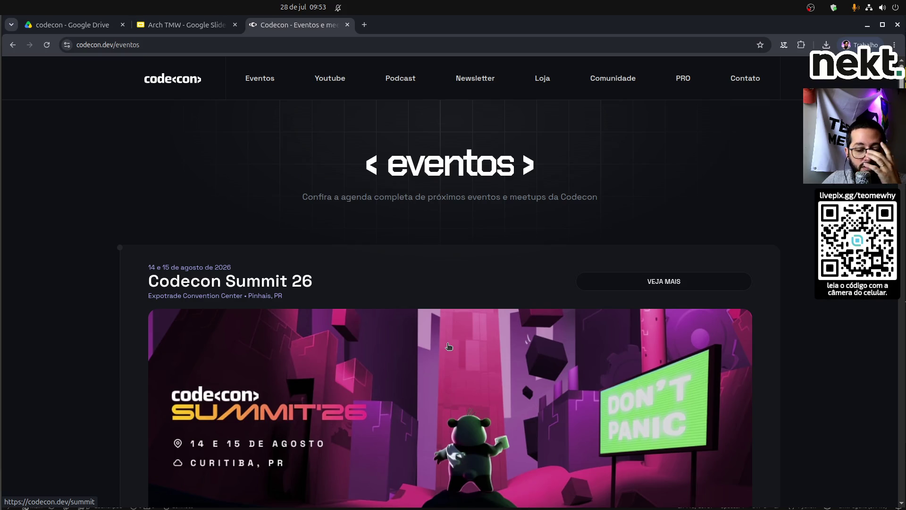
Reselect the Caipyra 2026 image in Arch TMW, then return to the Codecon events page.
{"action": "left_click", "coordinate": [195, 29]}
{"action": "left_click", "coordinate": [545, 391]}
{"action": "left_click", "coordinate": [500, 336]}
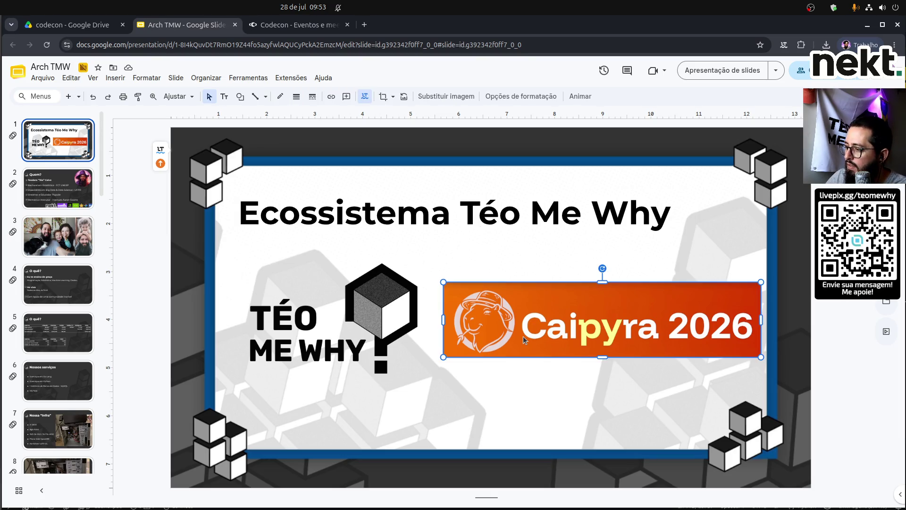
{"action": "left_click", "coordinate": [291, 28]}
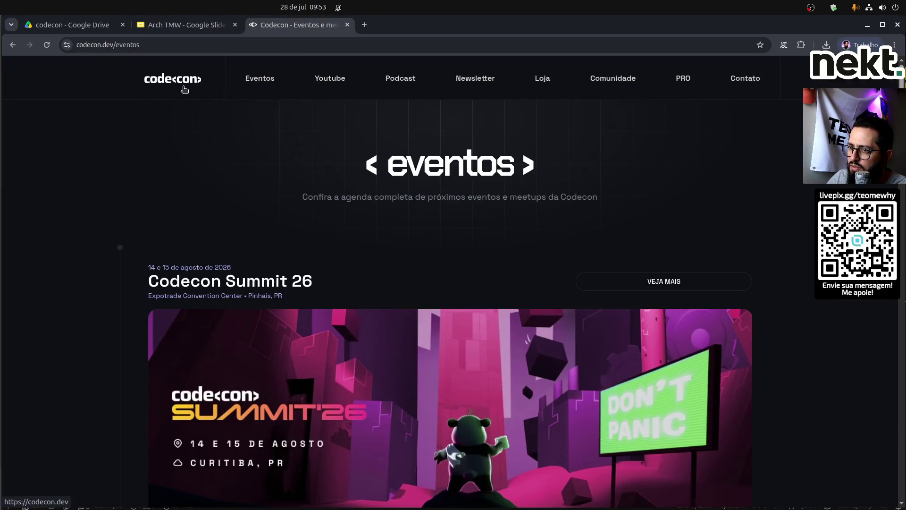
Zoom the Codecon page in three times and capture a screenshot of the codecon logo.
{"action": "key", "text": "ctrl+plus"}
{"action": "key", "text": "ctrl+plus"}
{"action": "key", "text": "ctrl+plus"}
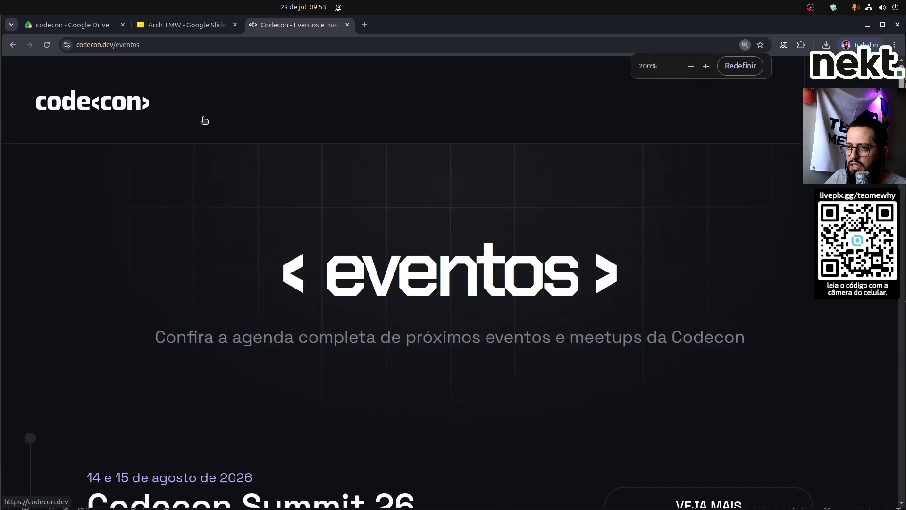
{"action": "key", "text": "ctrl+plus"}
{"action": "key", "text": "ctrl+plus"}
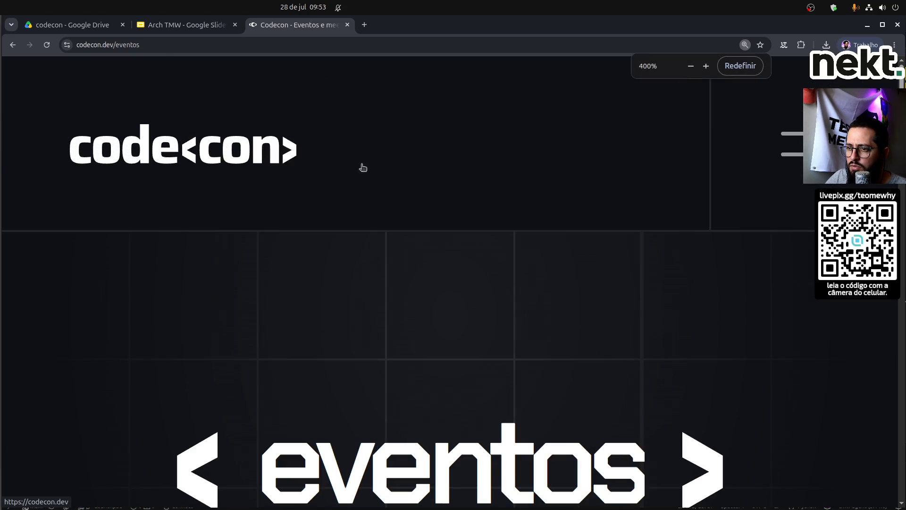
{"action": "key", "text": "ctrl+plus"}
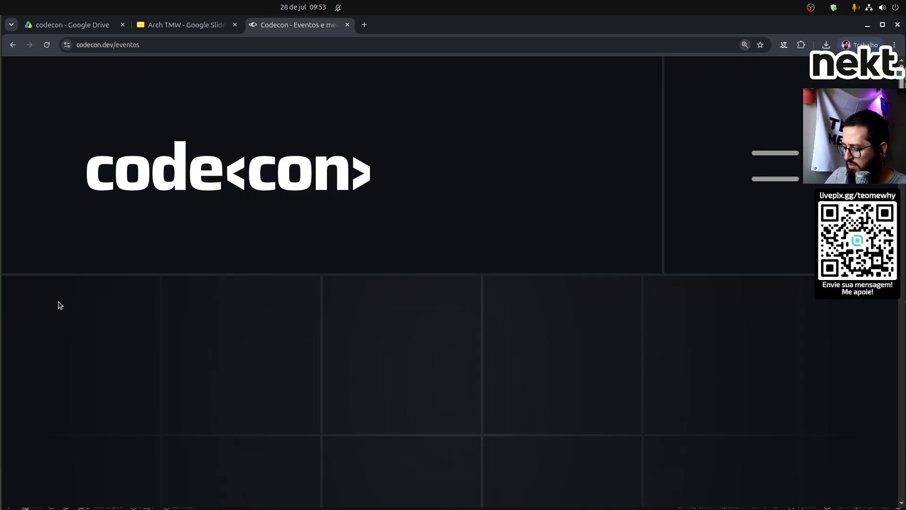
{"action": "key", "text": "Print"}
{"action": "mouse_move", "coordinate": [73, 117]}
{"action": "left_mouse_down"}
{"action": "mouse_move", "coordinate": [406, 240]}
{"action": "mouse_move", "coordinate": [411, 228]}
{"action": "left_mouse_up"}
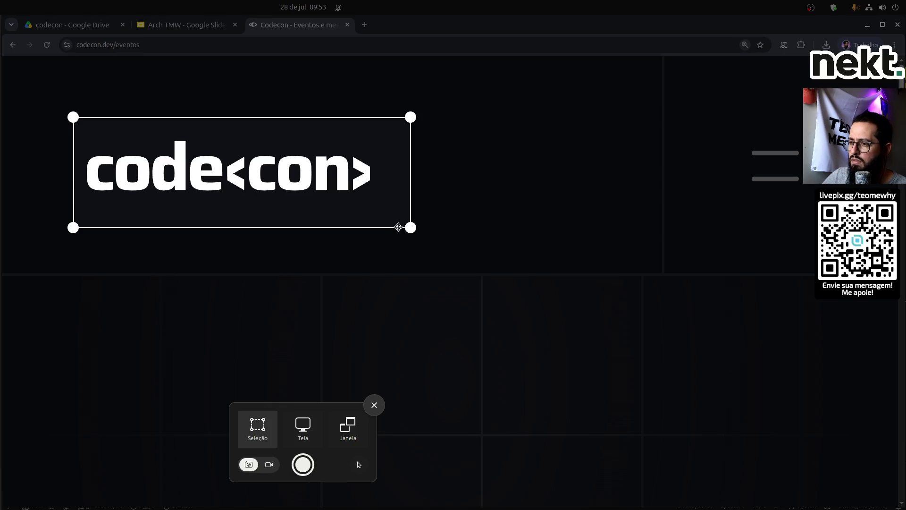
{"action": "left_click_drag", "start_coordinate": [382, 227], "coordinate": [372, 226]}
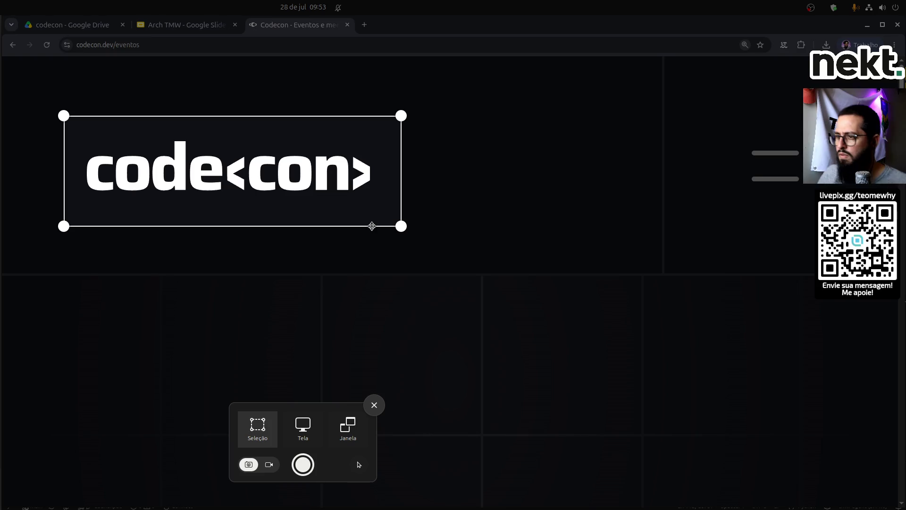
{"action": "key", "text": "Return"}
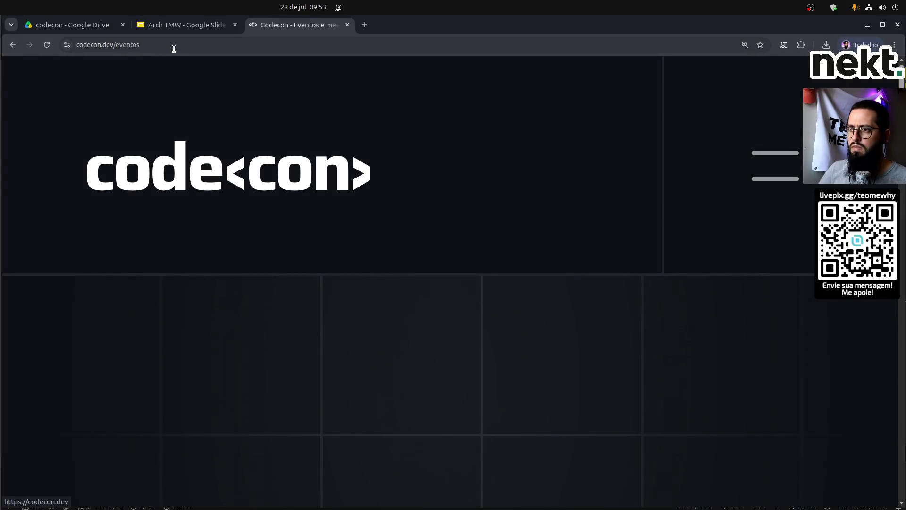
Paste the codecon logo over the Caipyra image on slide 1 and resize it beside Téo Me Why.
{"action": "left_click", "coordinate": [184, 24]}
{"action": "key", "text": "ctrl+v"}
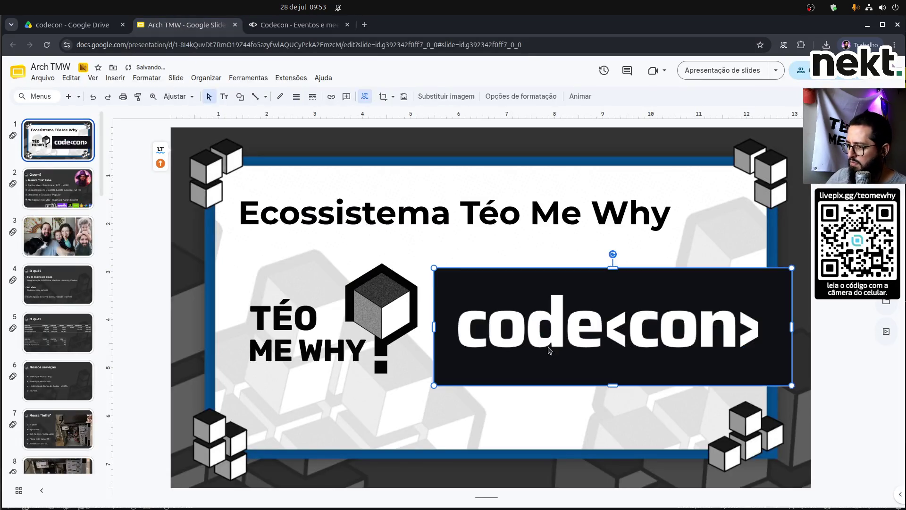
{"action": "left_click_drag", "start_coordinate": [792, 386], "coordinate": [736, 368]}
{"action": "left_click_drag", "start_coordinate": [630, 340], "coordinate": [650, 344]}
{"action": "left_click", "coordinate": [607, 421]}
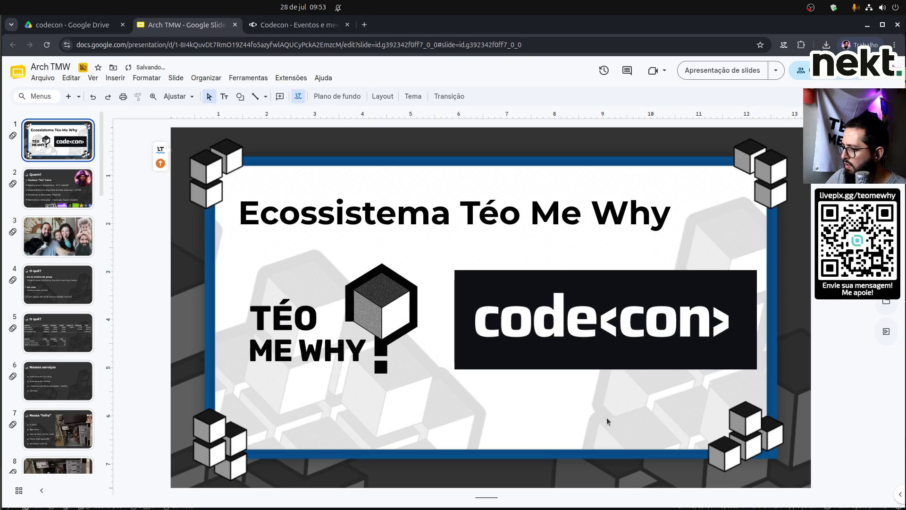
{"action": "left_click", "coordinate": [567, 339]}
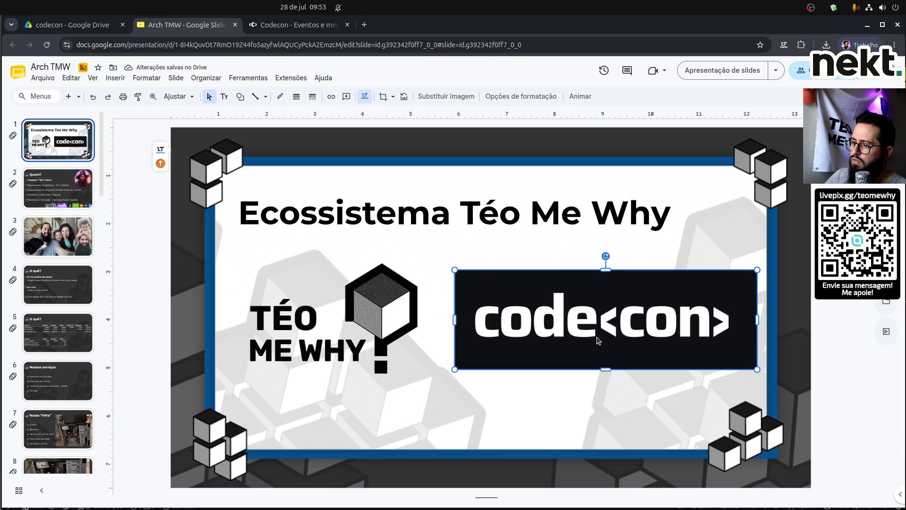
{"action": "left_click", "coordinate": [272, 29]}
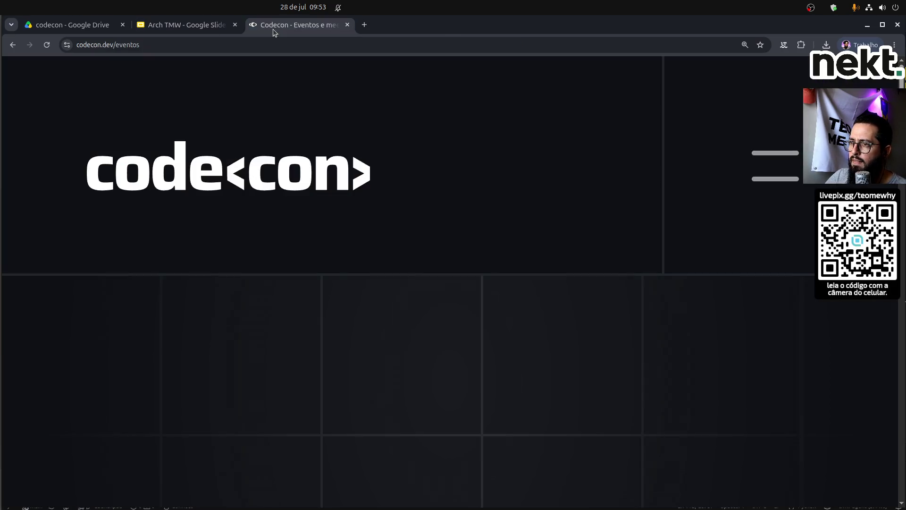
Return to the 'codecon logo' results and open the LinkedIn logo image in a new tab.
{"action": "left_click", "coordinate": [11, 45]}
{"action": "left_click", "coordinate": [12, 46]}
{"action": "scroll", "coordinate": [141, 189], "scroll_direction": "up", "scroll_amount": 3}
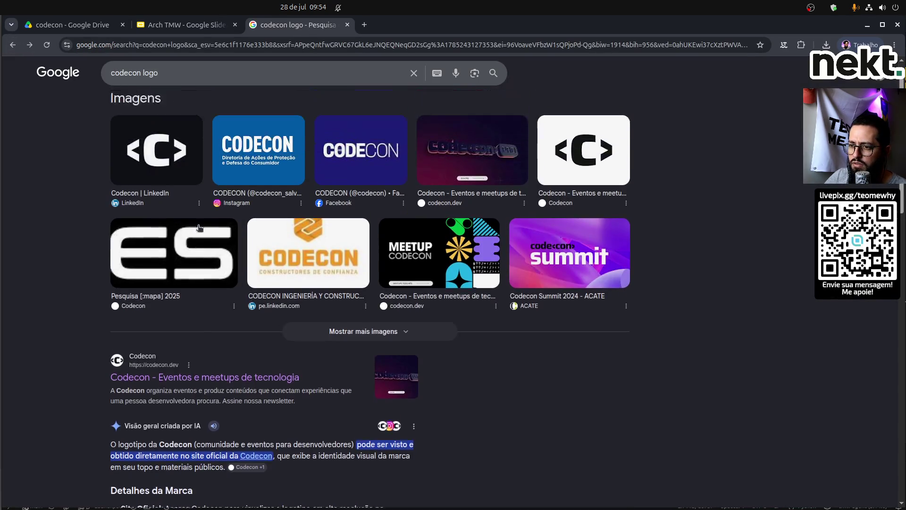
{"action": "left_click", "coordinate": [156, 194]}
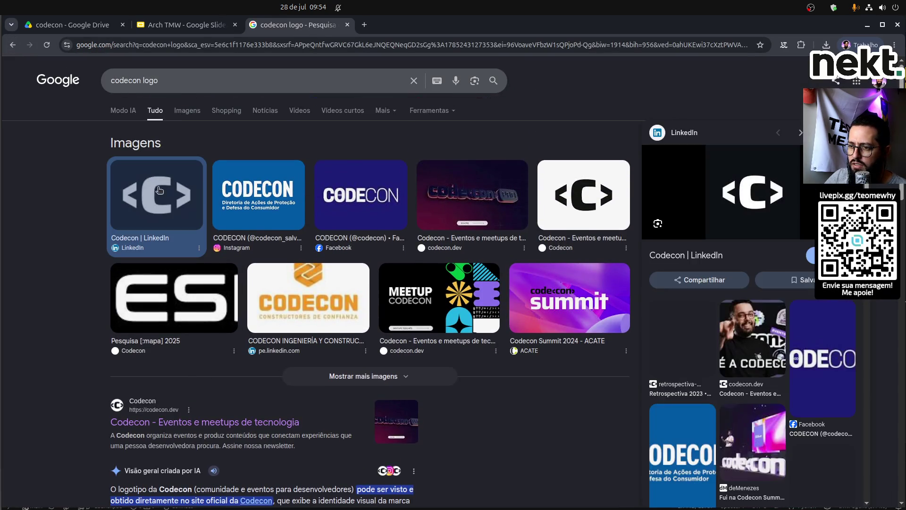
{"action": "right_click", "coordinate": [750, 185]}
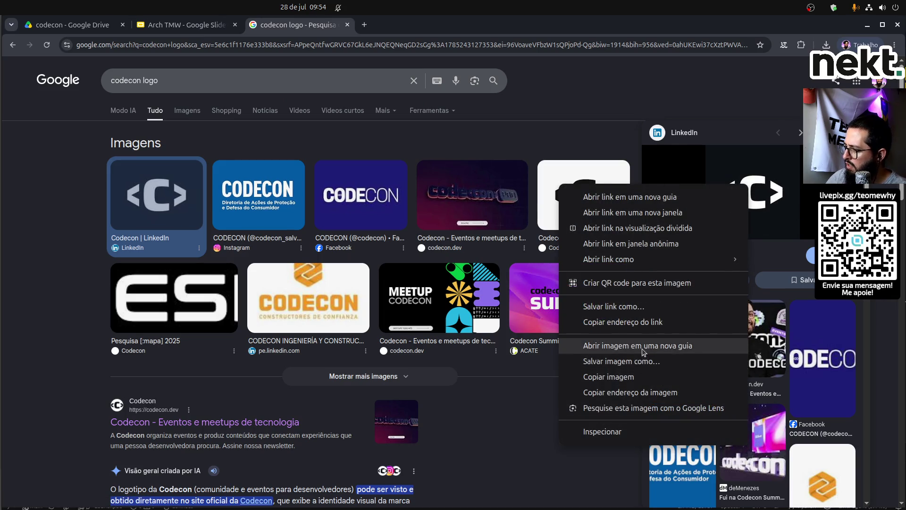
{"action": "left_click", "coordinate": [637, 346]}
Copy the Codecon <C> logo image and return to the Arch TMW slides.
{"action": "left_click", "coordinate": [398, 26]}
{"action": "right_click", "coordinate": [465, 274]}
{"action": "left_click", "coordinate": [500, 315]}
{"action": "left_click", "coordinate": [191, 24]}
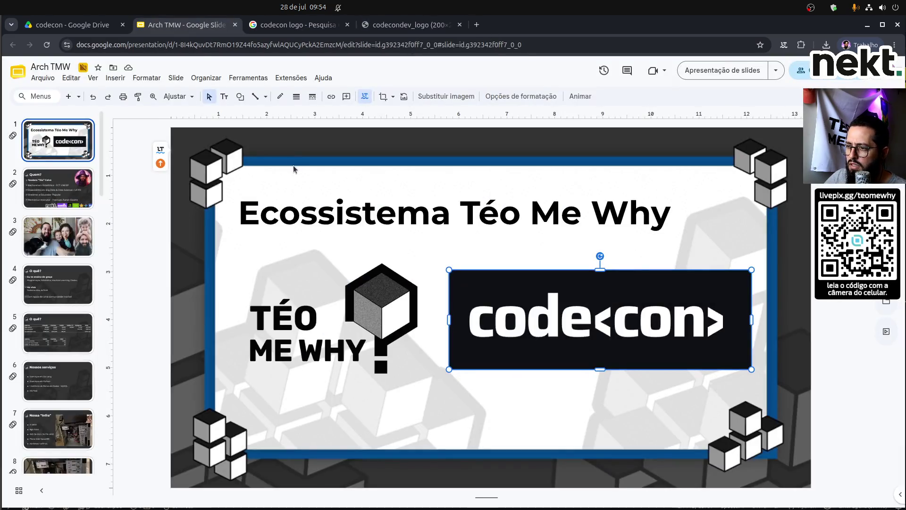
In the theme editor, paste the Codecon logo onto the Custom Layout and shrink it bottom-right.
{"action": "left_click", "coordinate": [176, 78]}
{"action": "left_click", "coordinate": [204, 232]}
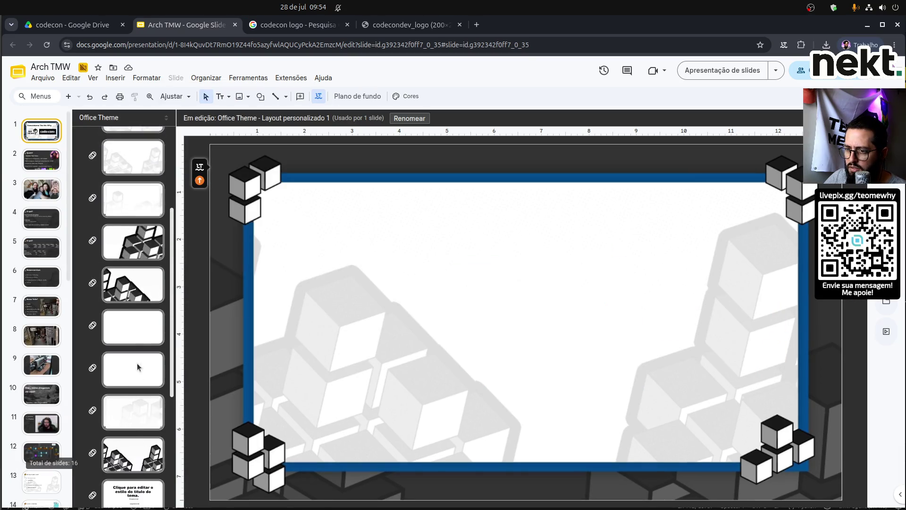
{"action": "left_click", "coordinate": [148, 304]}
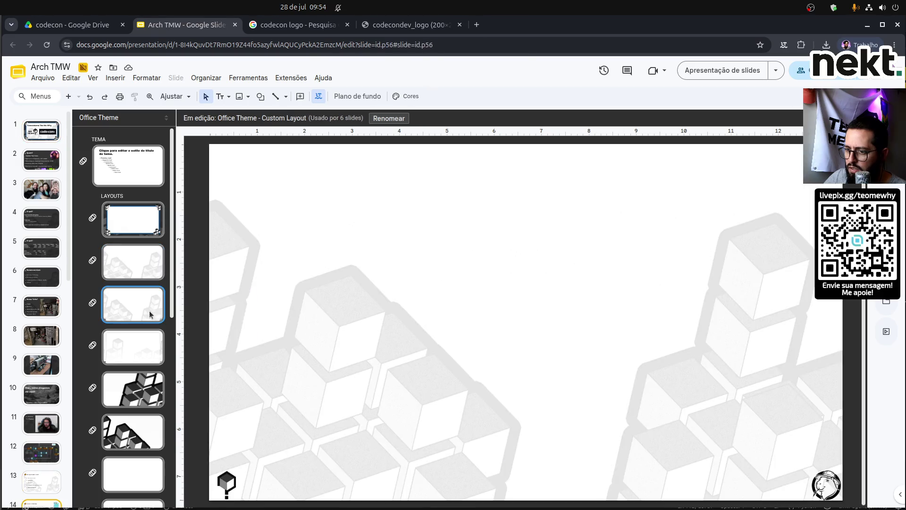
{"action": "key", "text": "ctrl+v"}
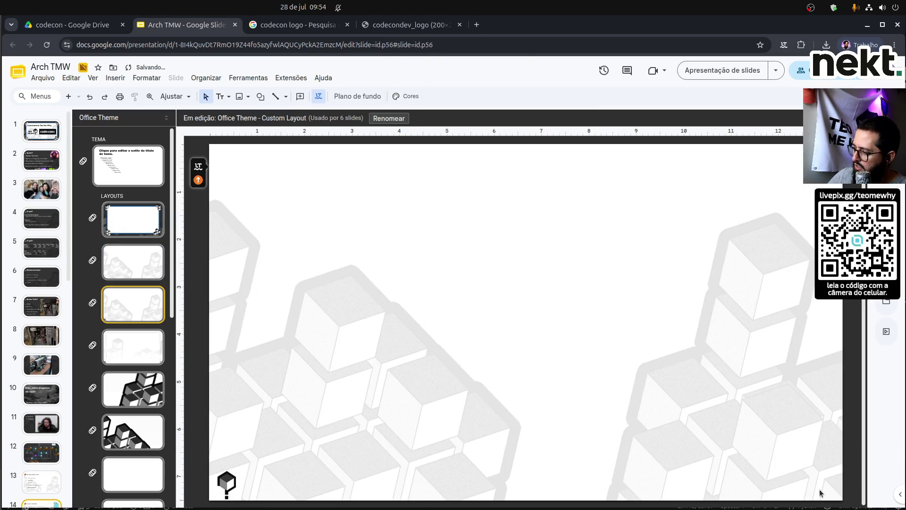
{"action": "left_click_drag", "start_coordinate": [722, 469], "coordinate": [812, 471]}
{"action": "left_click", "coordinate": [688, 460]}
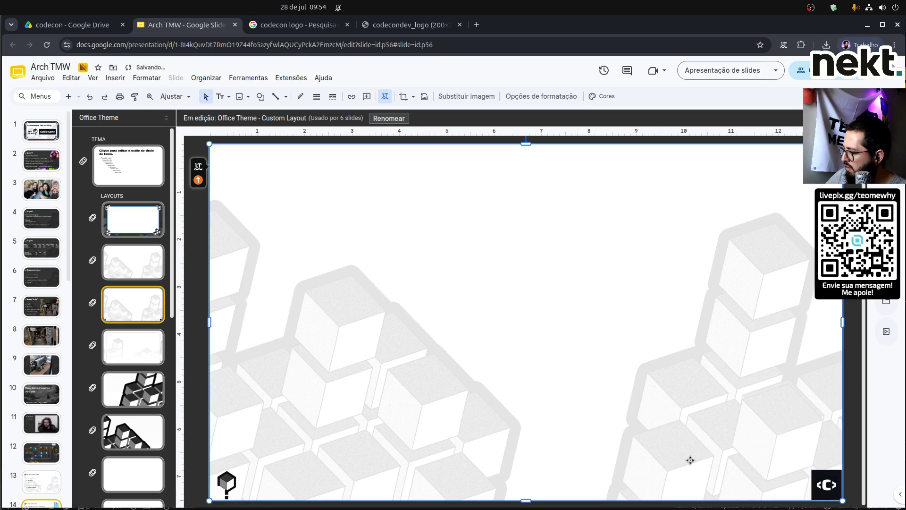
Nudge the Codecon logo into the layout's bottom-right corner, undoing the last change.
{"action": "left_click", "coordinate": [857, 427]}
{"action": "left_click", "coordinate": [825, 491]}
{"action": "left_click_drag", "start_coordinate": [825, 493], "coordinate": [826, 494]}
{"action": "left_click", "coordinate": [792, 435]}
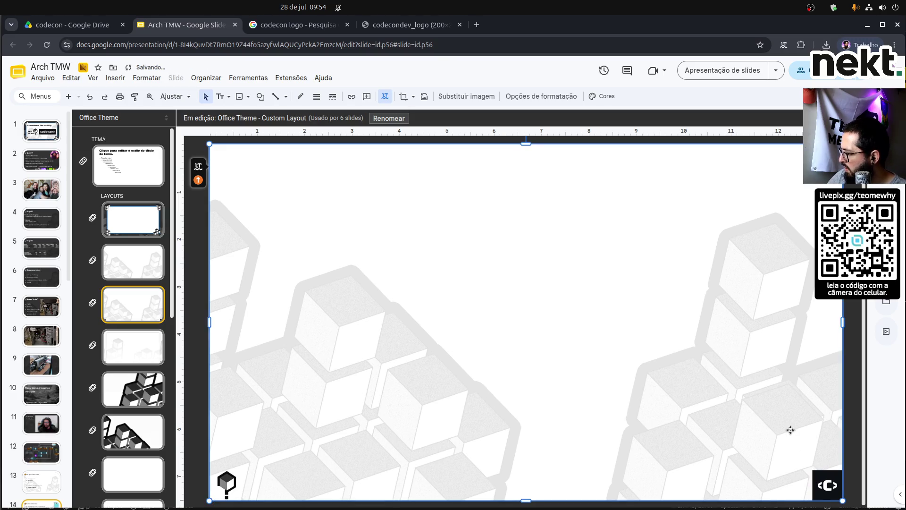
{"action": "left_click", "coordinate": [851, 448]}
{"action": "left_click", "coordinate": [823, 486]}
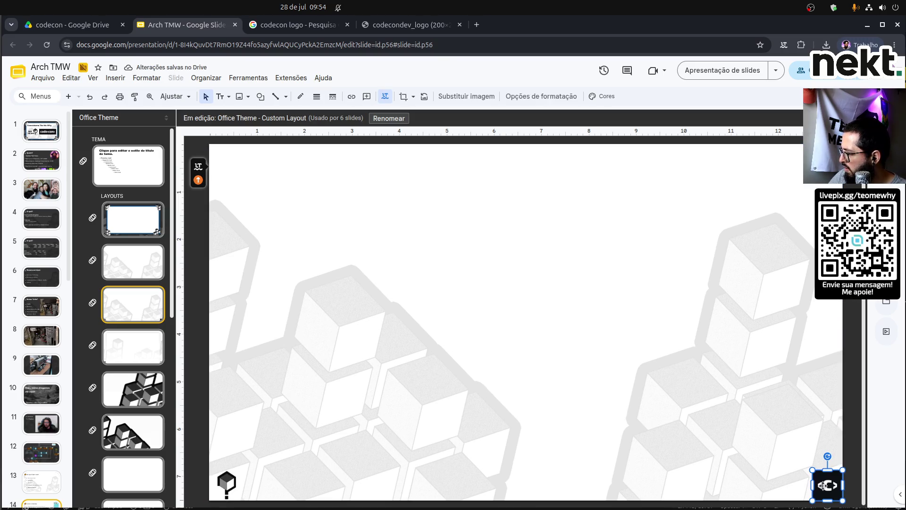
{"action": "left_click", "coordinate": [849, 454]}
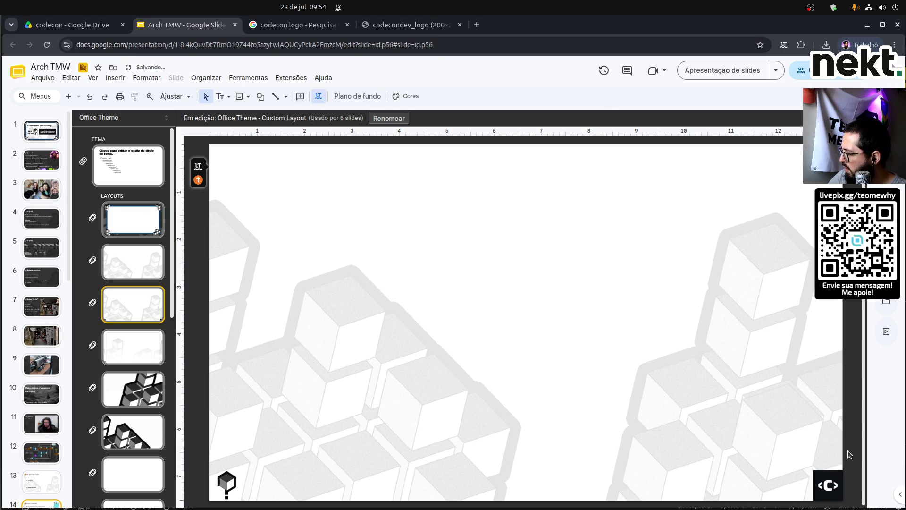
{"action": "left_click", "coordinate": [829, 475]}
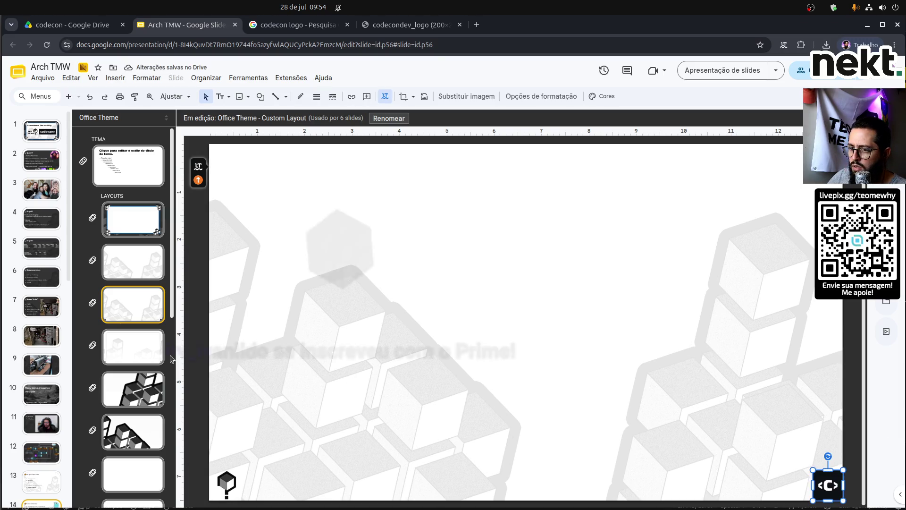
{"action": "key", "text": "ctrl+z"}
{"action": "key", "text": "ctrl+z"}
{"action": "key", "text": "ctrl+z"}
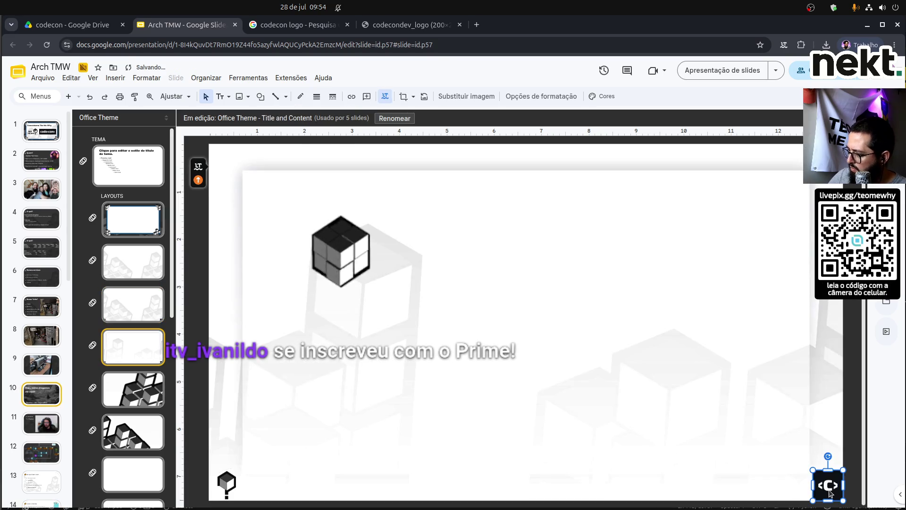
Check the Section Header, Custom Layout 2 1 and Título e conteúdo 1 layouts' logos.
{"action": "scroll", "coordinate": [124, 398], "scroll_direction": "down", "scroll_amount": 3}
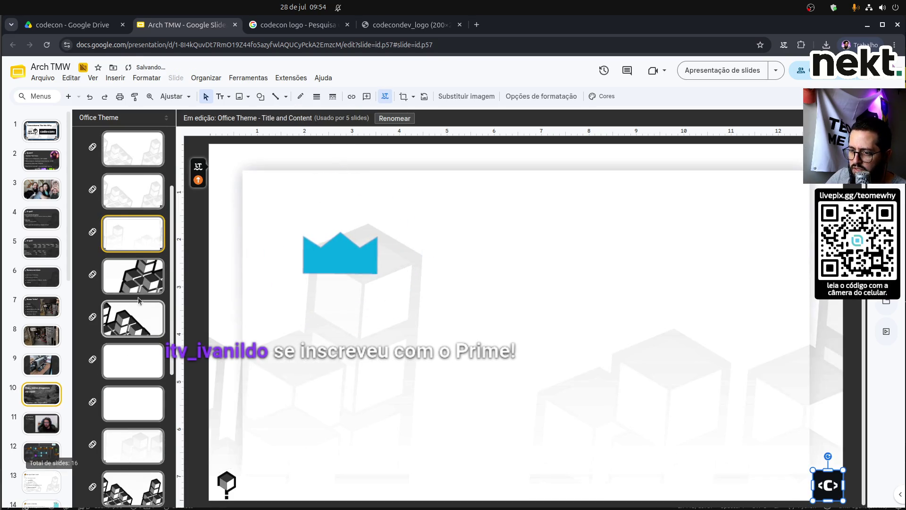
{"action": "left_click", "coordinate": [134, 276]}
{"action": "left_click", "coordinate": [134, 361]}
{"action": "left_click", "coordinate": [134, 445]}
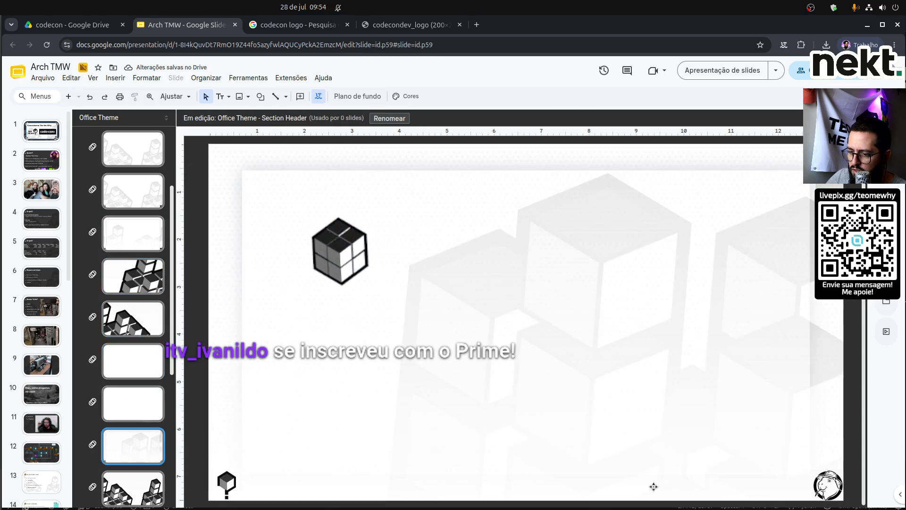
{"action": "left_click", "coordinate": [827, 486]}
{"action": "left_click", "coordinate": [738, 398]}
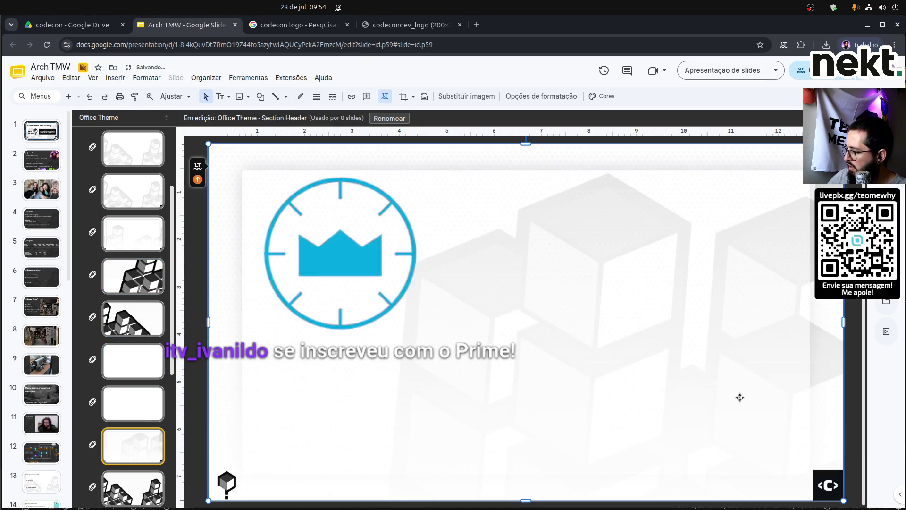
{"action": "scroll", "coordinate": [149, 417], "scroll_direction": "down", "scroll_amount": 3}
{"action": "scroll", "coordinate": [149, 418], "scroll_direction": "down", "scroll_amount": 3}
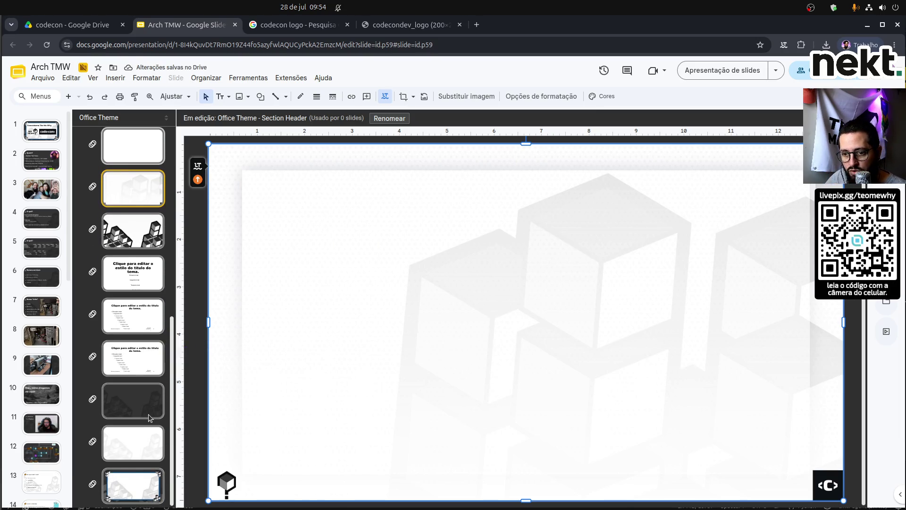
{"action": "left_click", "coordinate": [140, 443]}
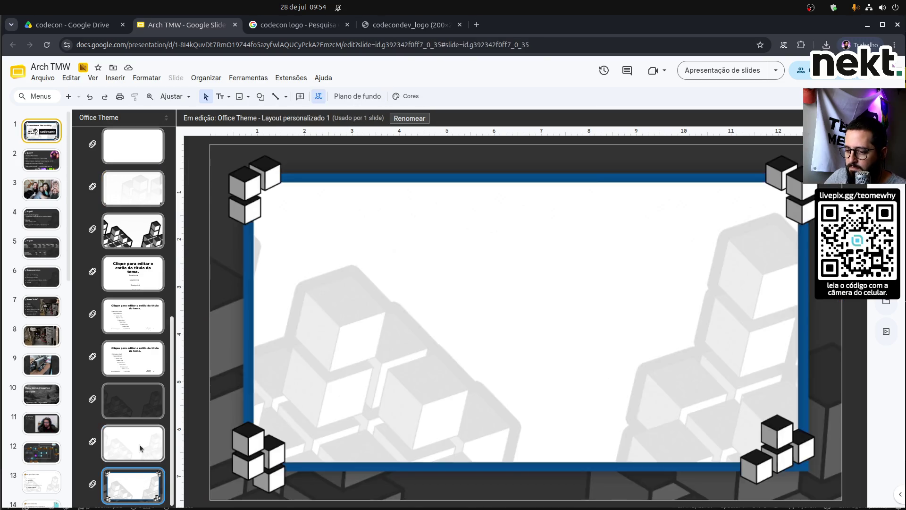
{"action": "left_click", "coordinate": [140, 362]}
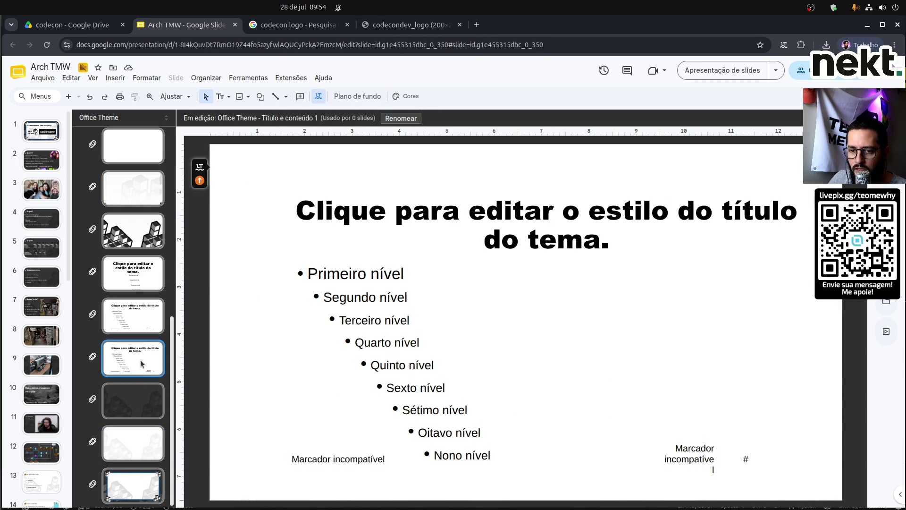
Step through the theme layouts up to the master and close the theme editor.
{"action": "key", "text": "Up"}
{"action": "key", "text": "Up"}
{"action": "key", "text": "Up"}
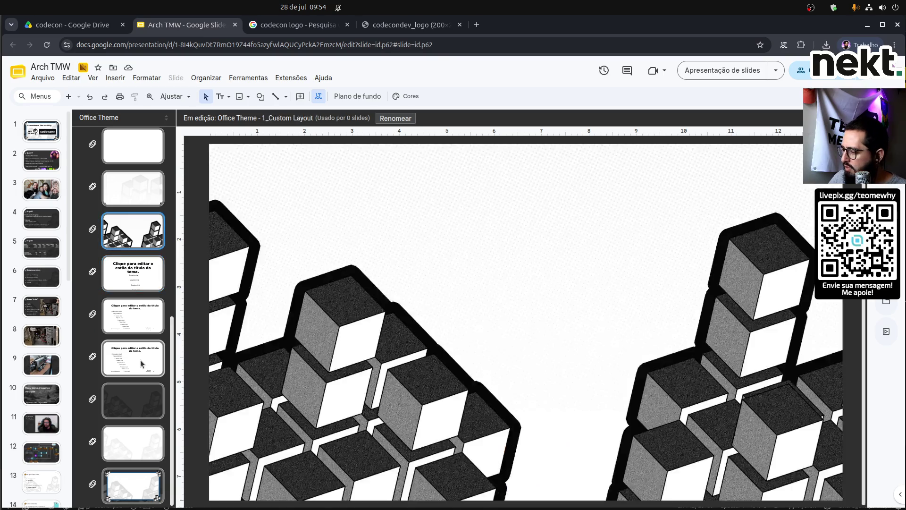
{"action": "key", "text": "Up"}
{"action": "key", "text": "Up"}
{"action": "key", "text": "Down"}
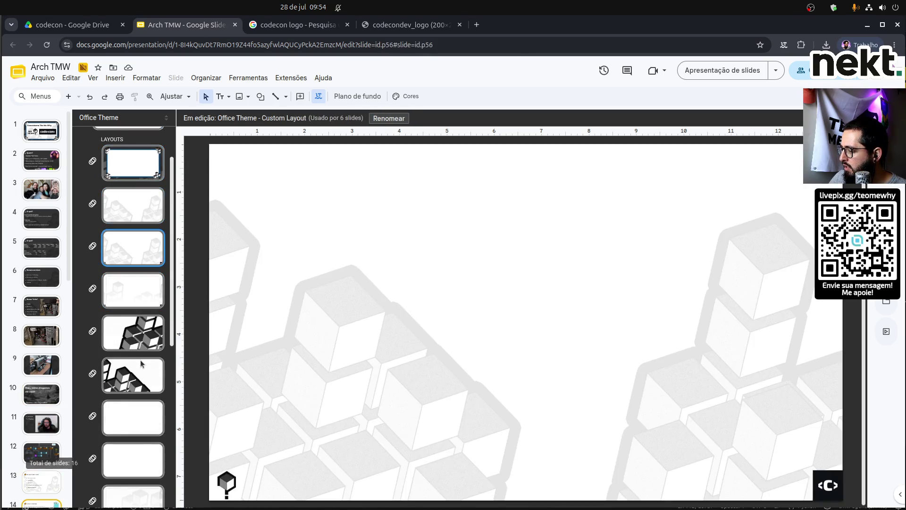
{"action": "key", "text": "Up"}
{"action": "key", "text": "Up"}
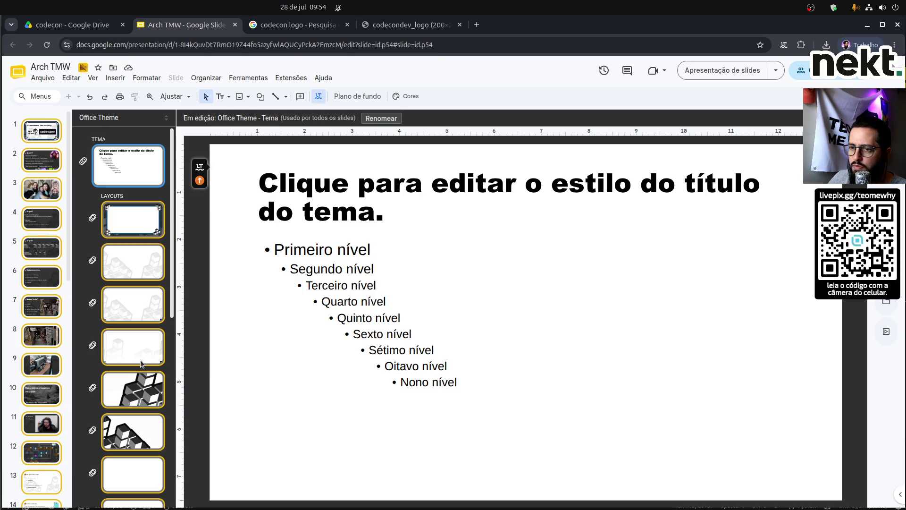
{"action": "key", "text": "Escape"}
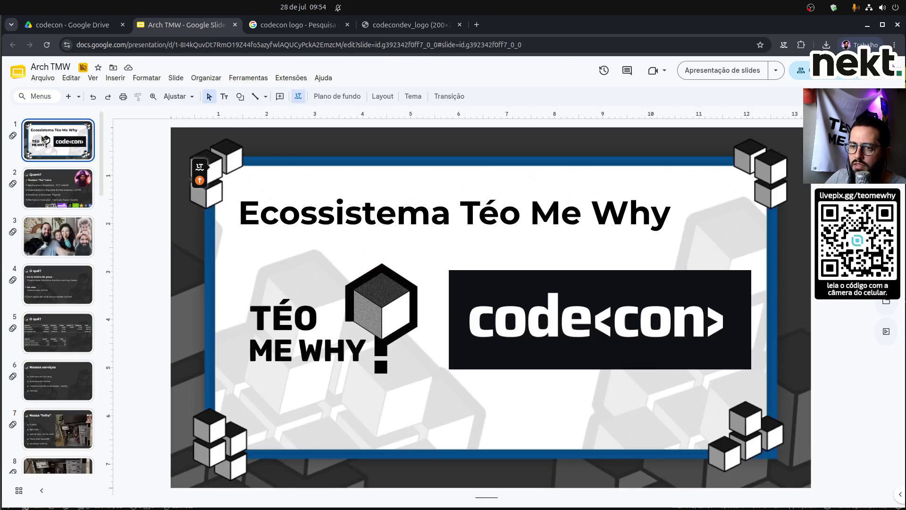
Move through the slides to slide 7, Nossa “Infra”.
{"action": "key", "text": "Down"}
{"action": "key", "text": "Down"}
{"action": "key", "text": "Down"}
{"action": "key", "text": "Down"}
{"action": "key", "text": "Down"}
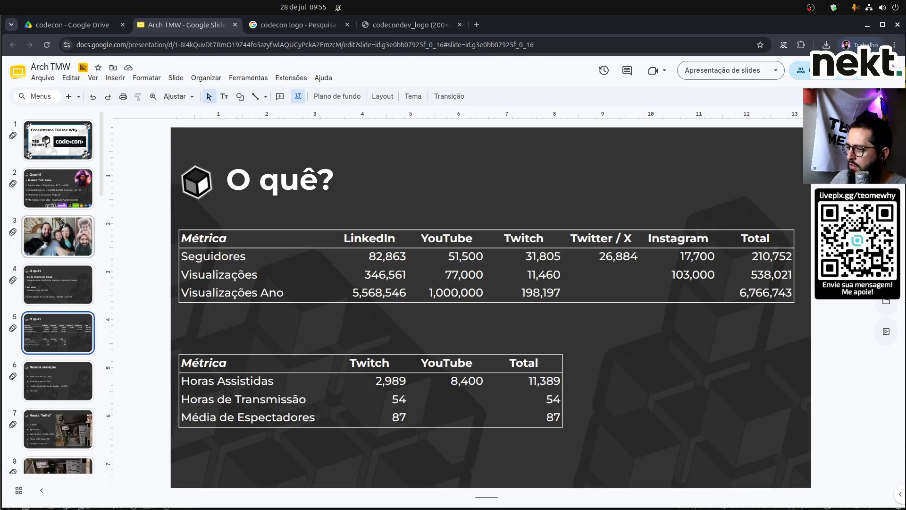
{"action": "key", "text": "Up"}
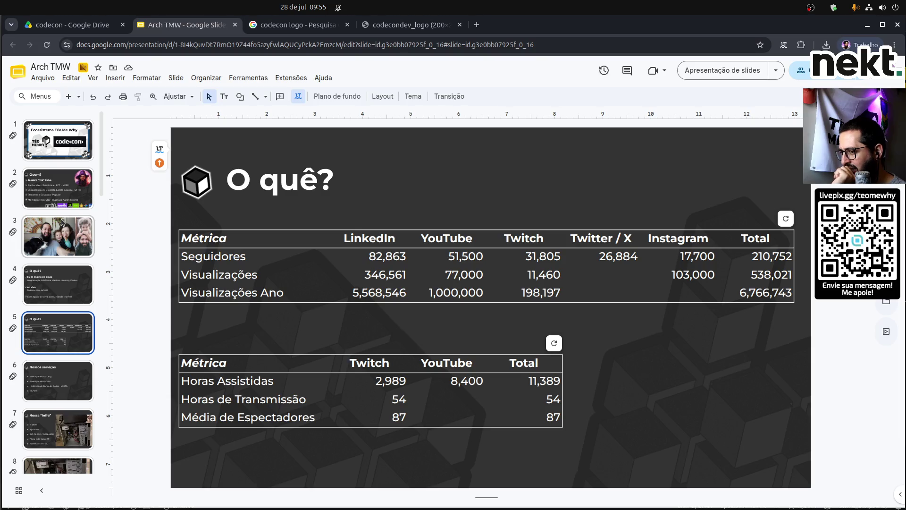
{"action": "key", "text": "Down"}
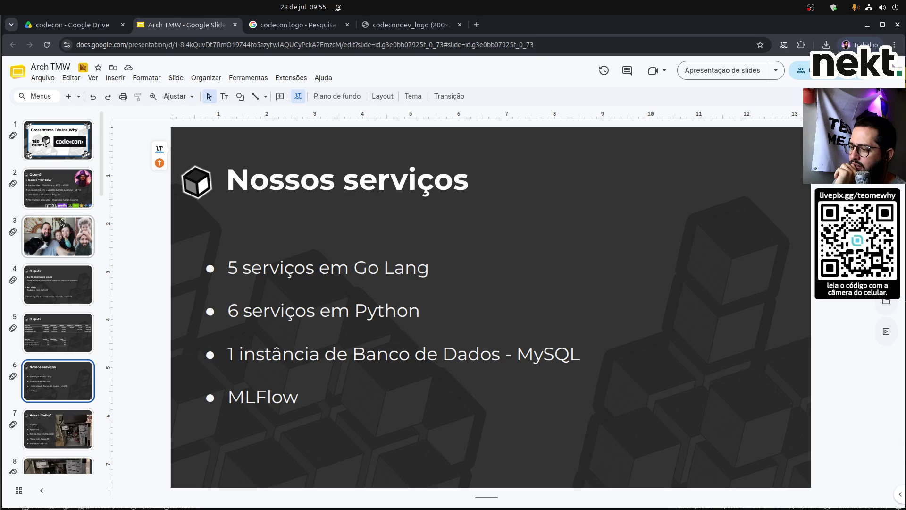
{"action": "key", "text": "Down"}
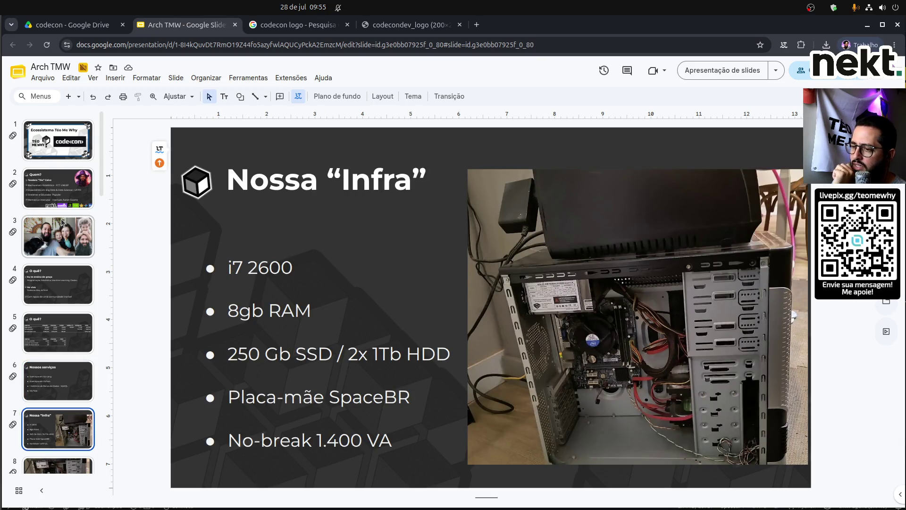
Type '~8gb~ 16gb' into the RAM bullet and select the '~8gb~' text.
{"action": "double_click", "coordinate": [230, 314]}
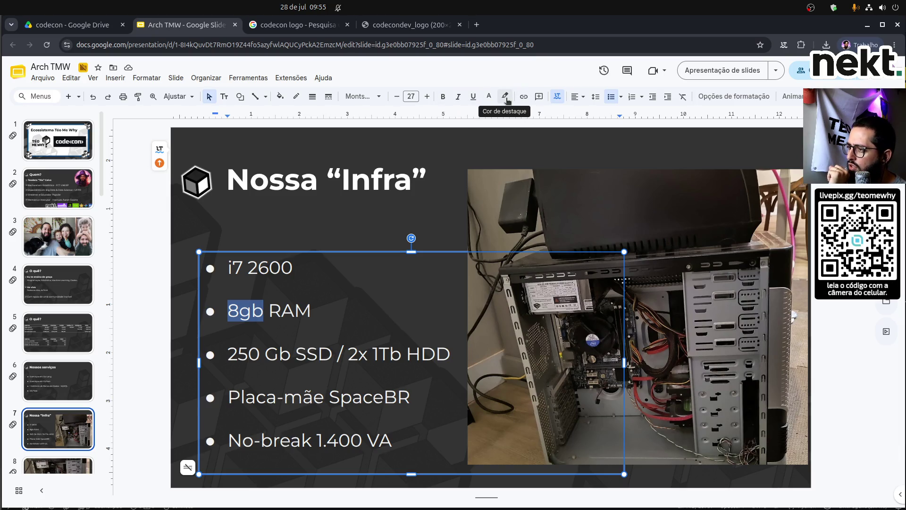
{"action": "left_click", "coordinate": [233, 320]}
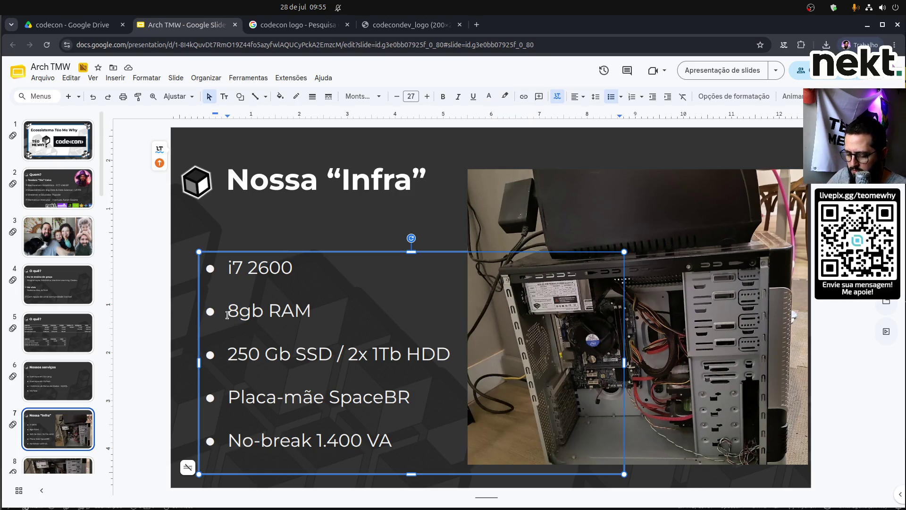
{"action": "type", "text": "~8gb~ "}
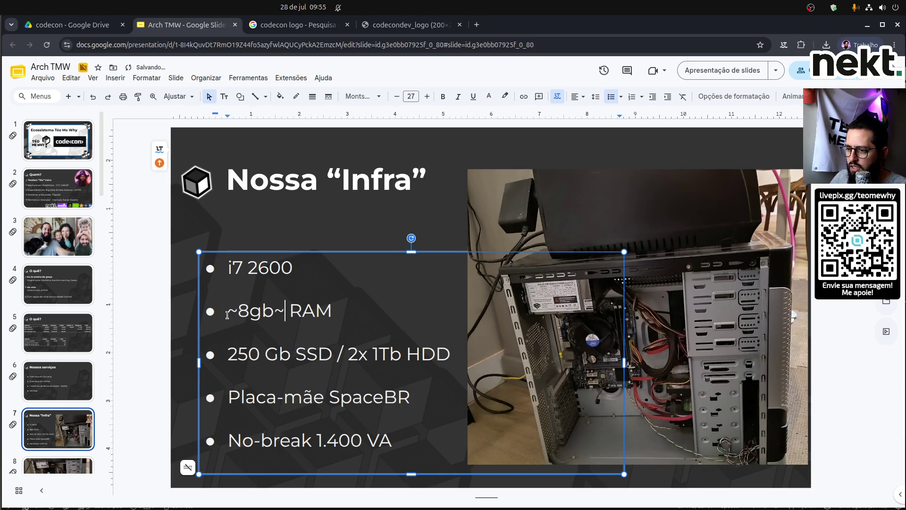
{"action": "type", "text": "16 "}
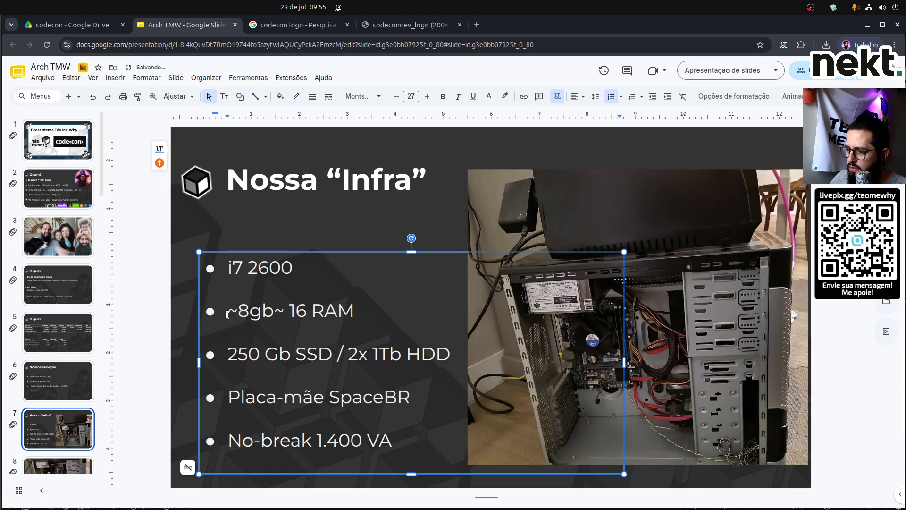
{"action": "type", "text": "gb"}
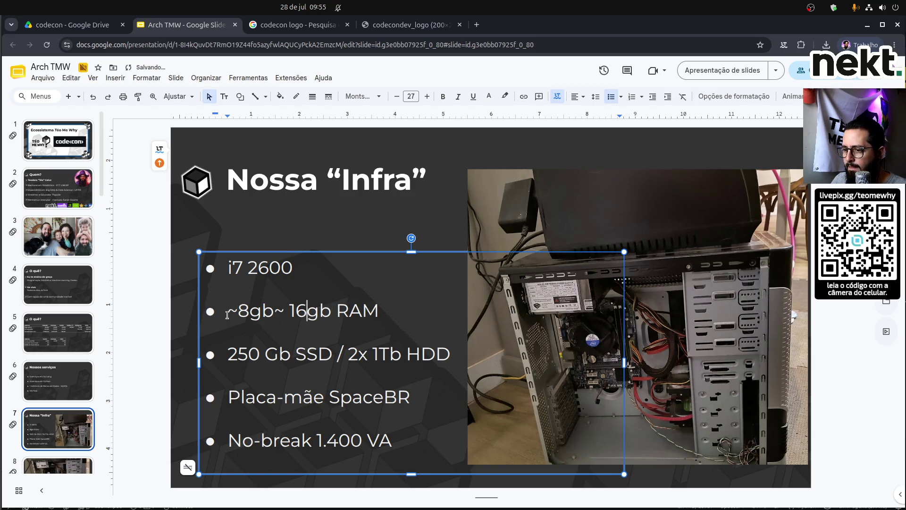
{"action": "key", "text": "Left"}
{"action": "key", "text": "Left"}
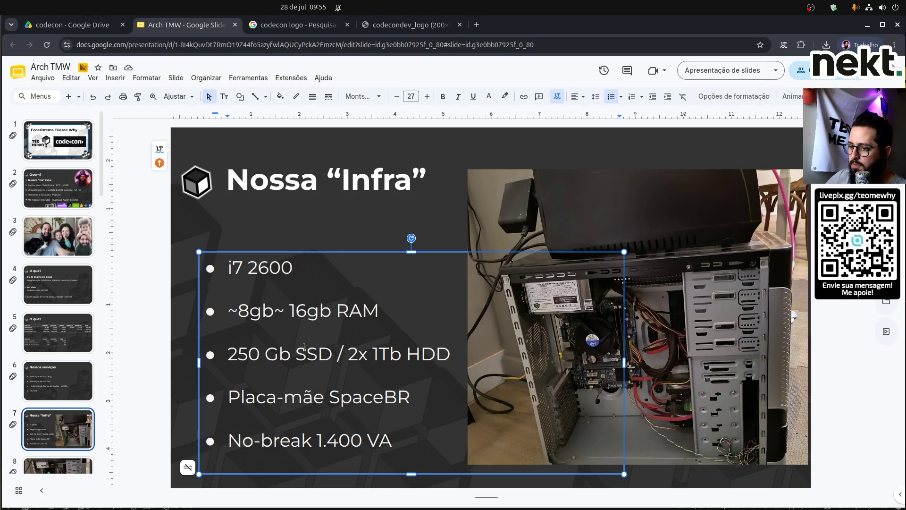
{"action": "left_click_drag", "start_coordinate": [285, 311], "coordinate": [223, 312]}
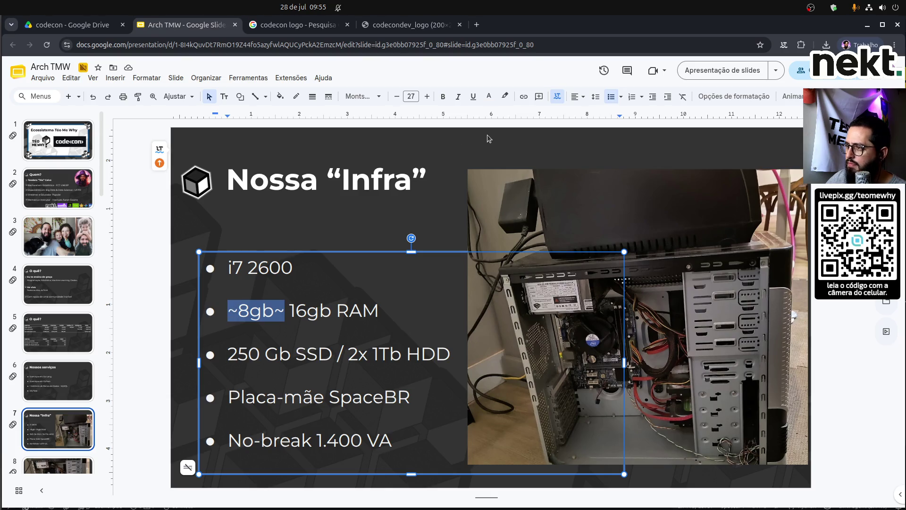
{"action": "left_click", "coordinate": [504, 96]}
Highlight '~8gb~' red, then change its highlight to grey.
{"action": "left_click", "coordinate": [518, 188]}
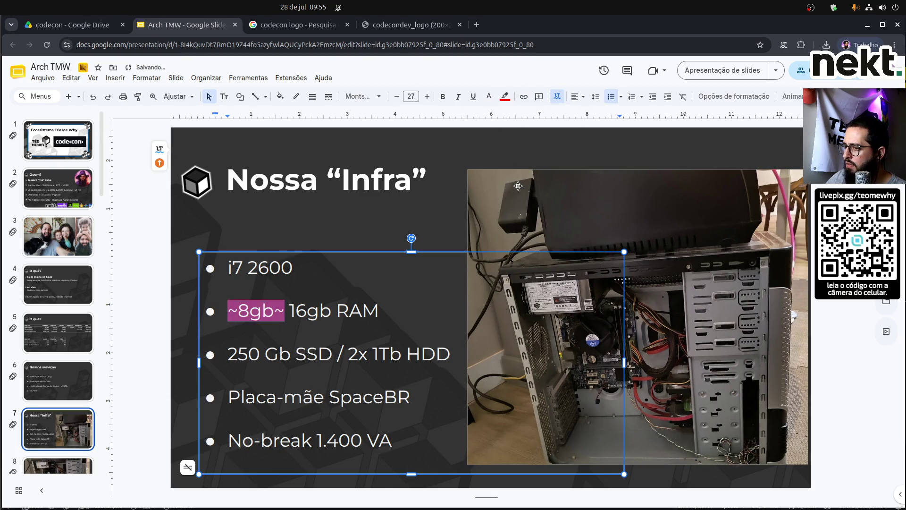
{"action": "left_click", "coordinate": [209, 232]}
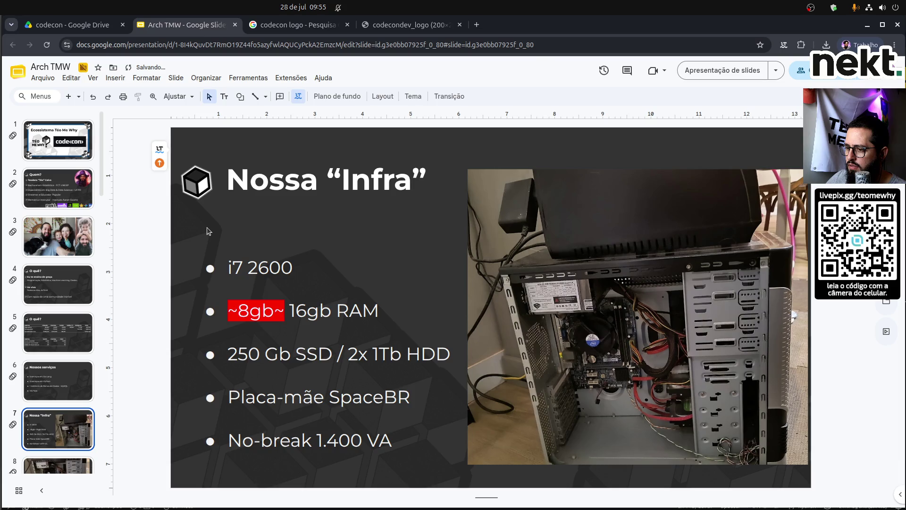
{"action": "left_click", "coordinate": [287, 309]}
{"action": "left_click_drag", "start_coordinate": [278, 309], "coordinate": [225, 307]}
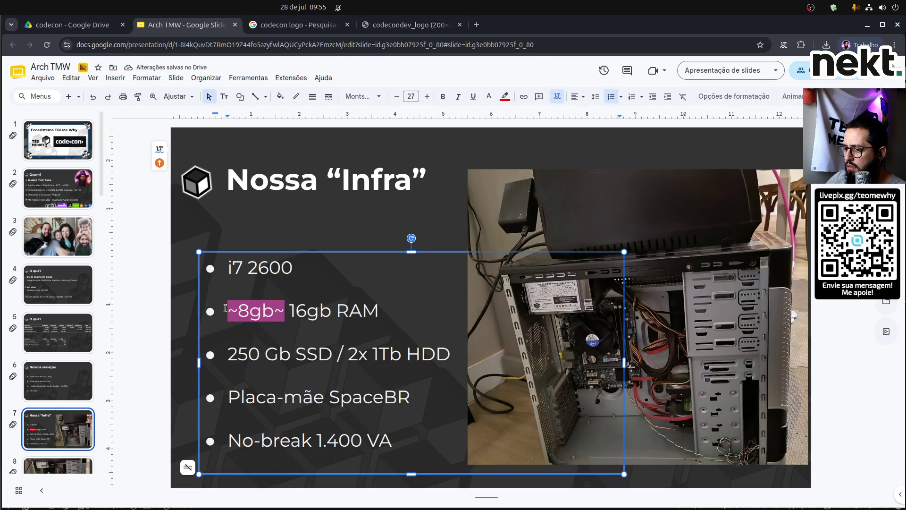
{"action": "left_click", "coordinate": [505, 97]}
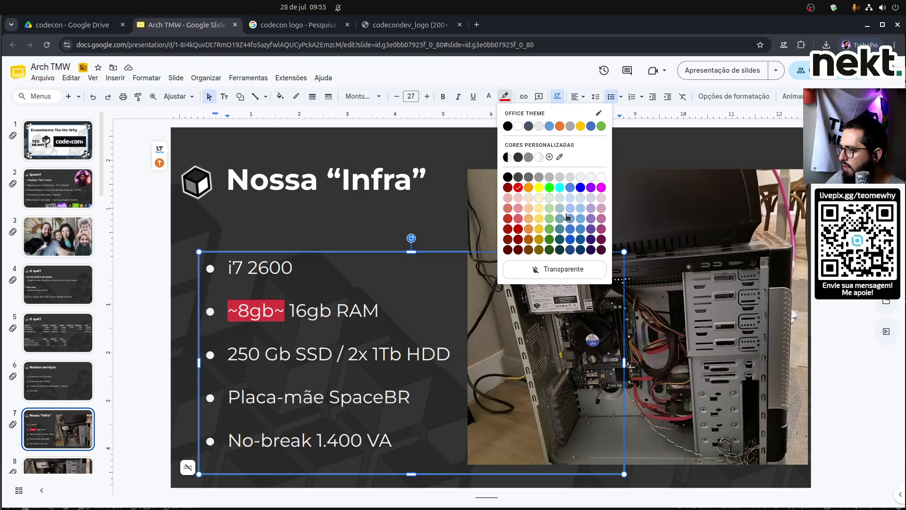
{"action": "left_click", "coordinate": [528, 177]}
{"action": "left_click", "coordinate": [151, 335]}
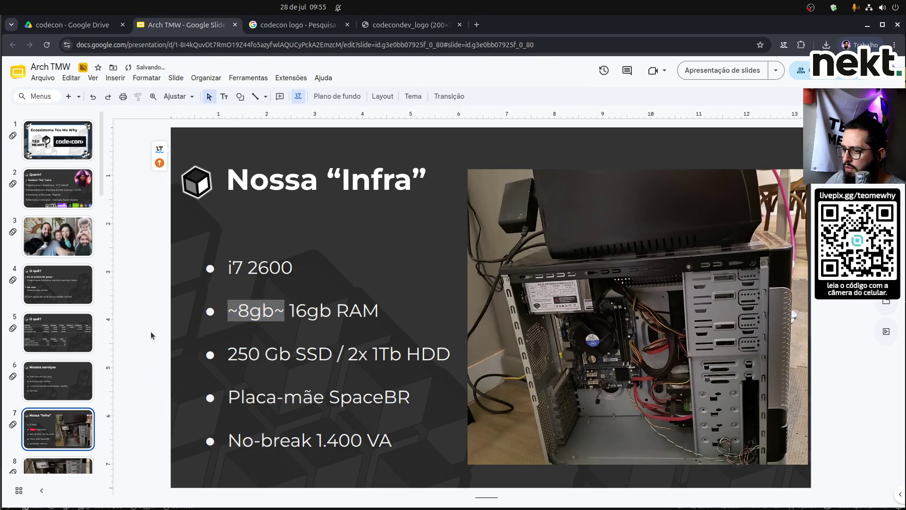
Try another highlight colour on '~8gb~', settling on light grey.
{"action": "left_click", "coordinate": [265, 311]}
{"action": "left_click_drag", "start_coordinate": [282, 313], "coordinate": [224, 314]}
{"action": "left_click", "coordinate": [505, 96]}
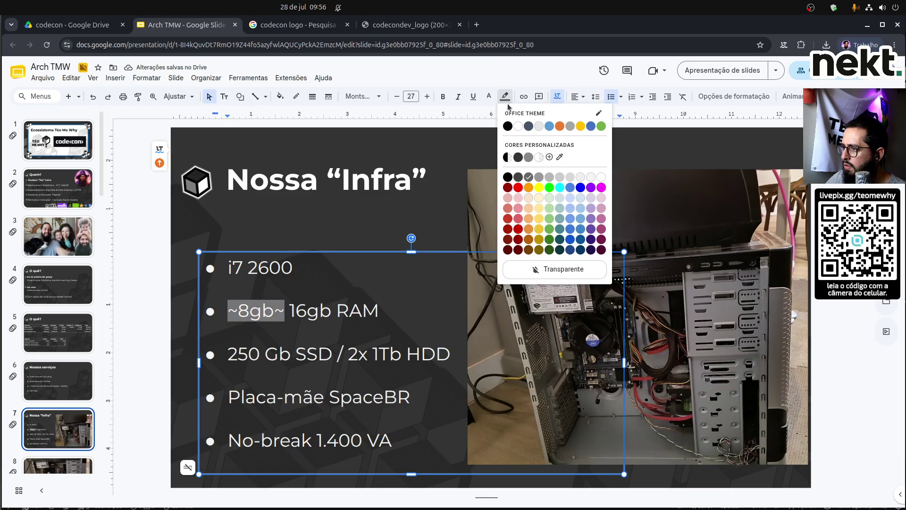
{"action": "left_click", "coordinate": [521, 174]}
{"action": "left_click", "coordinate": [149, 348]}
{"action": "left_click", "coordinate": [255, 312]}
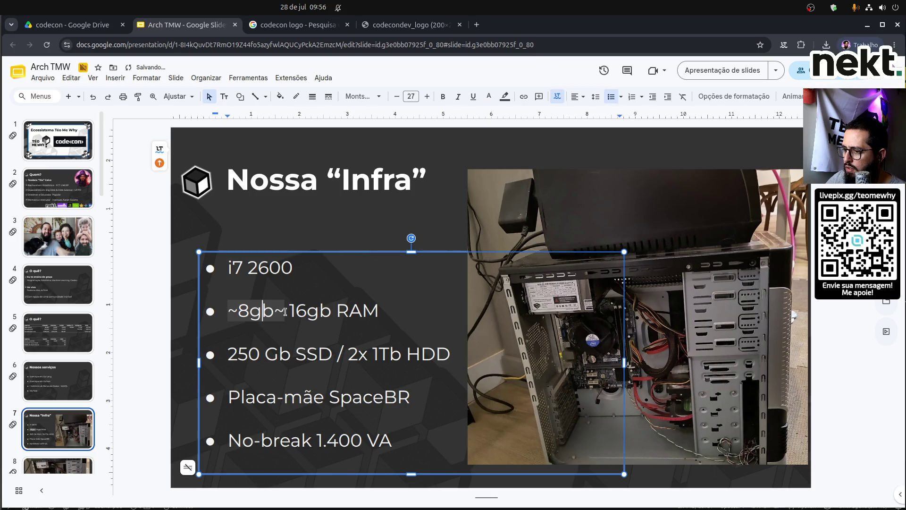
{"action": "left_click_drag", "start_coordinate": [285, 312], "coordinate": [213, 313]}
{"action": "left_click", "coordinate": [505, 96]}
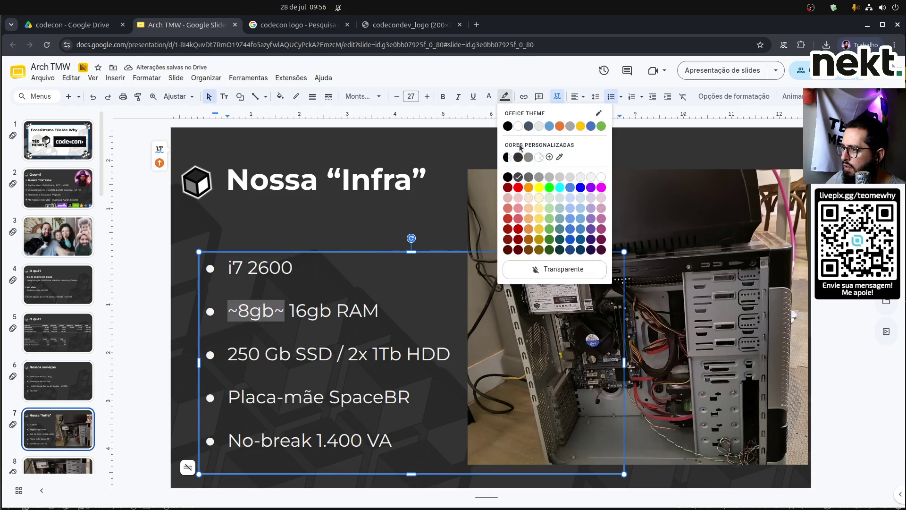
{"action": "left_click", "coordinate": [569, 179]}
{"action": "left_click", "coordinate": [171, 352]}
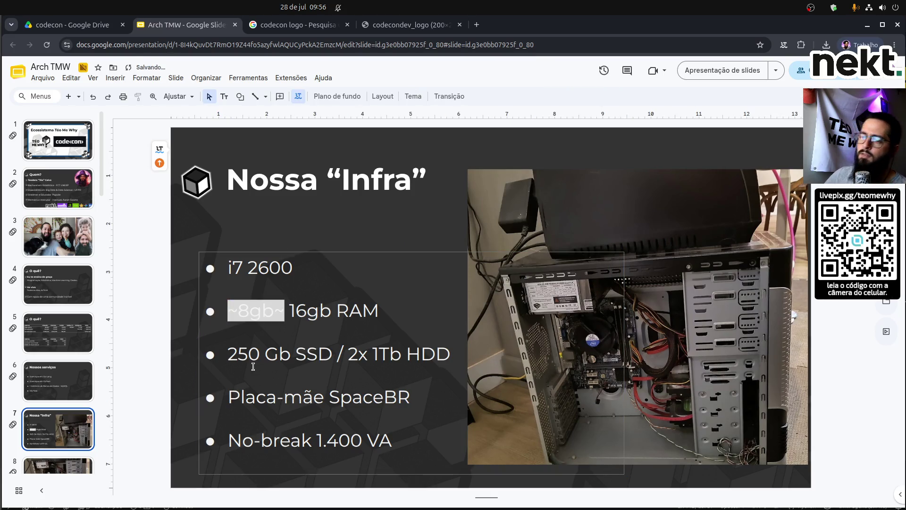
Flip through slides 4–6 (O quê?, metrics table, Nossos serviços) and back to Nossa “Infra”.
{"action": "left_click", "coordinate": [62, 282]}
{"action": "left_click", "coordinate": [74, 335]}
{"action": "left_click", "coordinate": [64, 282]}
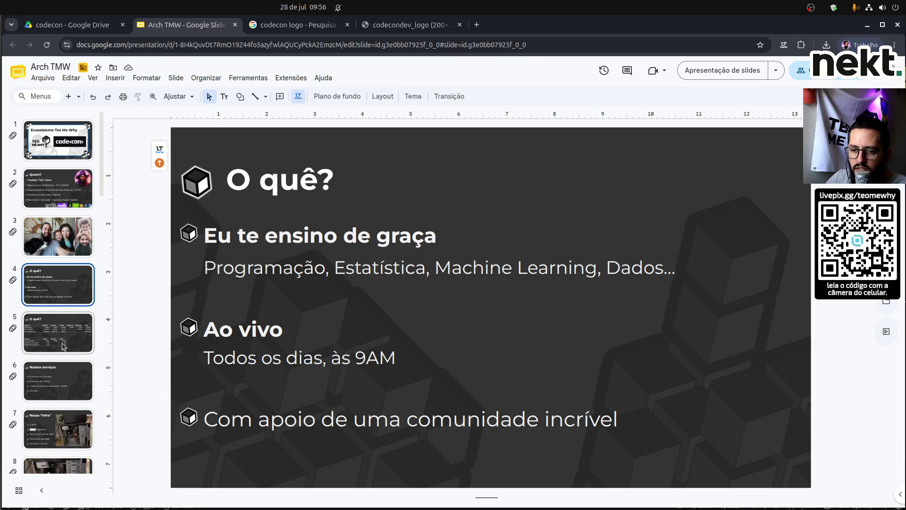
{"action": "left_click", "coordinate": [58, 313]}
{"action": "left_click", "coordinate": [70, 269]}
{"action": "key", "text": "Down"}
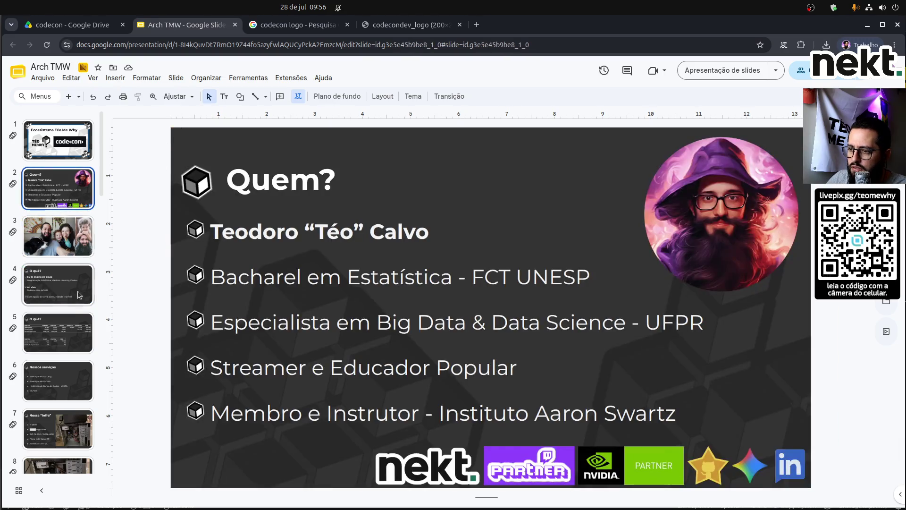
{"action": "left_click", "coordinate": [53, 386]}
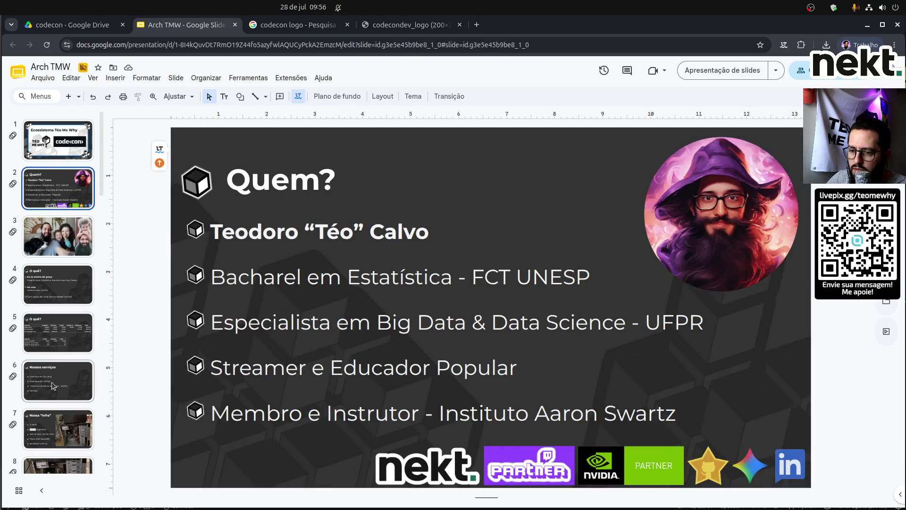
{"action": "left_click", "coordinate": [44, 422]}
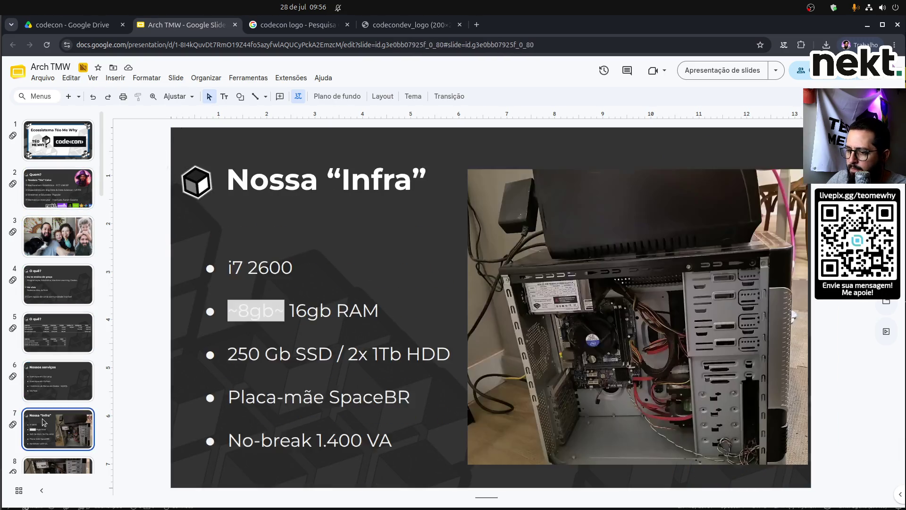
Strike through the 8gb value in the RAM bullet.
{"action": "double_click", "coordinate": [265, 309]}
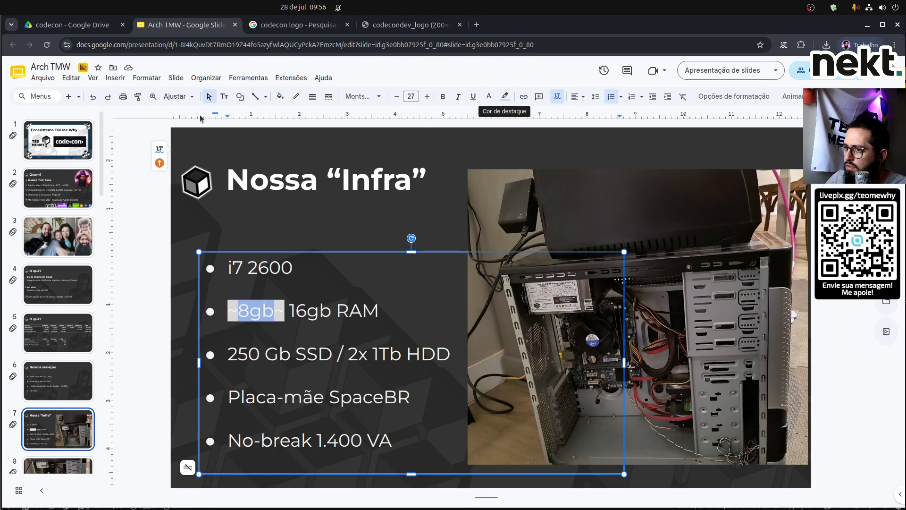
{"action": "left_click", "coordinate": [149, 79]}
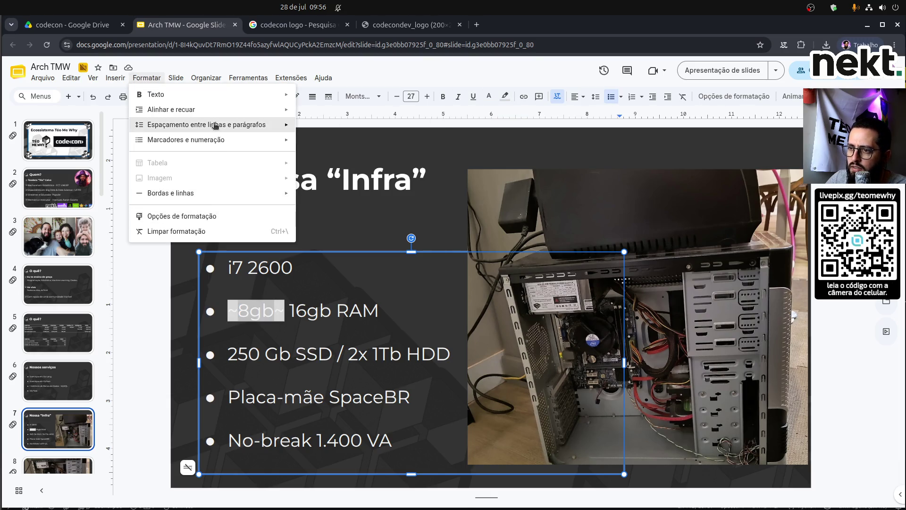
{"action": "mouse_move", "coordinate": [206, 97]}
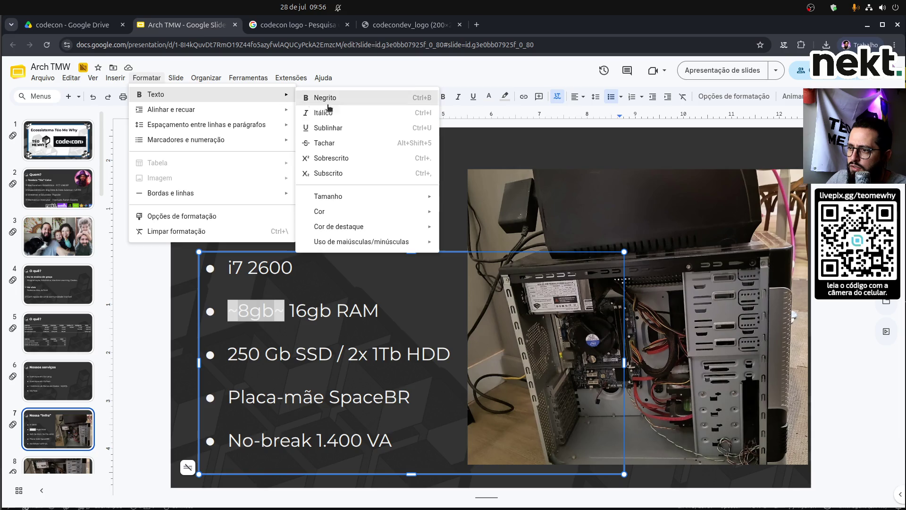
{"action": "left_click", "coordinate": [342, 145]}
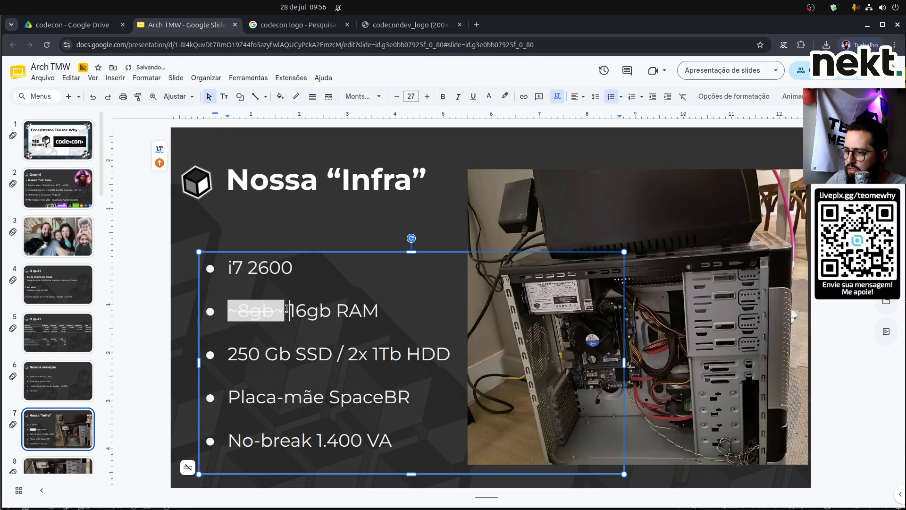
Paint 16gb's plain formatting onto '~8gb~' to clear its highlight.
{"action": "double_click", "coordinate": [310, 310]}
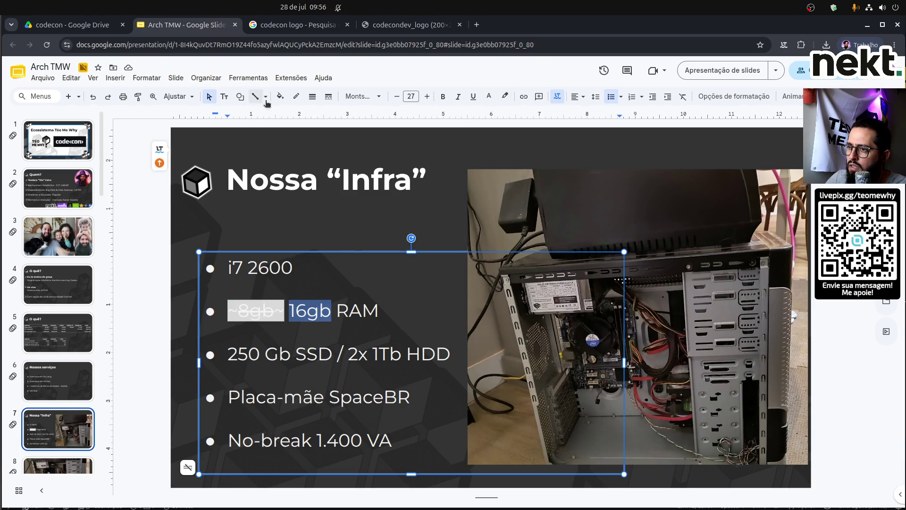
{"action": "left_click", "coordinate": [137, 96]}
{"action": "left_click_drag", "start_coordinate": [287, 311], "coordinate": [227, 311]}
{"action": "left_click", "coordinate": [152, 325]}
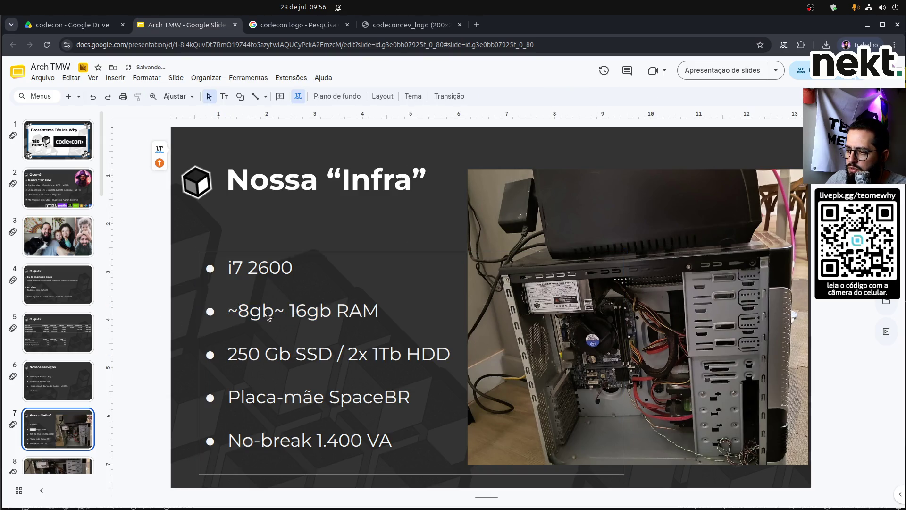
Delete the tildes around 8gb and apply Formatar > Texto > Tachar to it.
{"action": "left_click", "coordinate": [282, 313]}
{"action": "key", "text": "BackSpace"}
{"action": "key", "text": "Home"}
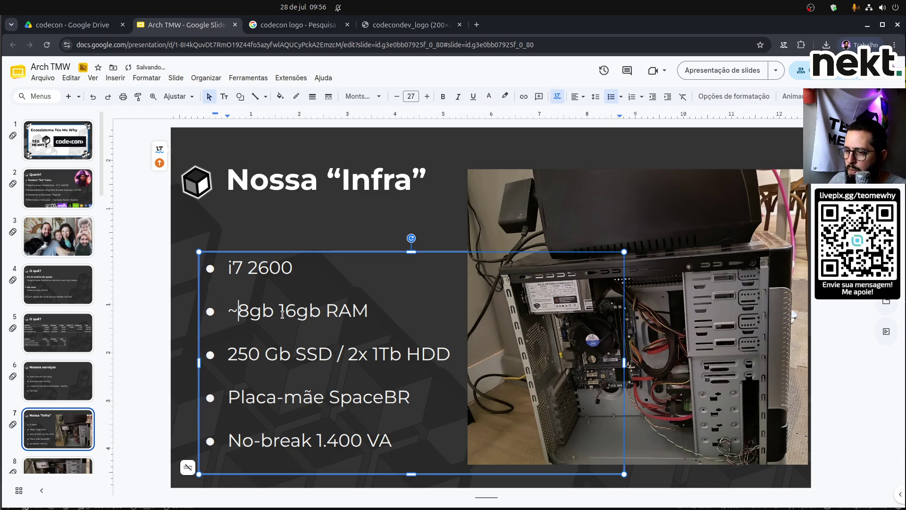
{"action": "key", "text": "Delete"}
{"action": "key", "text": "ctrl+shift+Right"}
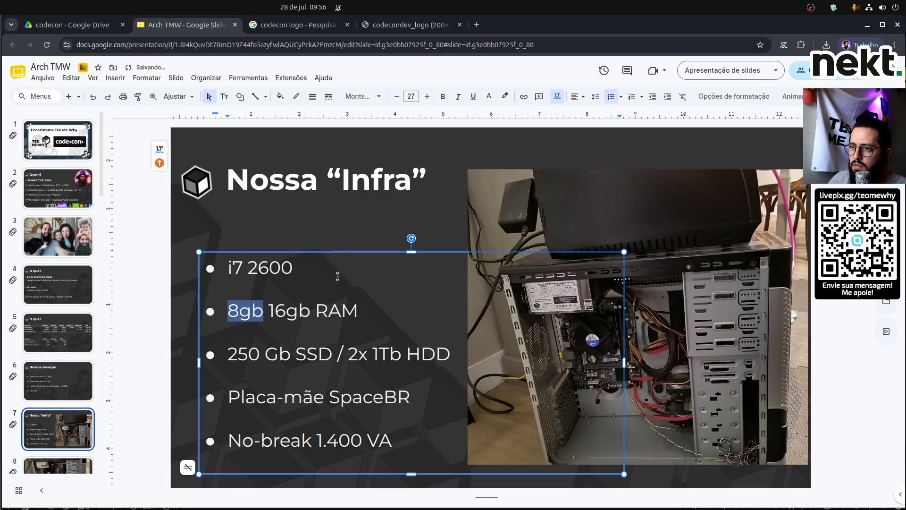
{"action": "left_click", "coordinate": [146, 77]}
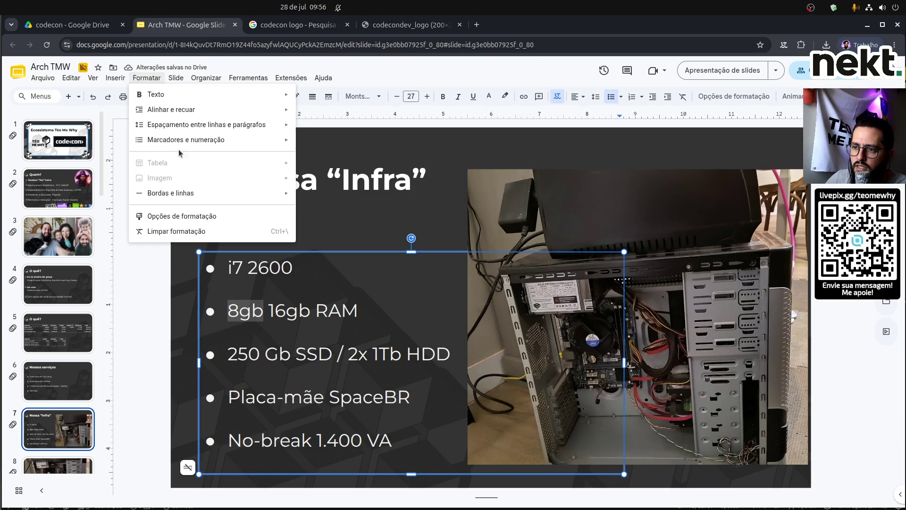
{"action": "mouse_move", "coordinate": [144, 94]}
{"action": "left_click", "coordinate": [347, 143]}
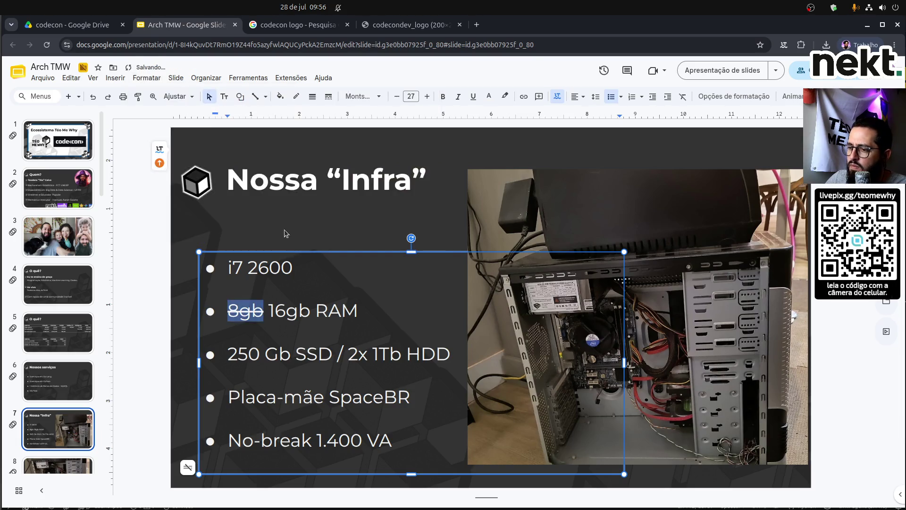
{"action": "left_click", "coordinate": [186, 317]}
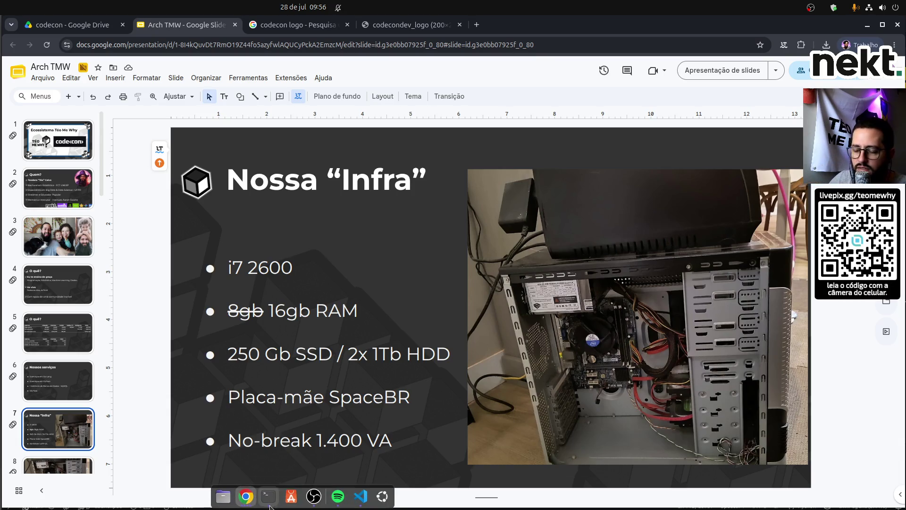
{"action": "left_click", "coordinate": [325, 499]}
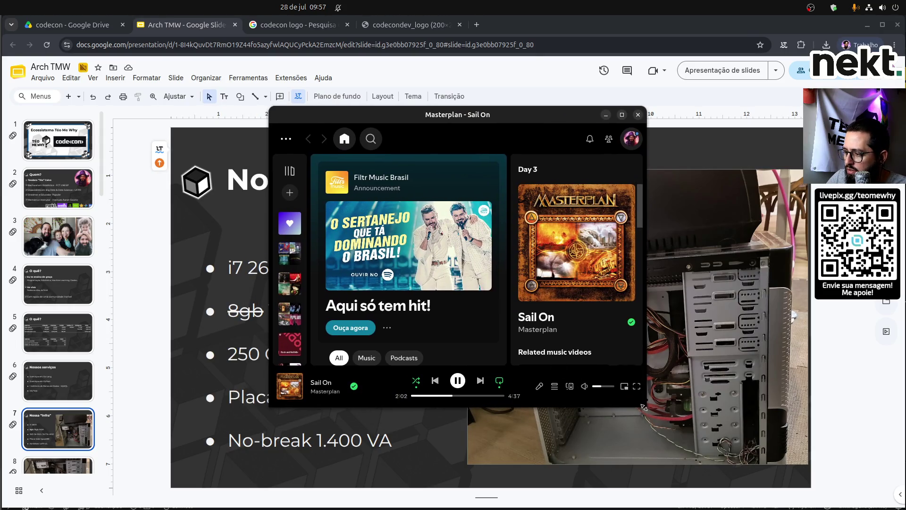
Enlarge the Spotify window and open the Old MPB playlist.
{"action": "mouse_move", "coordinate": [643, 407]}
{"action": "left_mouse_down"}
{"action": "mouse_move", "coordinate": [782, 411]}
{"action": "mouse_move", "coordinate": [784, 450]}
{"action": "left_mouse_up"}
{"action": "left_click_drag", "start_coordinate": [311, 384], "coordinate": [406, 373]}
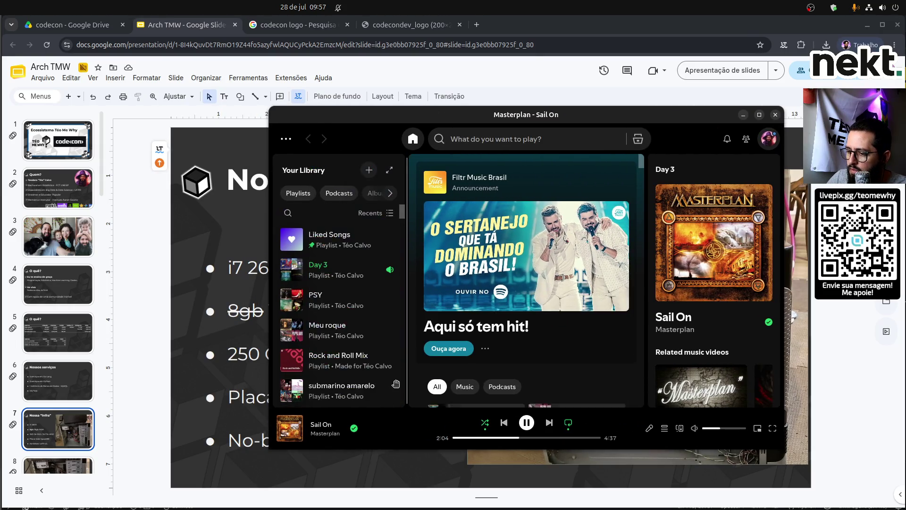
{"action": "scroll", "coordinate": [361, 326], "scroll_direction": "down", "scroll_amount": 3}
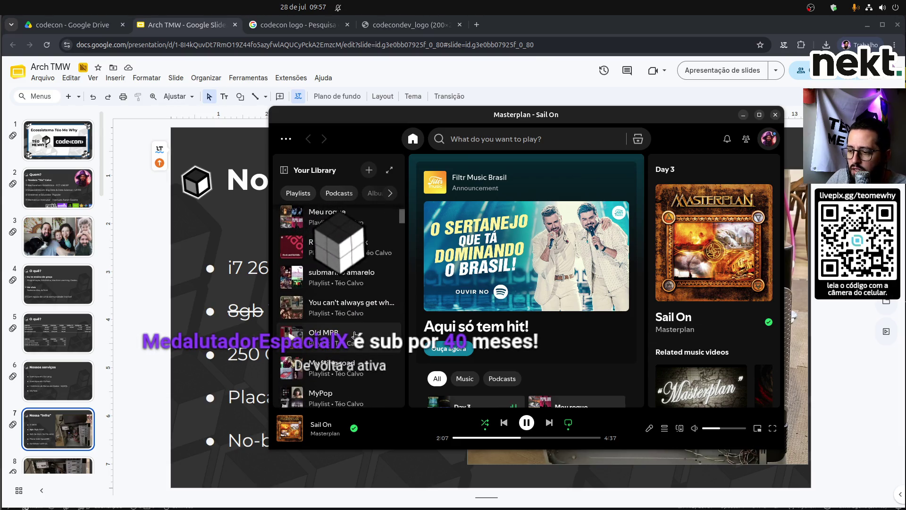
{"action": "scroll", "coordinate": [355, 334], "scroll_direction": "down", "scroll_amount": 3}
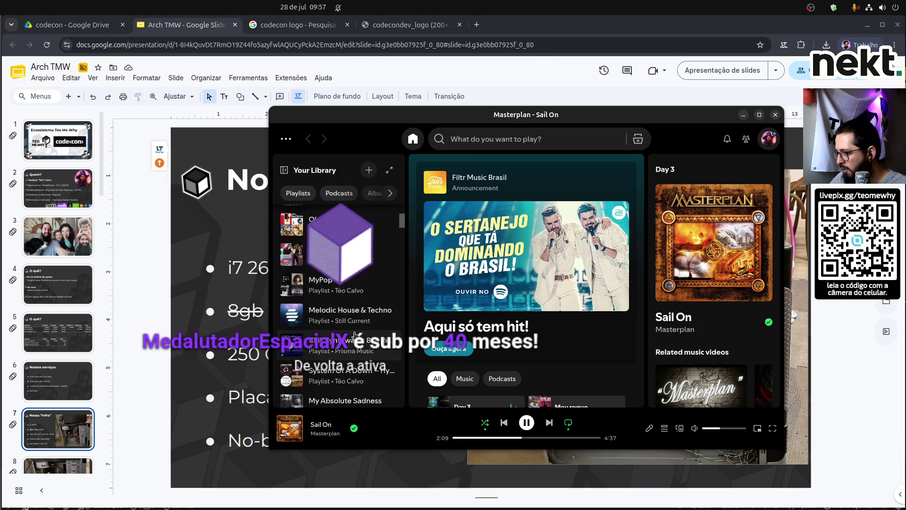
{"action": "scroll", "coordinate": [354, 334], "scroll_direction": "down", "scroll_amount": 5}
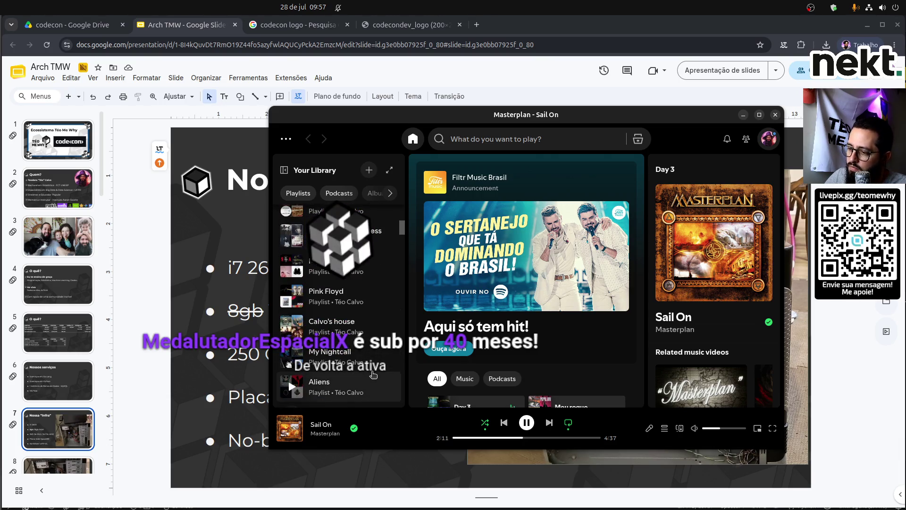
{"action": "scroll", "coordinate": [372, 367], "scroll_direction": "down", "scroll_amount": 3}
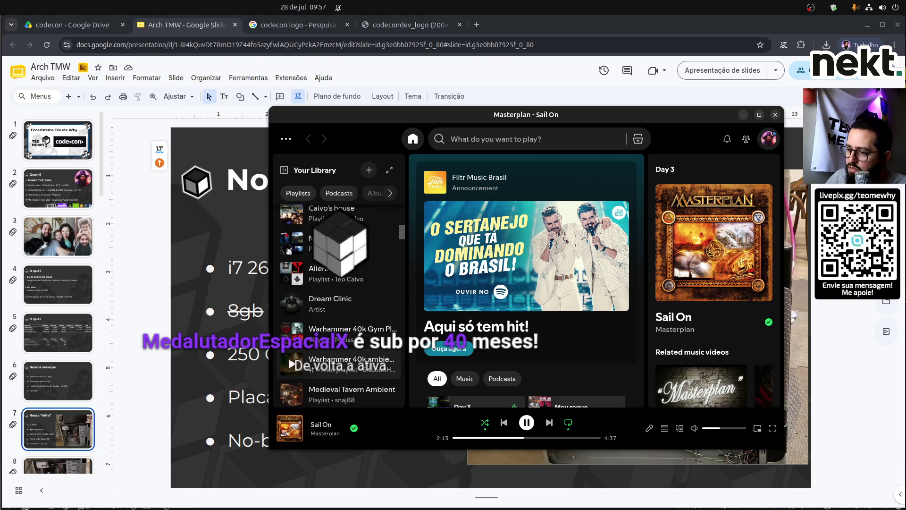
{"action": "scroll", "coordinate": [372, 367], "scroll_direction": "up", "scroll_amount": 10}
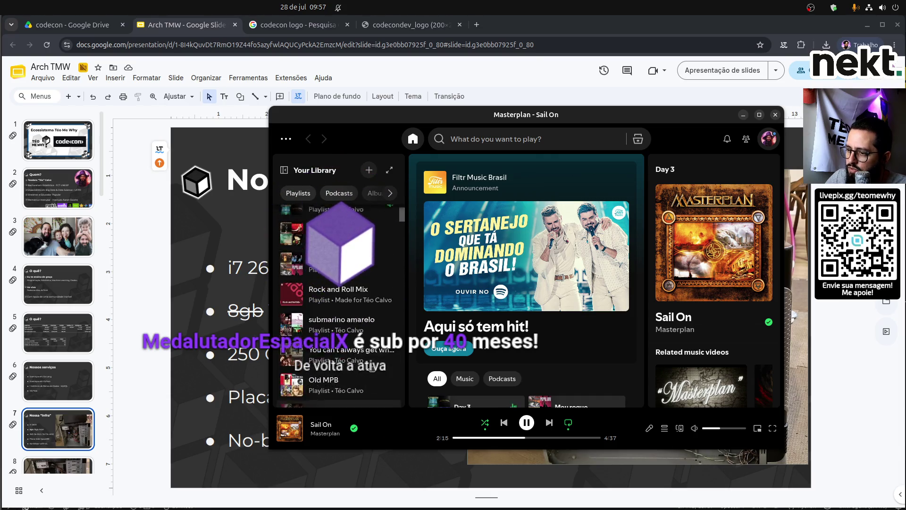
{"action": "scroll", "coordinate": [373, 354], "scroll_direction": "down", "scroll_amount": 3}
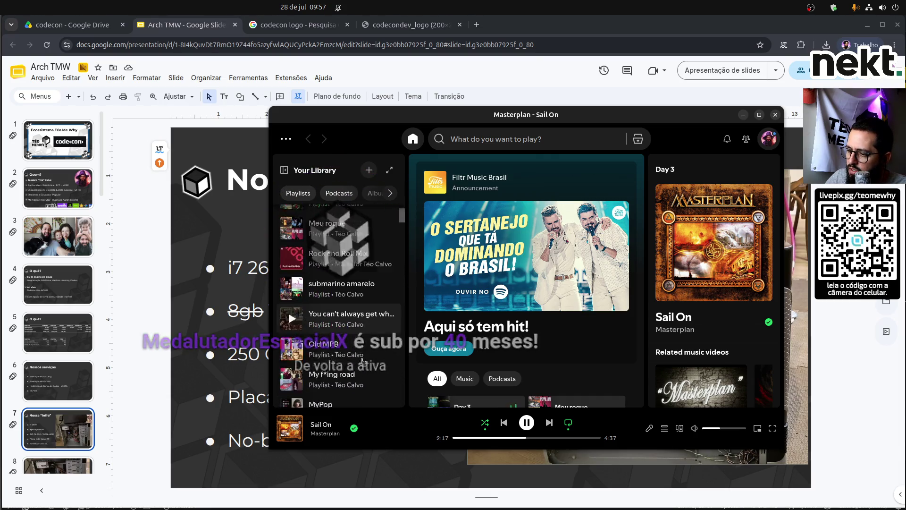
{"action": "left_click", "coordinate": [383, 348]}
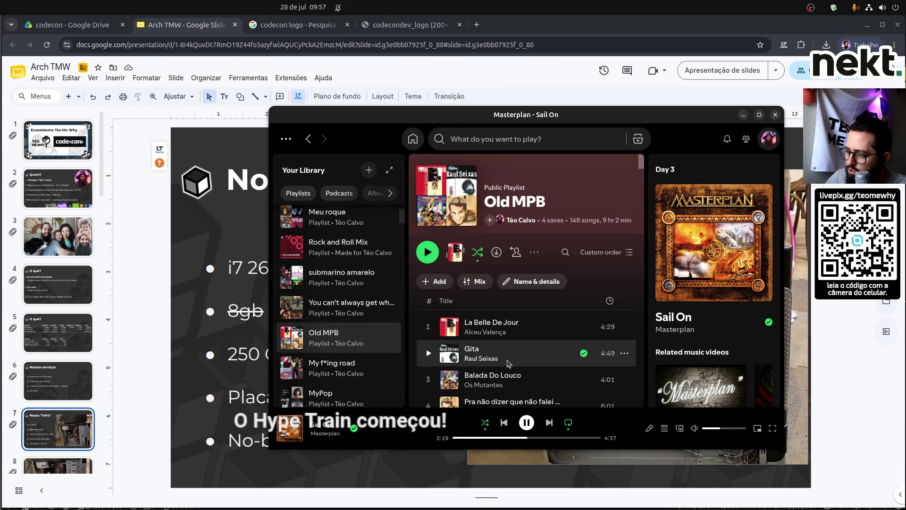
Play Balada Do Louco by Os Mutantes and minimize Spotify.
{"action": "scroll", "coordinate": [427, 337], "scroll_direction": "down", "scroll_amount": 1}
{"action": "left_click", "coordinate": [429, 332]}
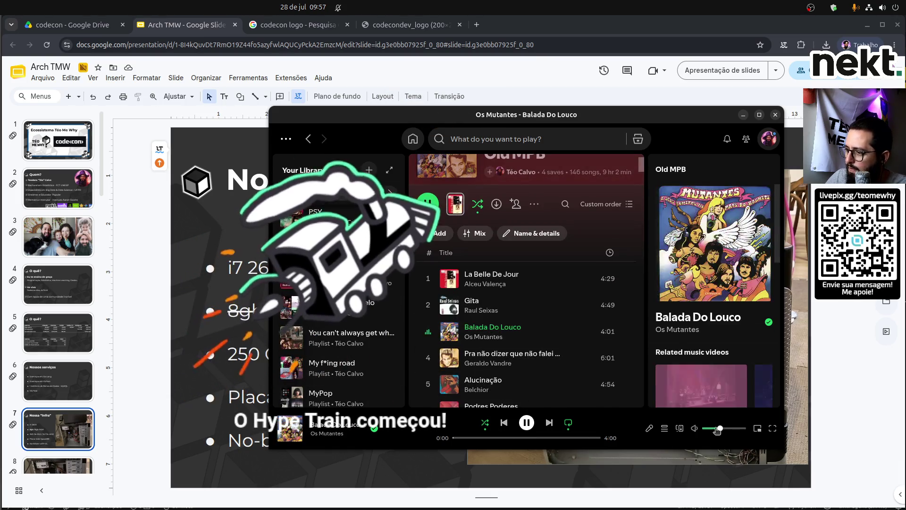
{"action": "mouse_move", "coordinate": [786, 105]}
{"action": "left_mouse_down"}
{"action": "mouse_move", "coordinate": [280, 118]}
{"action": "mouse_move", "coordinate": [6, 198]}
{"action": "left_mouse_up"}
{"action": "left_click", "coordinate": [29, 198]}
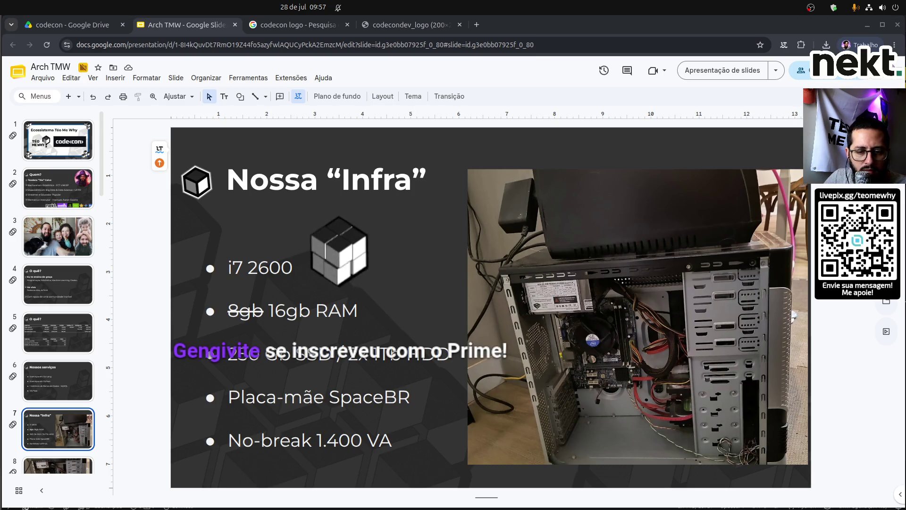
Page from slide 5 to slide 12, the teomebot/Palantir/MLFlow architecture diagram.
{"action": "left_click", "coordinate": [62, 335]}
{"action": "key", "text": "Up"}
{"action": "key", "text": "Down"}
{"action": "left_click", "coordinate": [74, 384]}
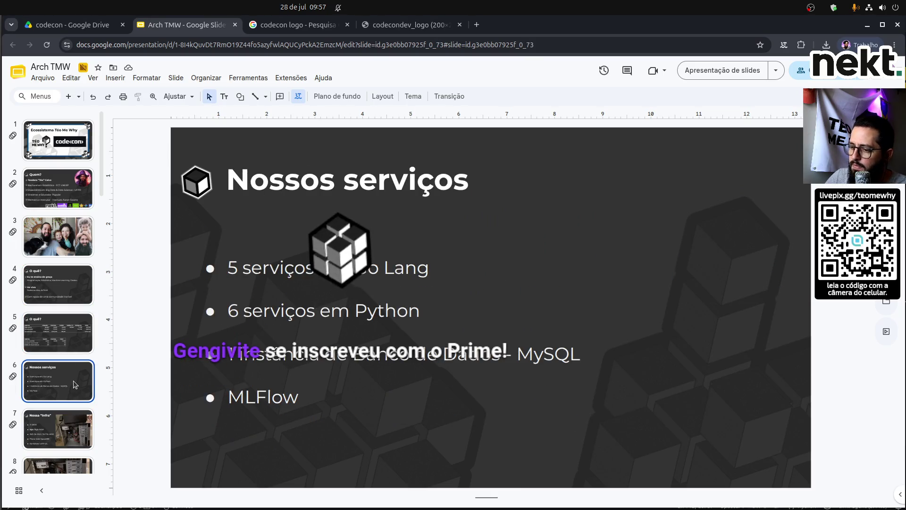
{"action": "key", "text": "Down"}
{"action": "key", "text": "Down"}
{"action": "key", "text": "Down"}
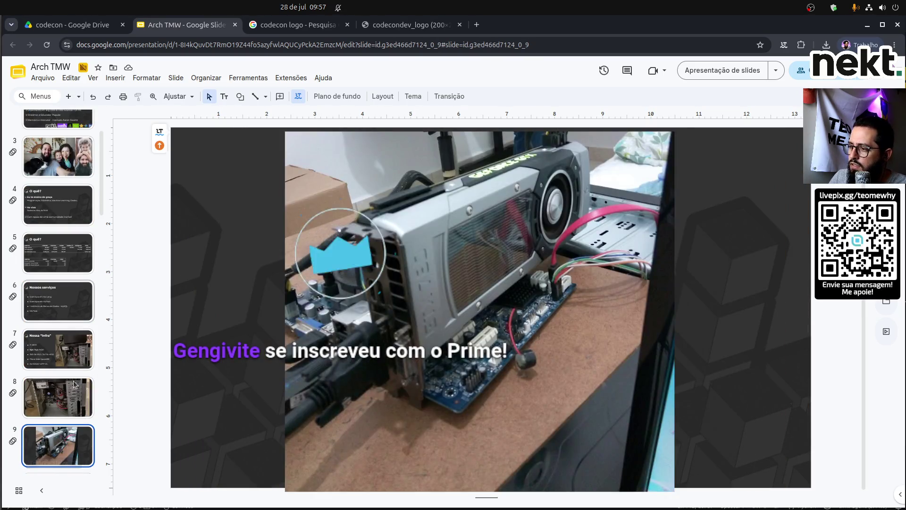
{"action": "key", "text": "Down"}
{"action": "key", "text": "Up"}
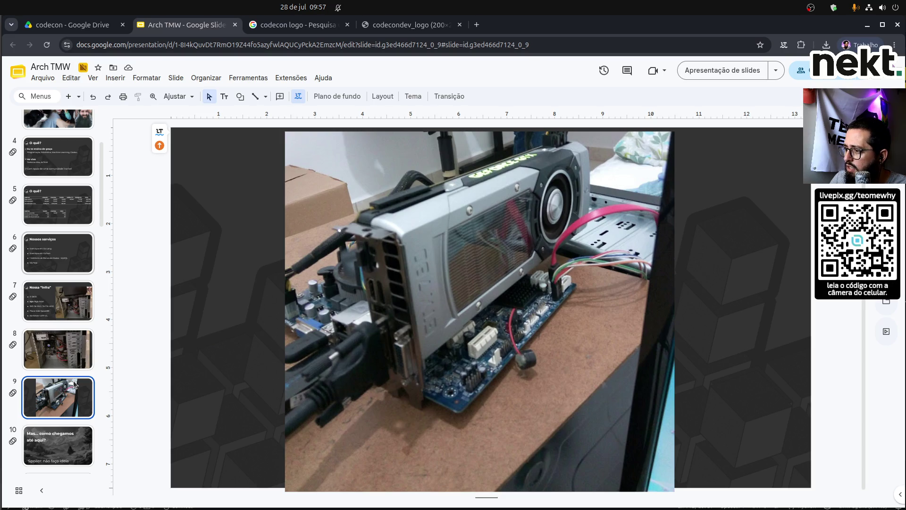
{"action": "key", "text": "Down"}
{"action": "key", "text": "Down"}
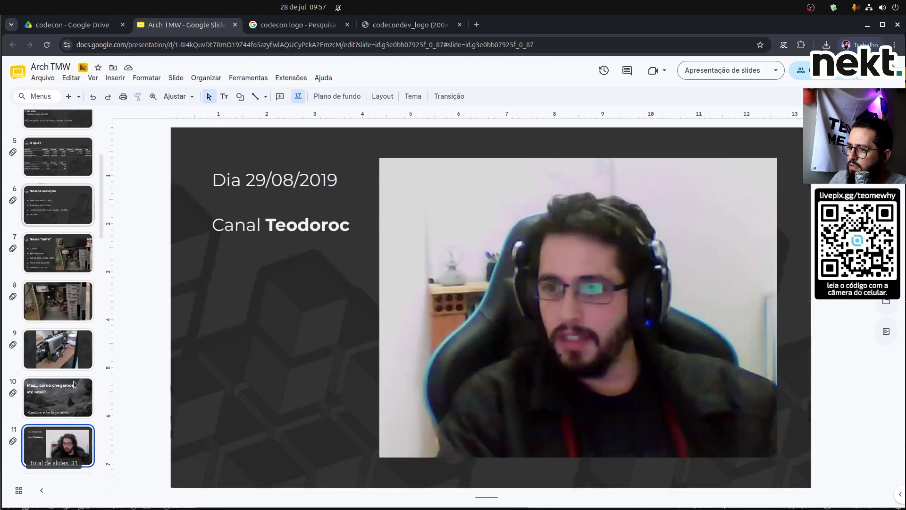
{"action": "key", "text": "Down"}
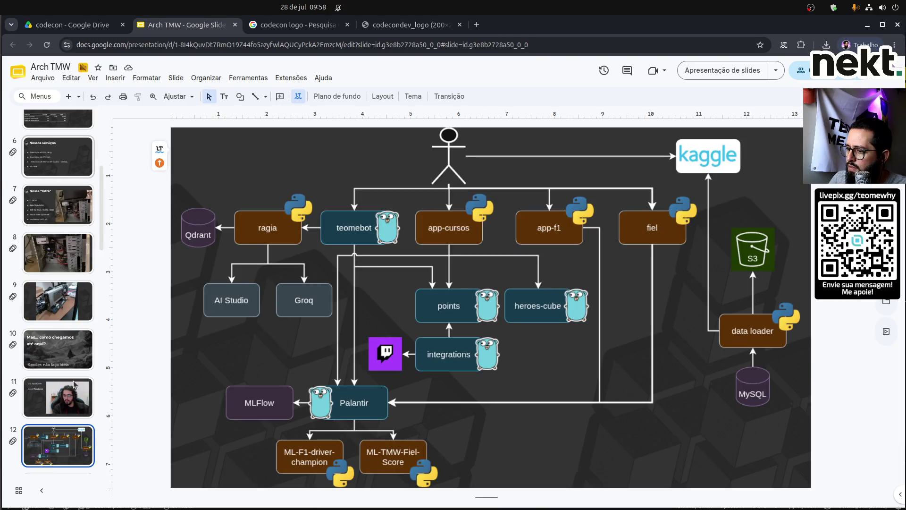
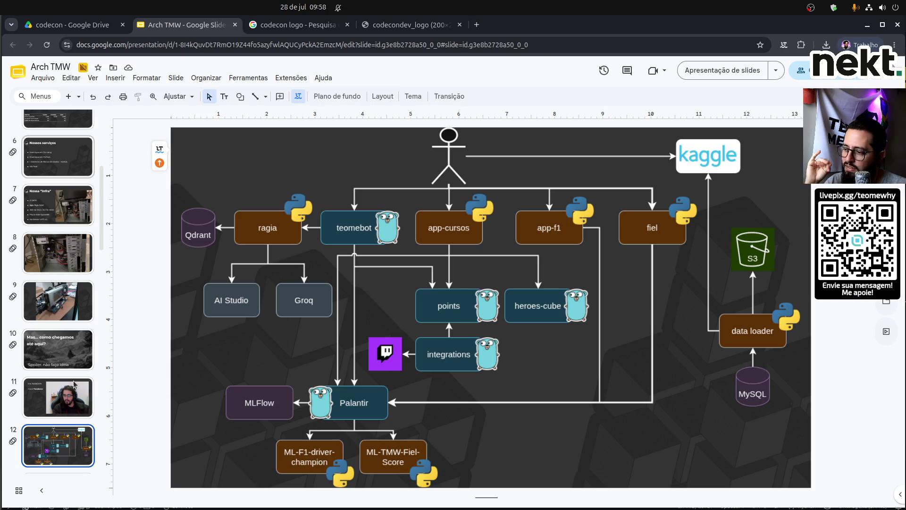
Copy arquitetura_tmw.drawio from the 2026 folder in Google Drive.
{"action": "scroll", "coordinate": [74, 383], "scroll_direction": "down", "scroll_amount": 10}
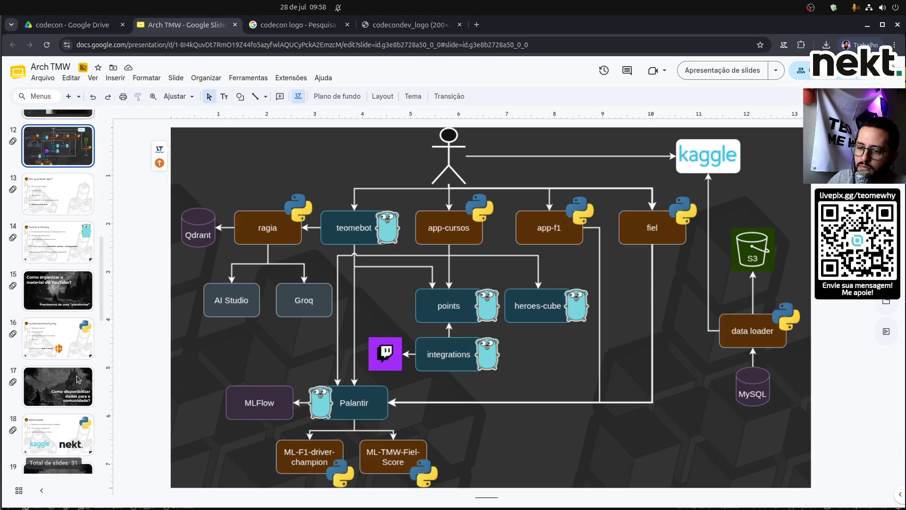
{"action": "scroll", "coordinate": [78, 377], "scroll_direction": "down", "scroll_amount": 7}
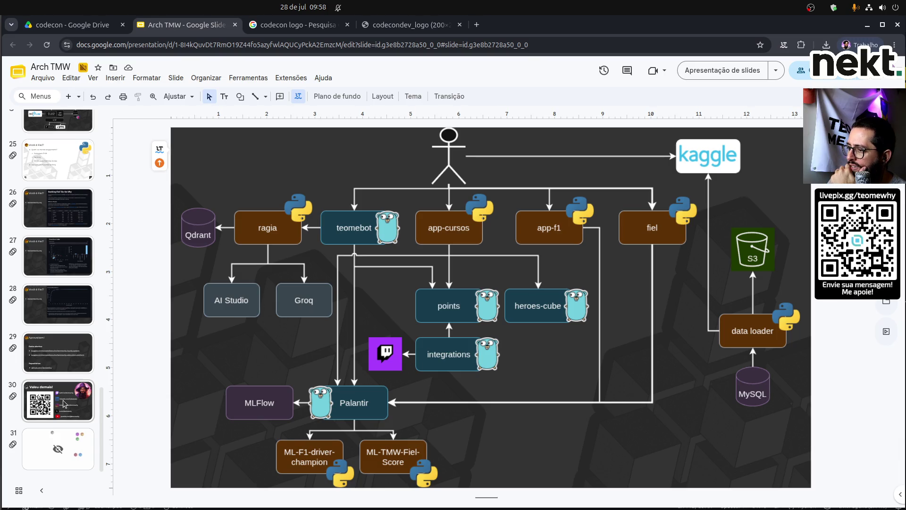
{"action": "left_click", "coordinate": [89, 30]}
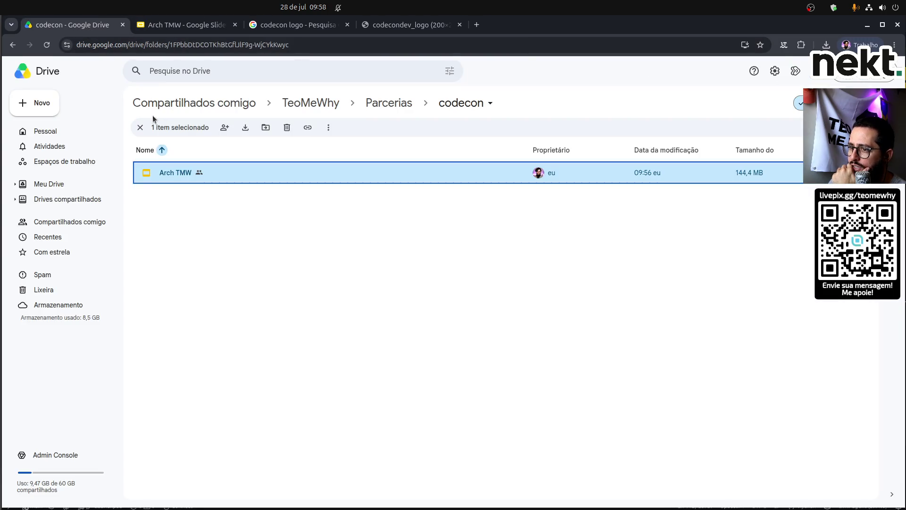
{"action": "right_click", "coordinate": [10, 47]}
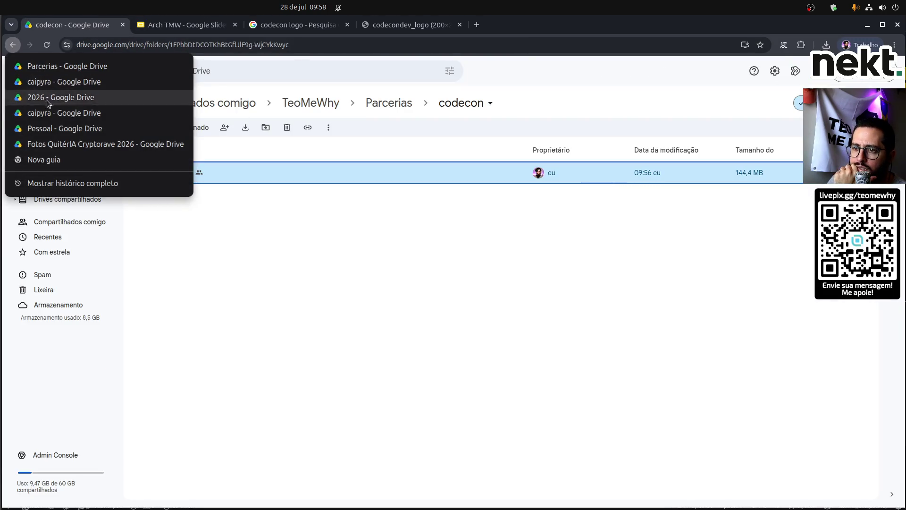
{"action": "left_click", "coordinate": [72, 98]}
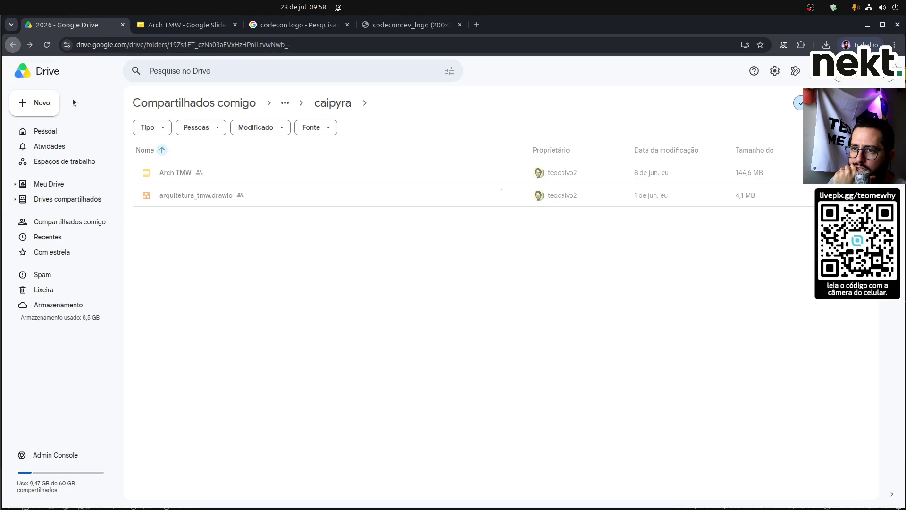
{"action": "left_click", "coordinate": [190, 198]}
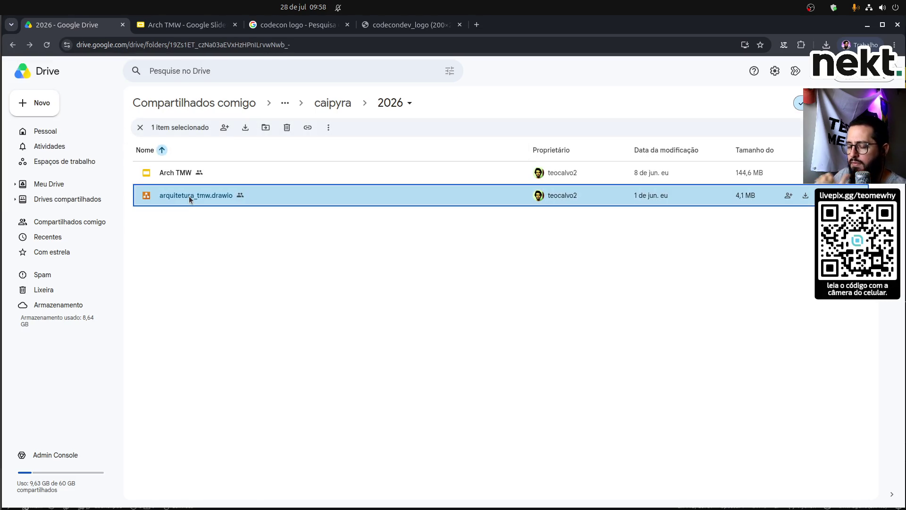
{"action": "key", "text": "ctrl+c"}
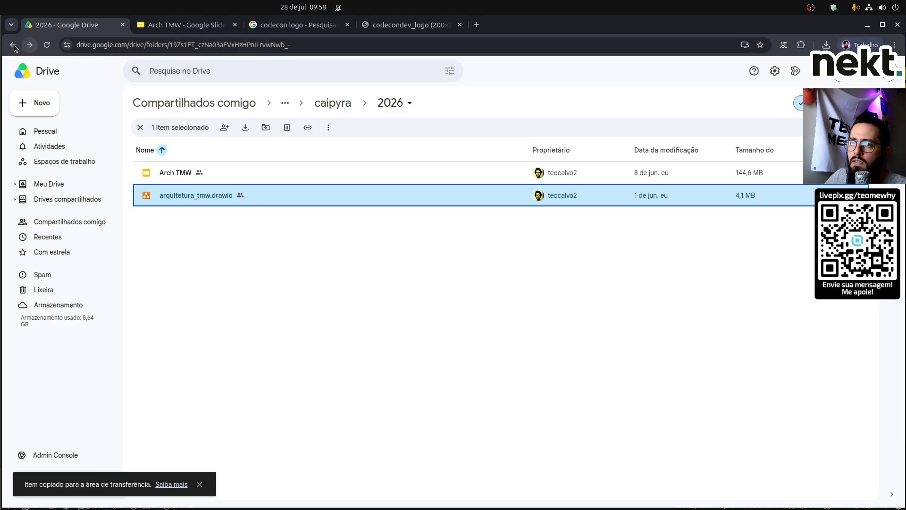
Navigate forward in Drive back to the codecon folder.
{"action": "right_click", "coordinate": [14, 47]}
{"action": "left_click", "coordinate": [31, 45]}
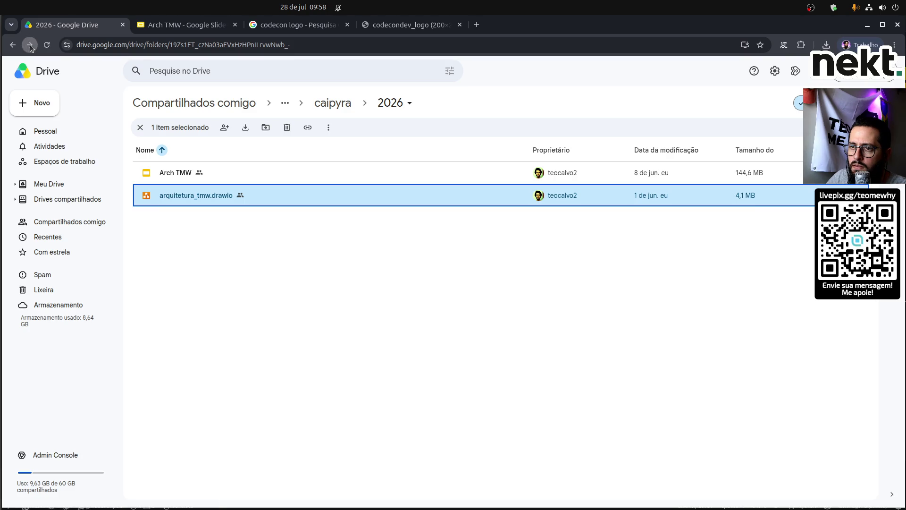
{"action": "right_click", "coordinate": [30, 48]}
{"action": "left_click", "coordinate": [52, 93]}
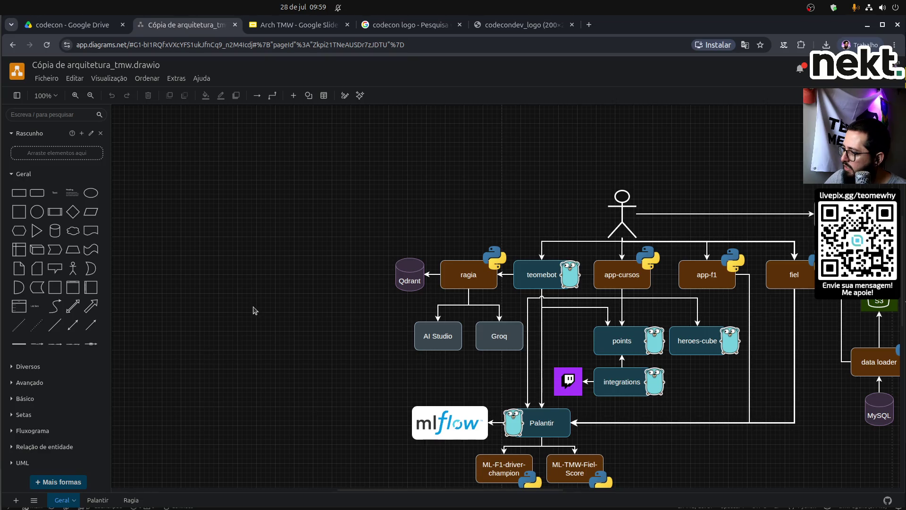
Rename 'Cópia de arquitetura_tmw.drawio' to 'CodeCon - arquitetura_tmw.drawio'.
{"action": "scroll", "coordinate": [252, 308], "scroll_direction": "right", "scroll_amount": 5}
{"action": "scroll", "coordinate": [252, 308], "scroll_direction": "left", "scroll_amount": 3}
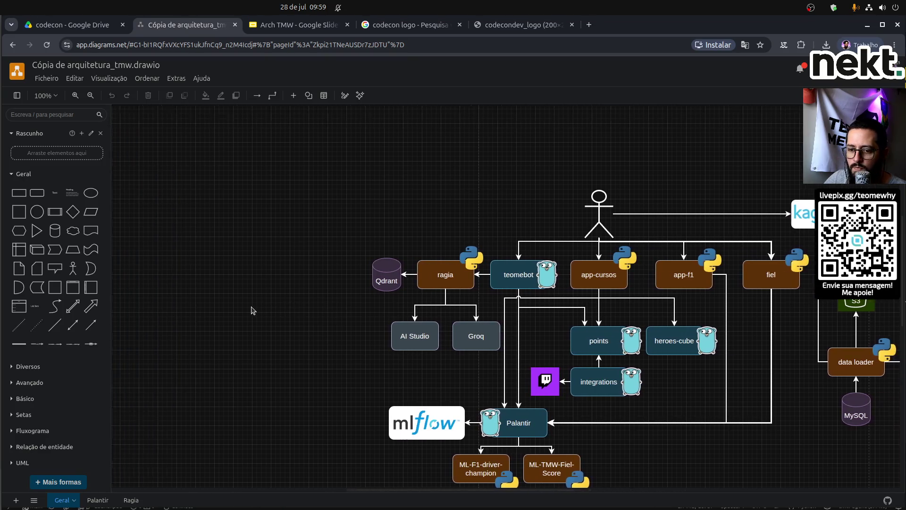
{"action": "scroll", "coordinate": [238, 242], "scroll_direction": "right", "scroll_amount": 5}
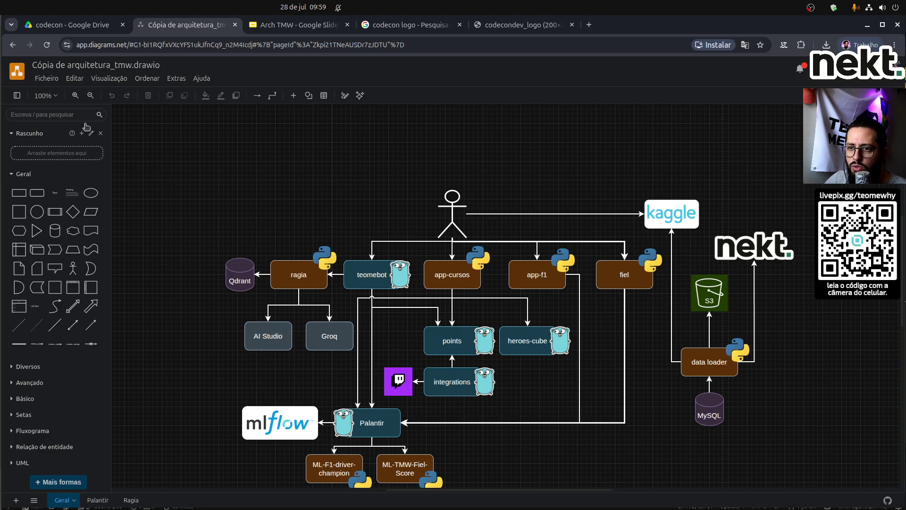
{"action": "left_click", "coordinate": [58, 67]}
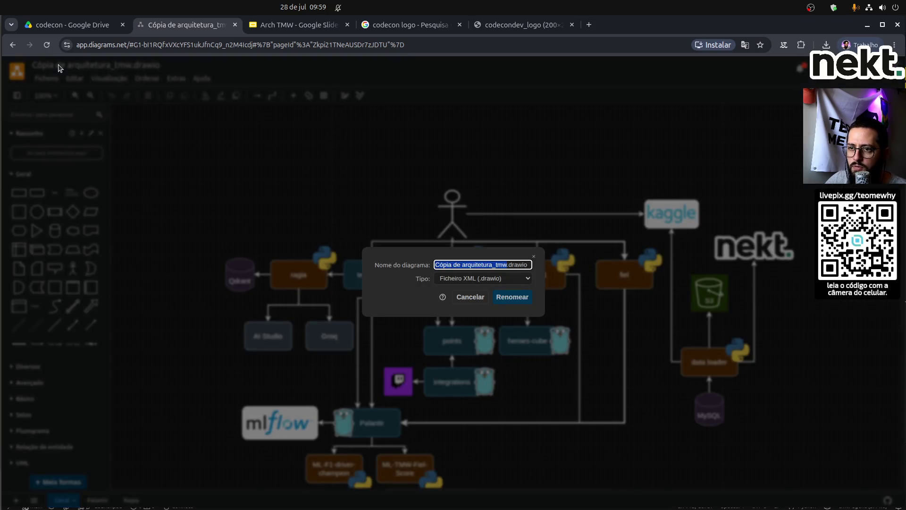
{"action": "left_click", "coordinate": [463, 265]}
{"action": "key", "text": "shift+Home"}
{"action": "type", "text": "Code"}
{"action": "key", "text": "BackSpace"}
{"action": "type", "text": "Con "}
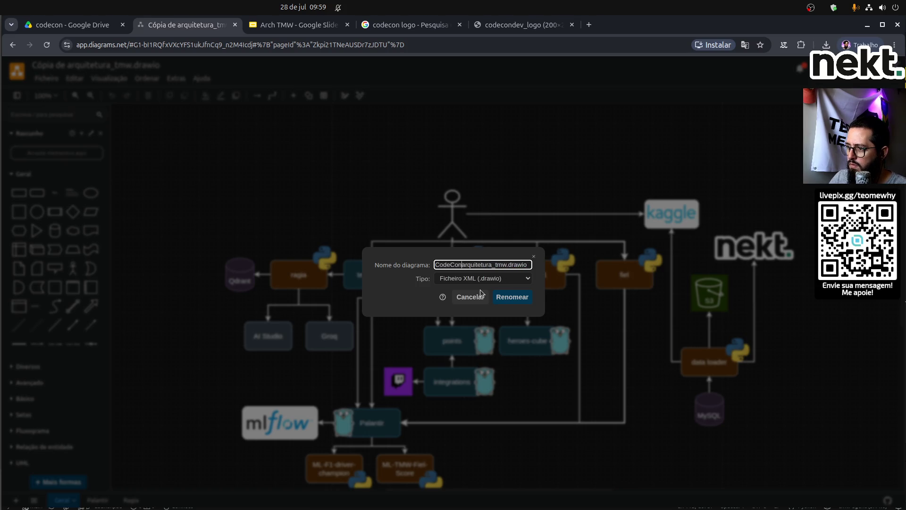
{"action": "type", "text": "-"}
{"action": "key", "text": "Return"}
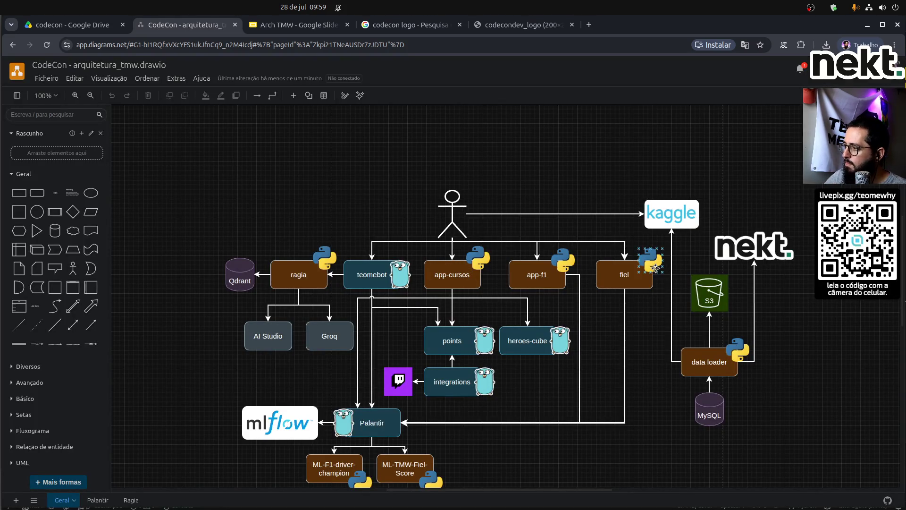
Delete the nekt logo and its dangling arrow.
{"action": "scroll", "coordinate": [664, 271], "scroll_direction": "down", "scroll_amount": 2}
{"action": "scroll", "coordinate": [665, 270], "scroll_direction": "right", "scroll_amount": 5}
{"action": "scroll", "coordinate": [664, 270], "scroll_direction": "right", "scroll_amount": 2}
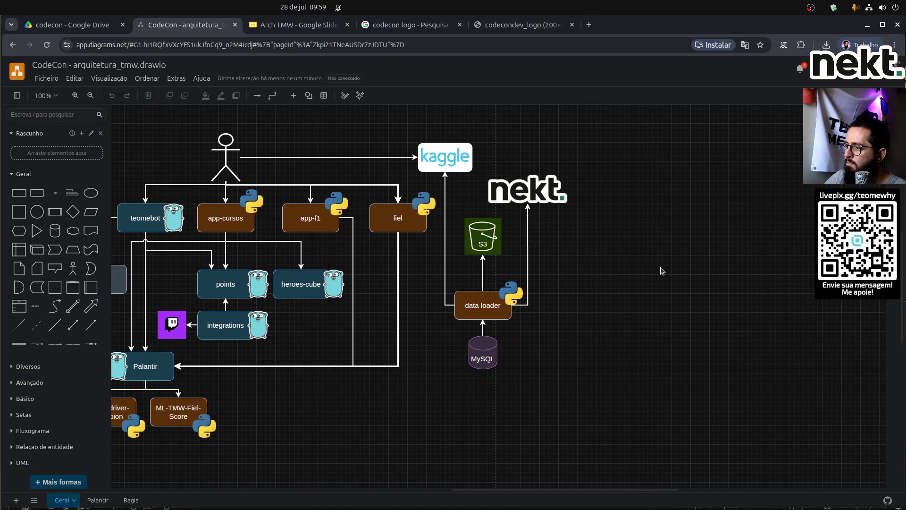
{"action": "left_click", "coordinate": [545, 196]}
{"action": "key", "text": "Delete"}
{"action": "left_click", "coordinate": [528, 259]}
{"action": "key", "text": "Delete"}
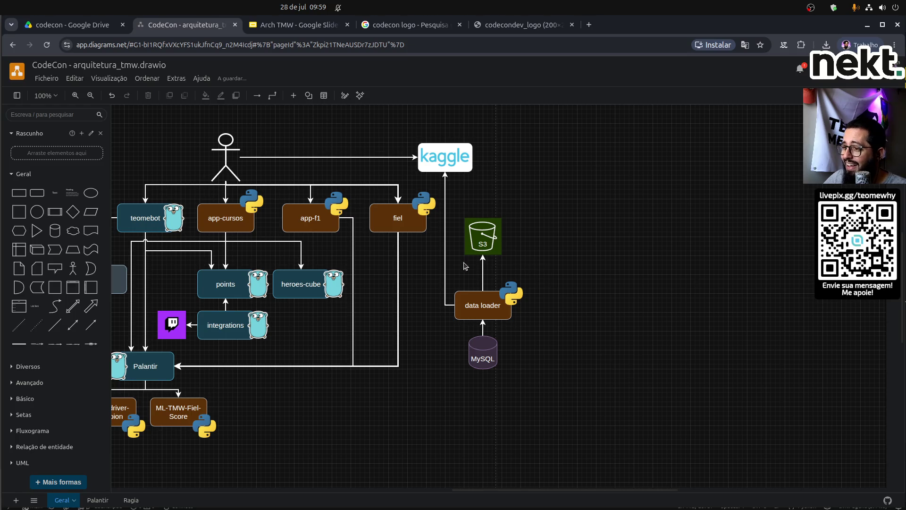
Move the kaggle, S3, data loader and MySQL group further right.
{"action": "mouse_move", "coordinate": [570, 128]}
{"action": "left_mouse_down"}
{"action": "mouse_move", "coordinate": [510, 403]}
{"action": "mouse_move", "coordinate": [416, 390]}
{"action": "left_mouse_up"}
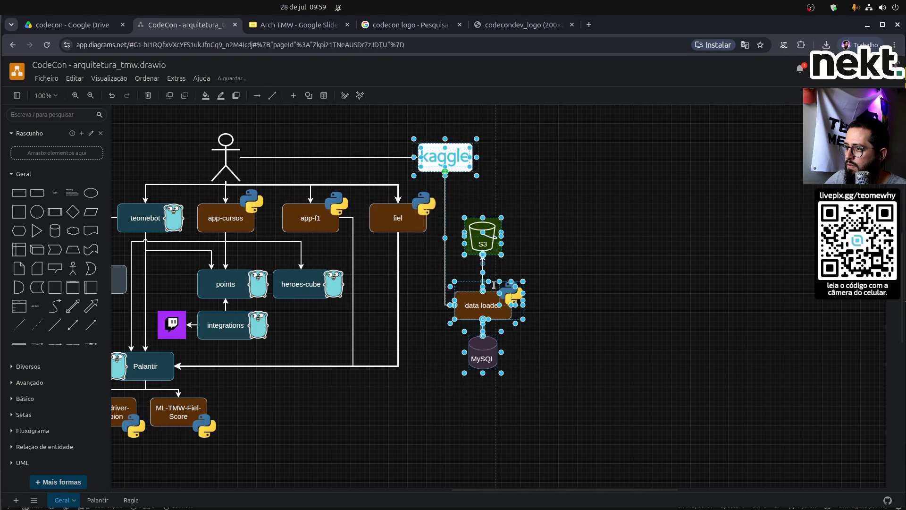
{"action": "left_click_drag", "start_coordinate": [453, 164], "coordinate": [504, 164]}
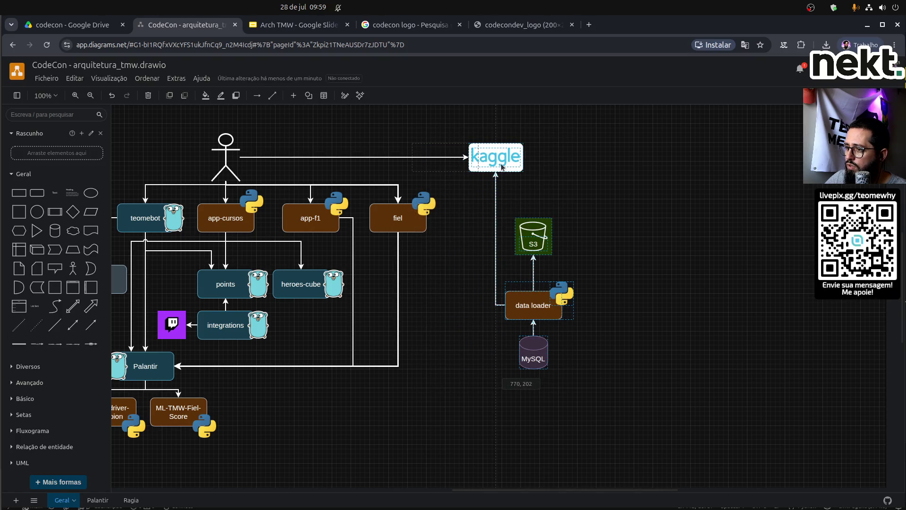
{"action": "left_click", "coordinate": [450, 332]}
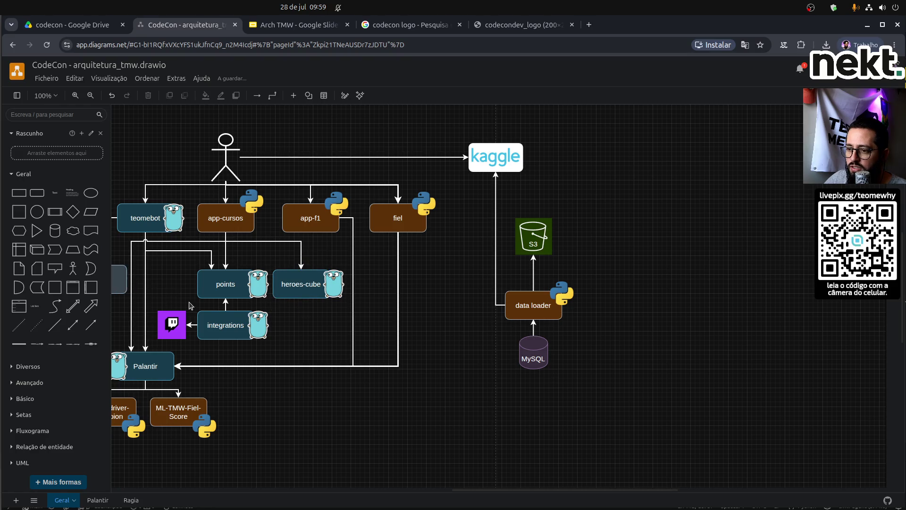
{"action": "scroll", "coordinate": [190, 306], "scroll_direction": "left", "scroll_amount": 3}
{"action": "scroll", "coordinate": [191, 306], "scroll_direction": "left", "scroll_amount": 3}
Move points left and reattach the teomebot and app-cursos connectors to its top.
{"action": "left_click", "coordinate": [397, 282]}
{"action": "left_click_drag", "start_coordinate": [397, 283], "coordinate": [354, 281]}
{"action": "left_click", "coordinate": [382, 259]}
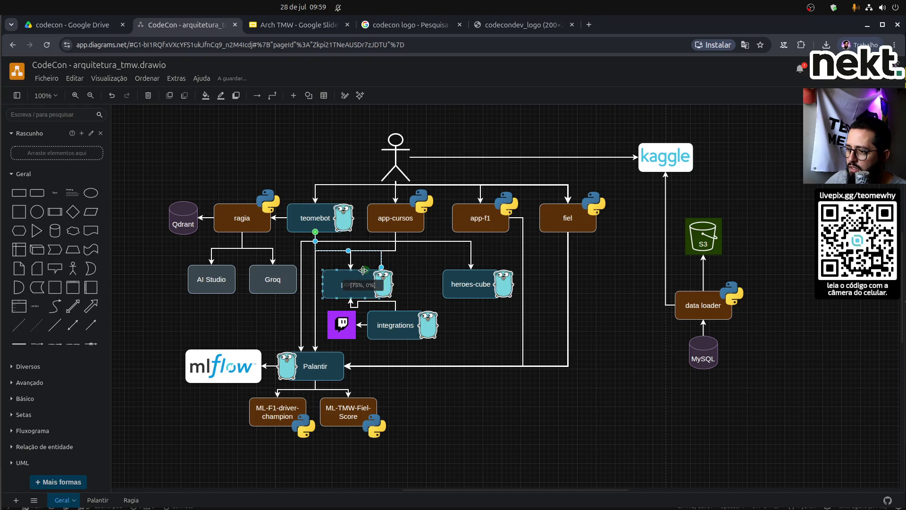
{"action": "mouse_move", "coordinate": [364, 270]}
{"action": "left_mouse_down"}
{"action": "mouse_move", "coordinate": [367, 261]}
{"action": "mouse_move", "coordinate": [365, 268]}
{"action": "left_mouse_up"}
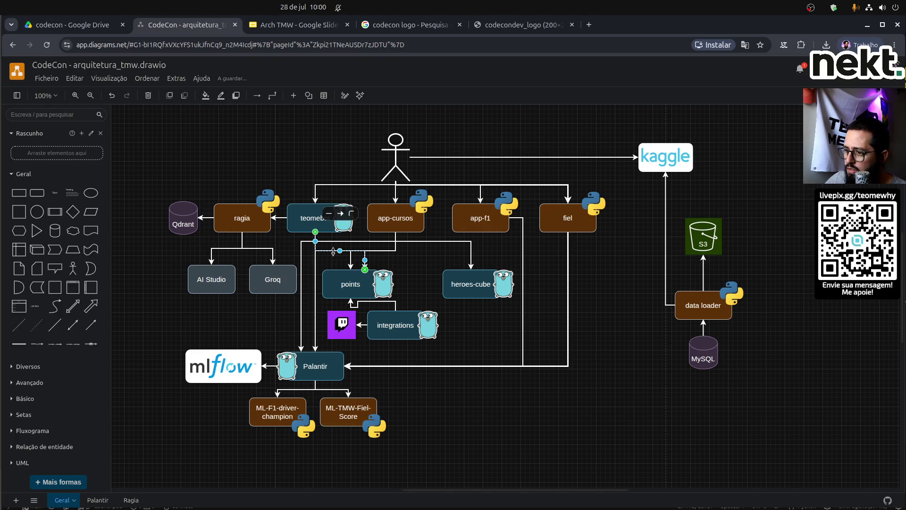
{"action": "left_click", "coordinate": [383, 250]}
{"action": "left_click_drag", "start_coordinate": [351, 260], "coordinate": [364, 260]}
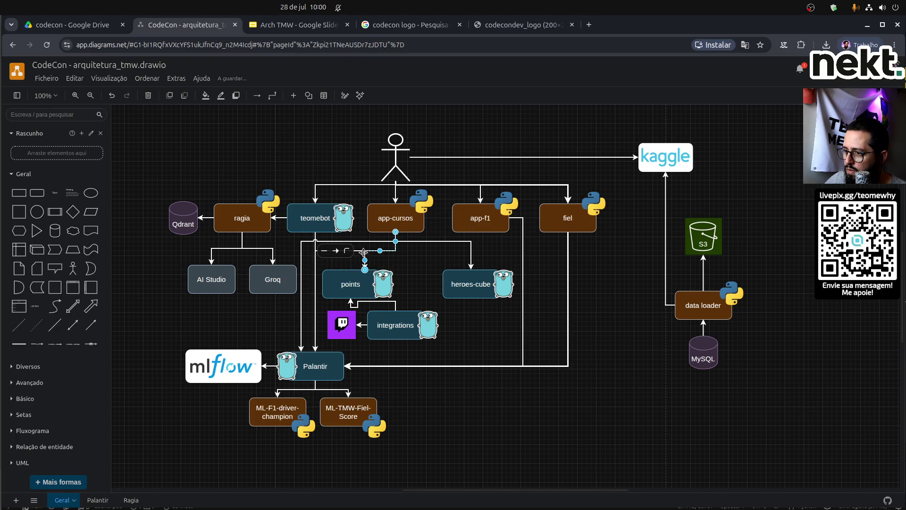
{"action": "left_click", "coordinate": [401, 266]}
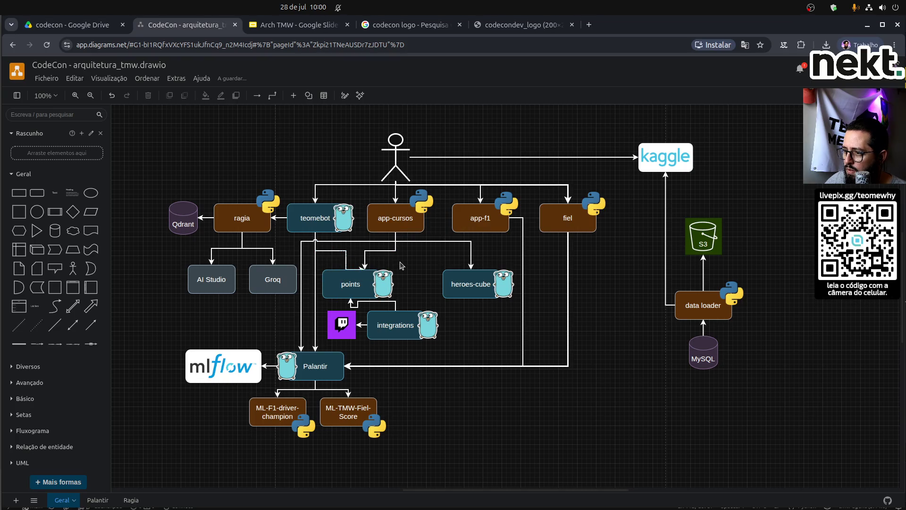
{"action": "left_click", "coordinate": [346, 264]}
{"action": "left_click_drag", "start_coordinate": [346, 268], "coordinate": [346, 269]}
{"action": "left_click", "coordinate": [404, 269]}
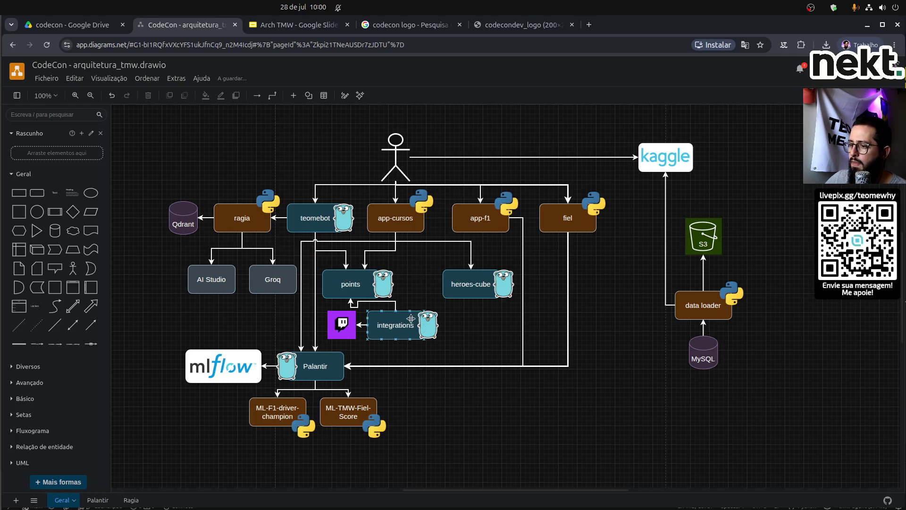
Place integrations under points, Twitch right of integrations, and heroes-cube beside points.
{"action": "mouse_move", "coordinate": [354, 322]}
{"action": "left_mouse_down"}
{"action": "mouse_move", "coordinate": [458, 335]}
{"action": "mouse_move", "coordinate": [484, 323]}
{"action": "left_mouse_up"}
{"action": "left_click_drag", "start_coordinate": [396, 322], "coordinate": [355, 325]}
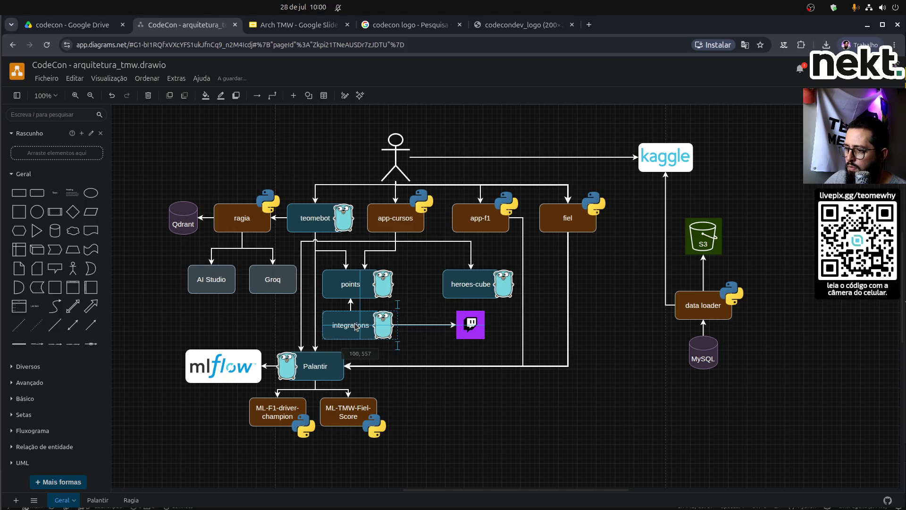
{"action": "left_click_drag", "start_coordinate": [477, 326], "coordinate": [425, 326]}
{"action": "mouse_move", "coordinate": [471, 287]}
{"action": "left_mouse_down"}
{"action": "mouse_move", "coordinate": [427, 287]}
{"action": "mouse_move", "coordinate": [431, 267]}
{"action": "left_mouse_up"}
Attach the app-cursos connector to heroes-cube and shift the app-f1 to Palantir segment right.
{"action": "left_click", "coordinate": [471, 255]}
{"action": "left_click", "coordinate": [497, 268]}
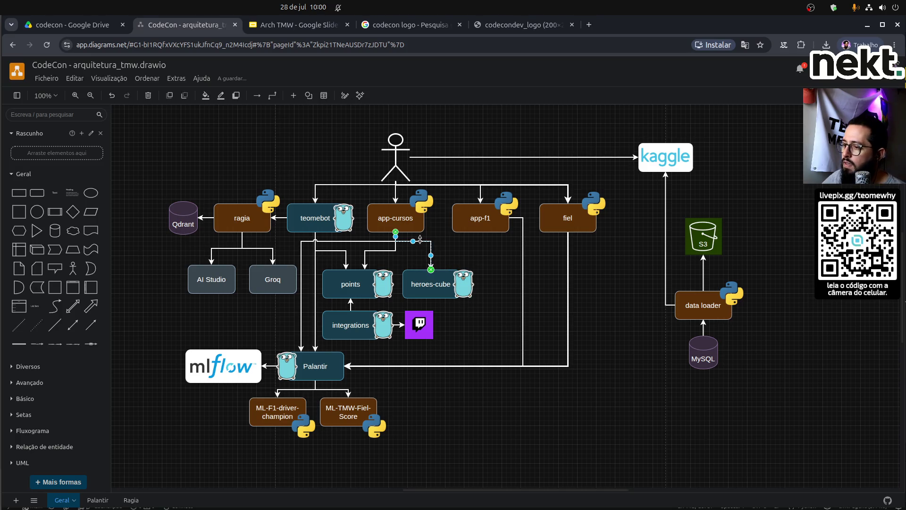
{"action": "left_click", "coordinate": [366, 241]}
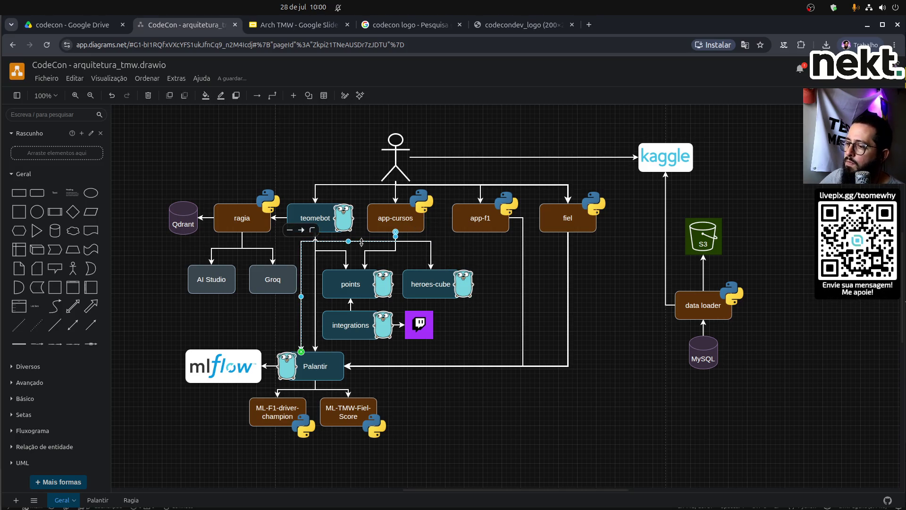
{"action": "left_click", "coordinate": [422, 259]}
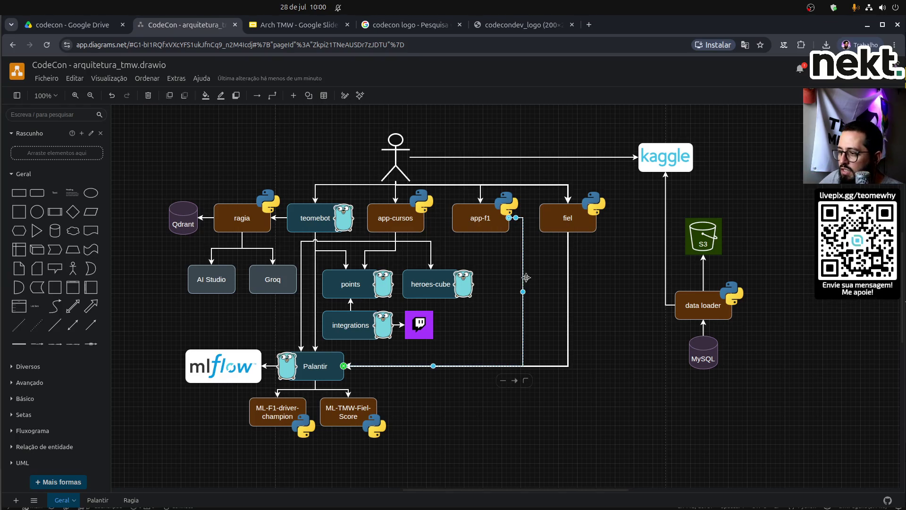
{"action": "left_click_drag", "start_coordinate": [522, 292], "coordinate": [534, 293]}
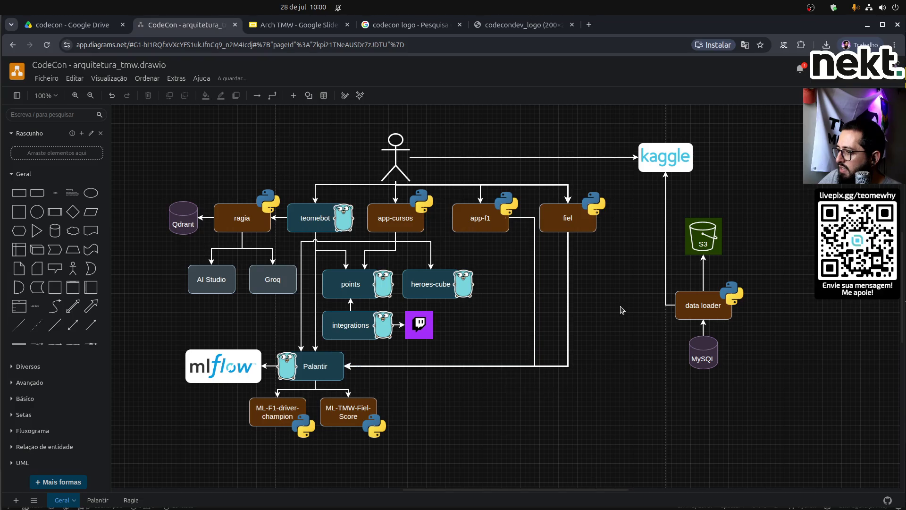
Duplicate the heroes-cube box and place the copy beside the original.
{"action": "left_click", "coordinate": [411, 279]}
{"action": "mouse_move", "coordinate": [410, 279]}
{"action": "left_mouse_down"}
{"action": "mouse_move", "coordinate": [445, 297]}
{"action": "mouse_move", "coordinate": [513, 291]}
{"action": "left_mouse_up"}
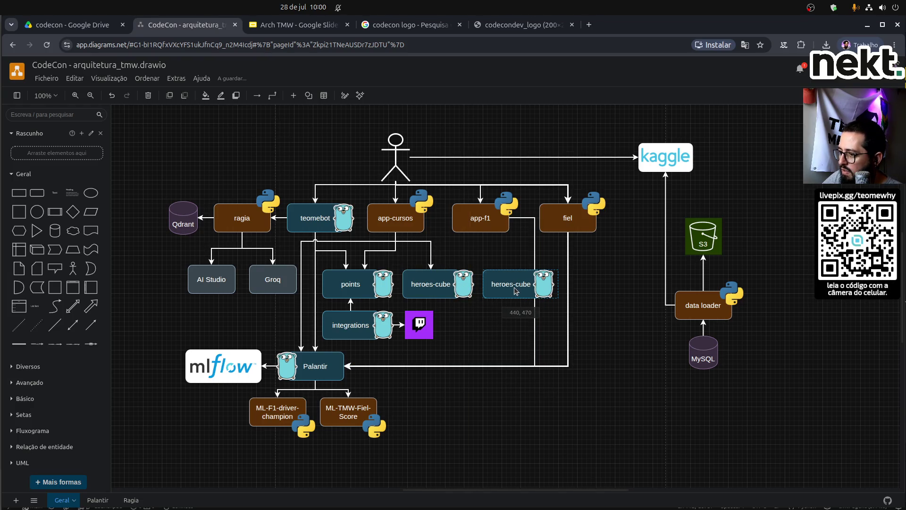
{"action": "left_click", "coordinate": [454, 306]}
{"action": "left_click", "coordinate": [497, 281]}
{"action": "left_click", "coordinate": [436, 292], "text": "shift"}
{"action": "left_click", "coordinate": [363, 287], "text": "shift"}
{"action": "left_click", "coordinate": [499, 336]}
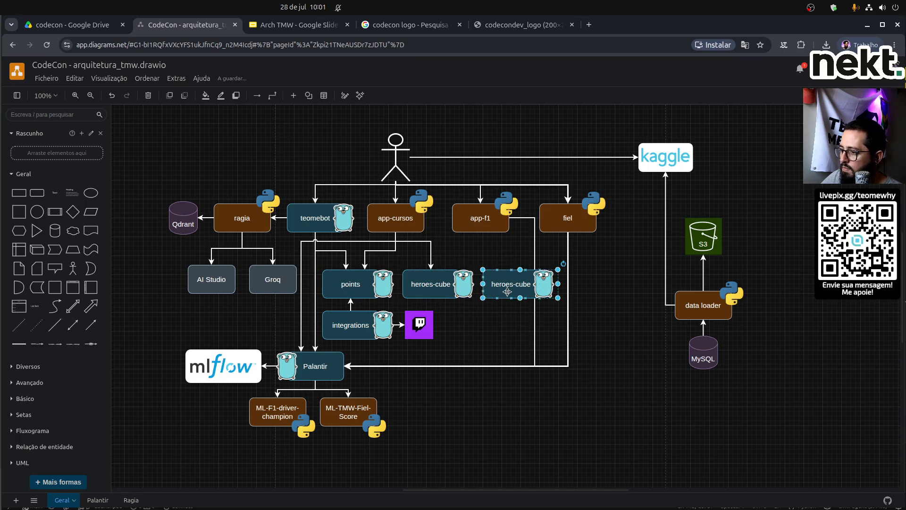
{"action": "left_click_drag", "start_coordinate": [510, 291], "coordinate": [505, 290]}
Distribute points, heroes-cube and its copy evenly horizontally.
{"action": "left_click", "coordinate": [432, 288], "text": "shift"}
{"action": "left_click", "coordinate": [359, 285], "text": "shift"}
{"action": "right_click", "coordinate": [358, 284]}
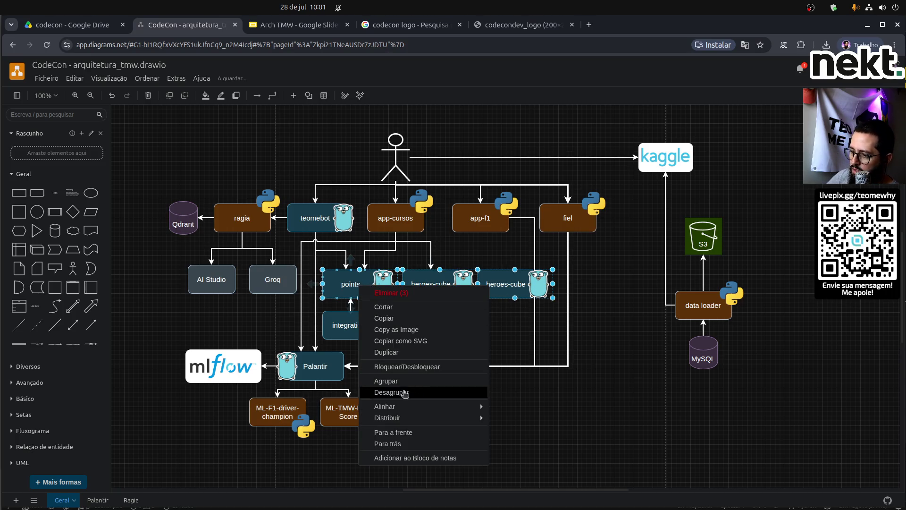
{"action": "mouse_move", "coordinate": [411, 418]}
{"action": "left_click", "coordinate": [514, 418]}
{"action": "left_click", "coordinate": [587, 423]}
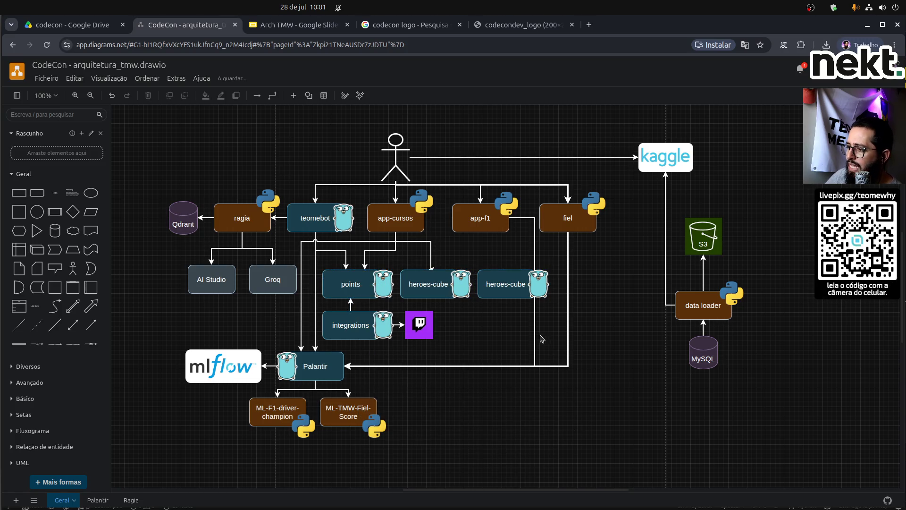
Reconnect app-cursos to heroes-cube and lower the connector's horizontal run.
{"action": "left_click", "coordinate": [430, 252]}
{"action": "left_click_drag", "start_coordinate": [429, 273], "coordinate": [431, 270]}
{"action": "left_click", "coordinate": [466, 261]}
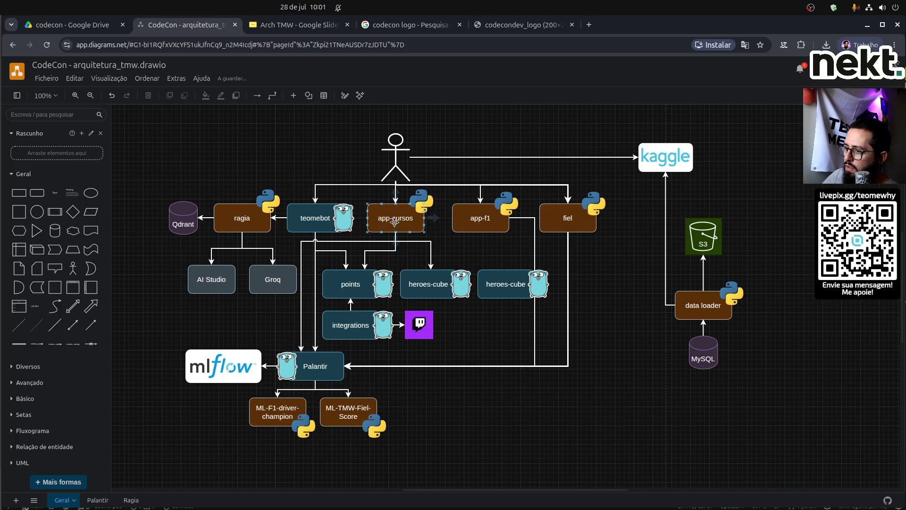
{"action": "left_click_drag", "start_coordinate": [396, 241], "coordinate": [483, 277]}
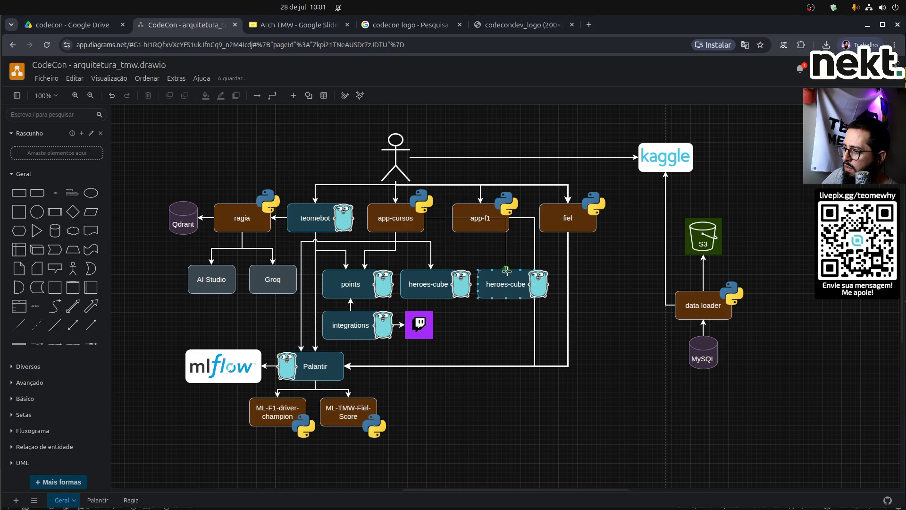
{"action": "mouse_move", "coordinate": [466, 217]}
{"action": "left_mouse_down"}
{"action": "mouse_move", "coordinate": [454, 252]}
{"action": "mouse_move", "coordinate": [450, 240]}
{"action": "left_mouse_up"}
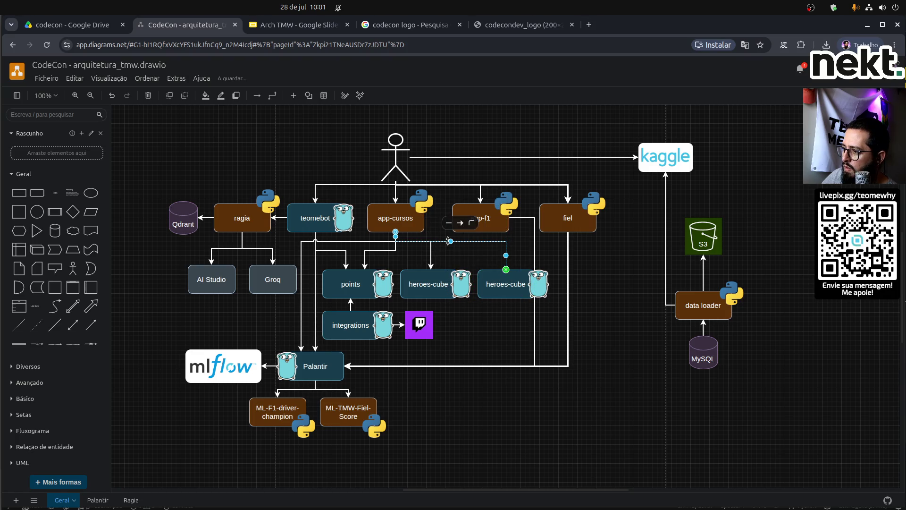
{"action": "double_click", "coordinate": [479, 241]}
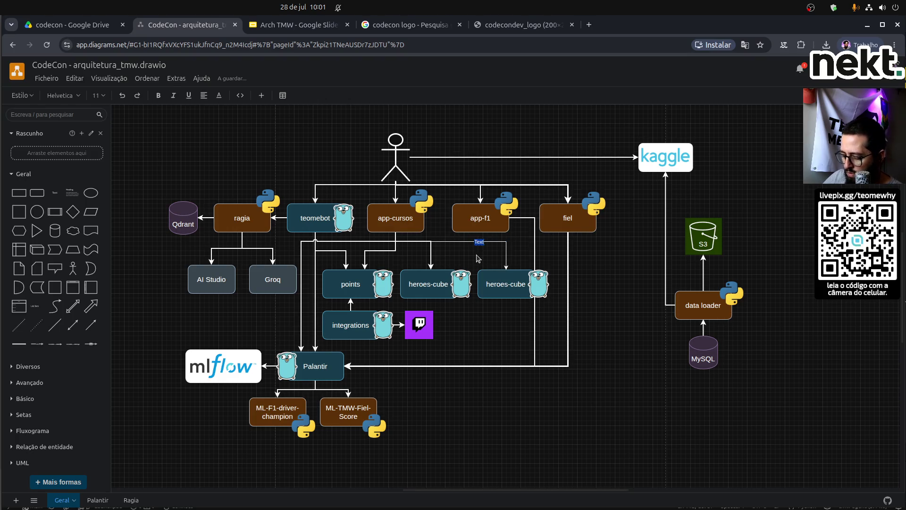
{"action": "key", "text": "Escape"}
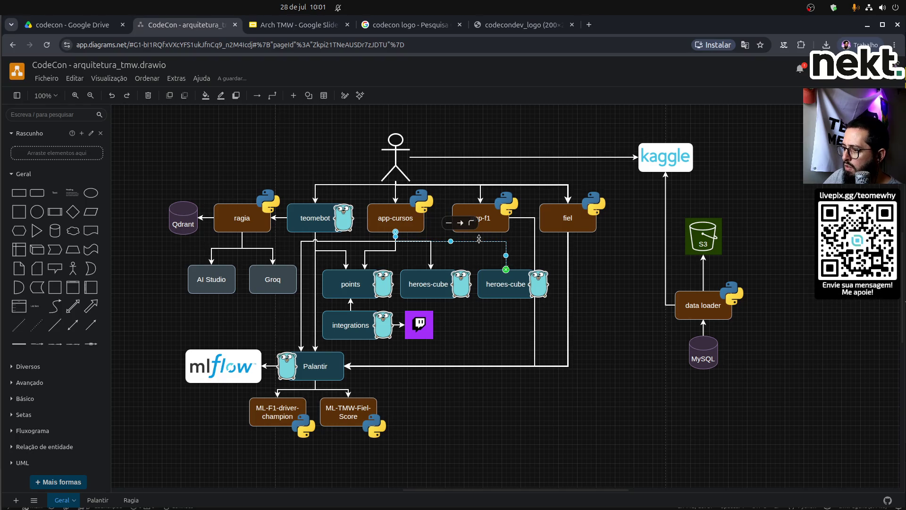
{"action": "key", "text": "ctrl+shift+p"}
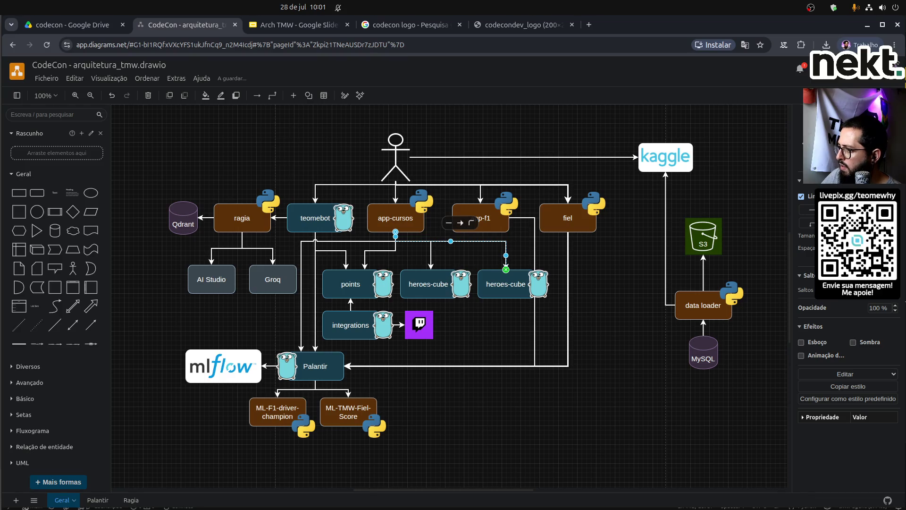
{"action": "left_click", "coordinate": [569, 401]}
{"action": "left_click", "coordinate": [508, 251]}
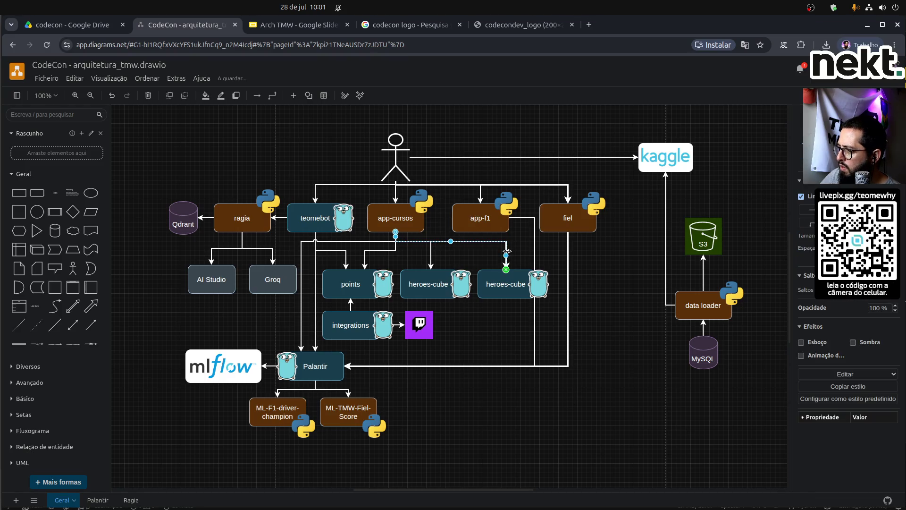
Rename the rightmost heroes-cube copy to books.
{"action": "double_click", "coordinate": [504, 284]}
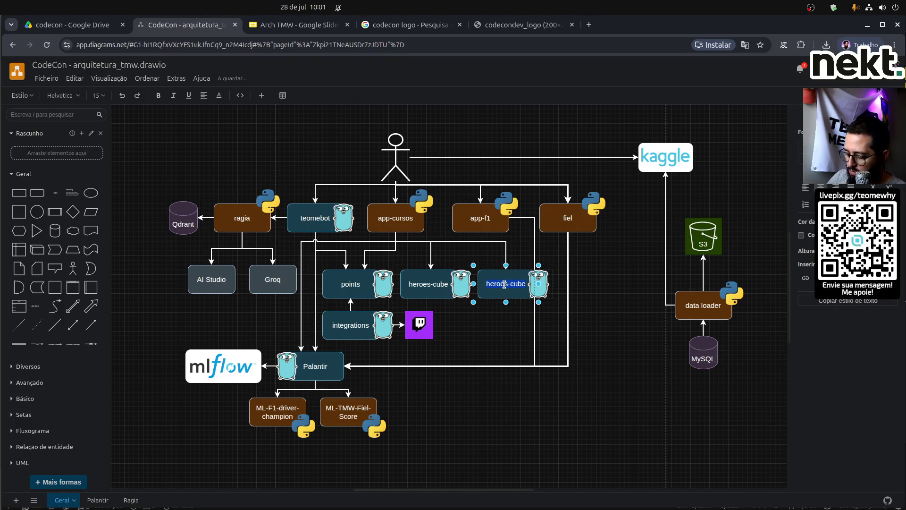
{"action": "key", "text": "BackSpace"}
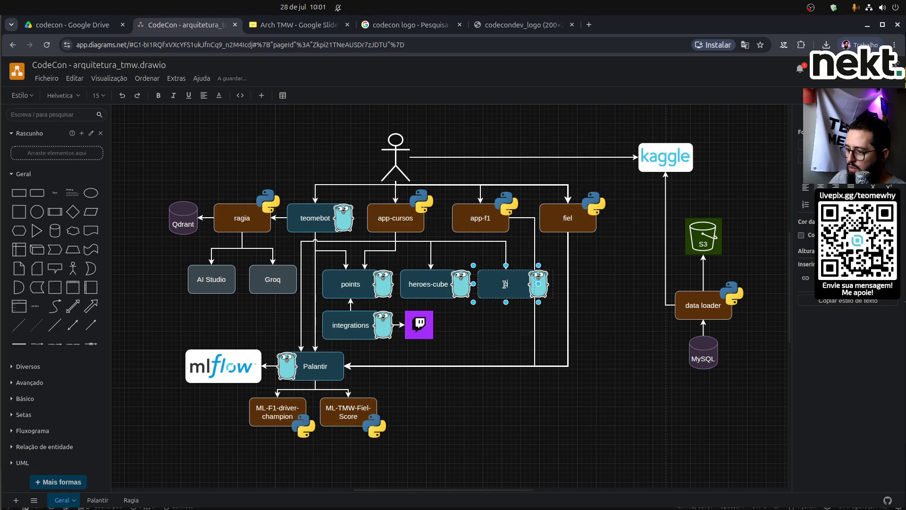
{"action": "type", "text": "books"}
{"action": "left_click", "coordinate": [605, 351]}
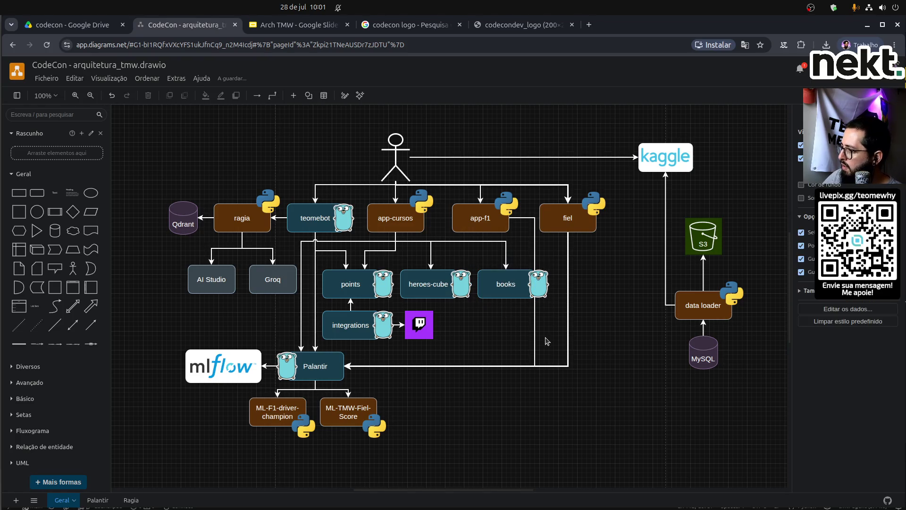
{"action": "double_click", "coordinate": [534, 257]}
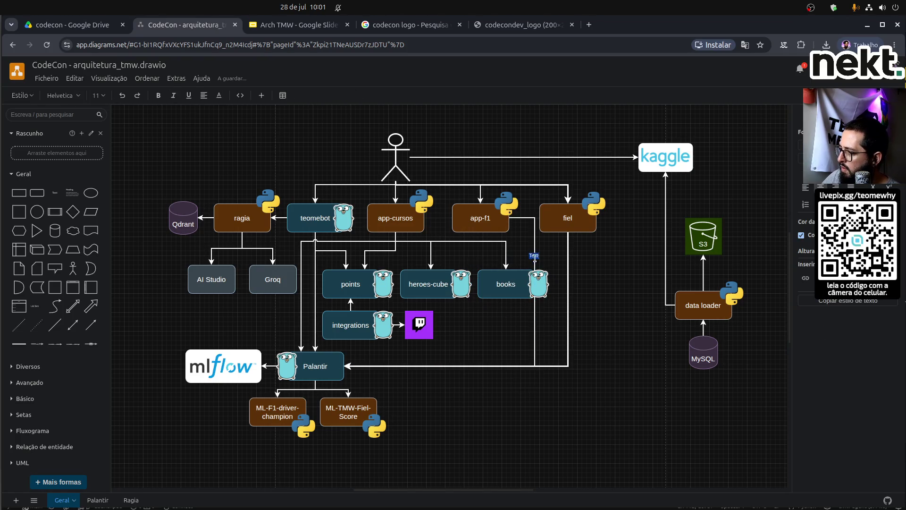
{"action": "key", "text": "Escape"}
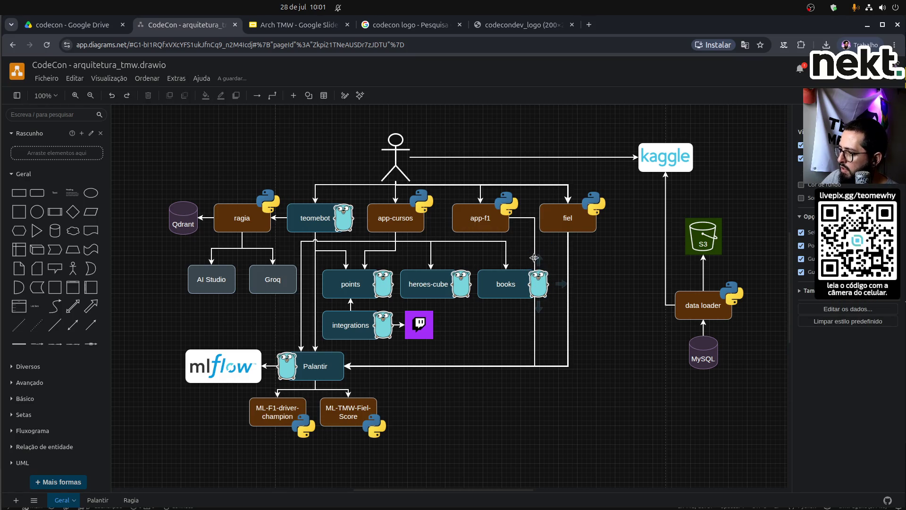
Adjust the app-f1 to Palantir connector and move app-f1 and fiel right.
{"action": "left_click", "coordinate": [535, 242]}
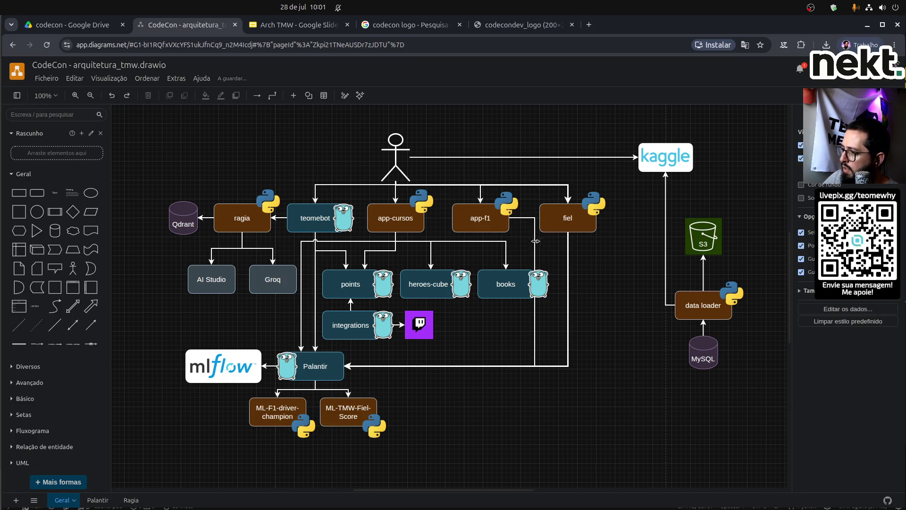
{"action": "mouse_move", "coordinate": [522, 218]}
{"action": "left_mouse_down"}
{"action": "mouse_move", "coordinate": [536, 222]}
{"action": "mouse_move", "coordinate": [530, 230]}
{"action": "mouse_move", "coordinate": [531, 218]}
{"action": "left_mouse_up"}
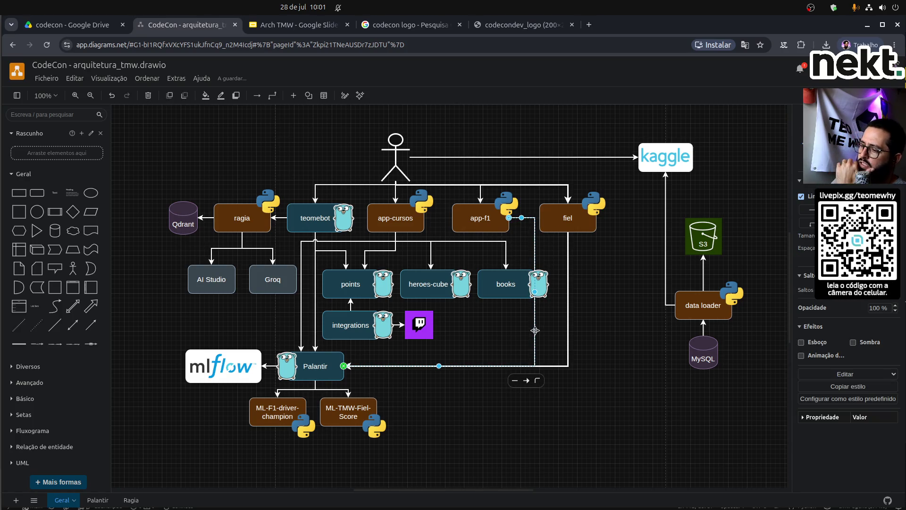
{"action": "left_click", "coordinate": [537, 380]}
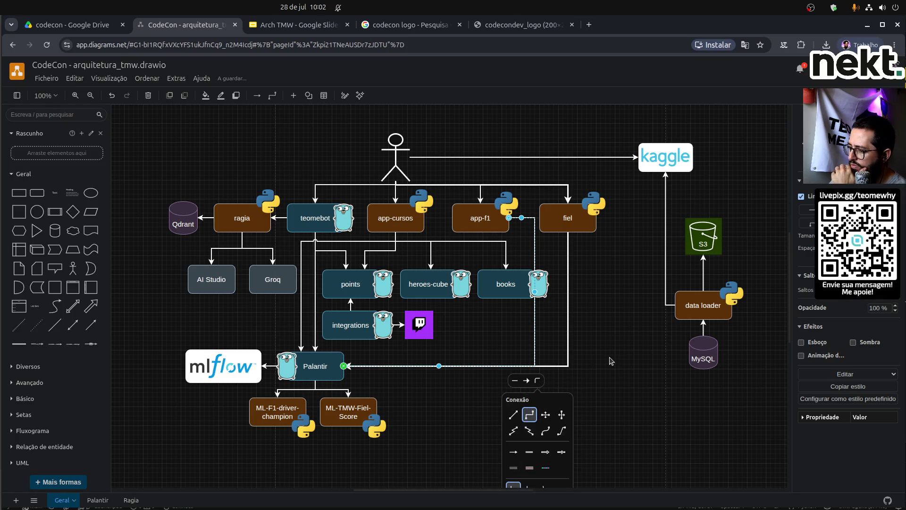
{"action": "scroll", "coordinate": [526, 441], "scroll_direction": "down", "scroll_amount": 5}
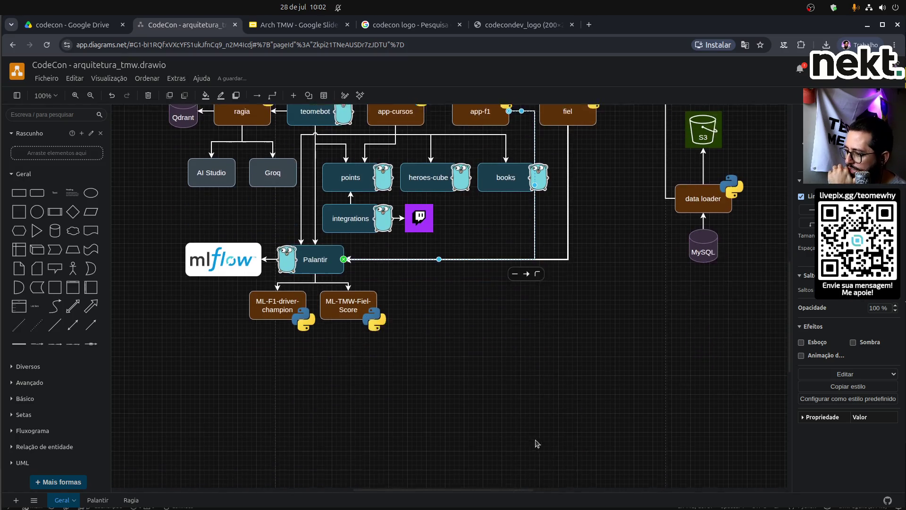
{"action": "right_click", "coordinate": [535, 210]}
{"action": "left_click", "coordinate": [616, 194]}
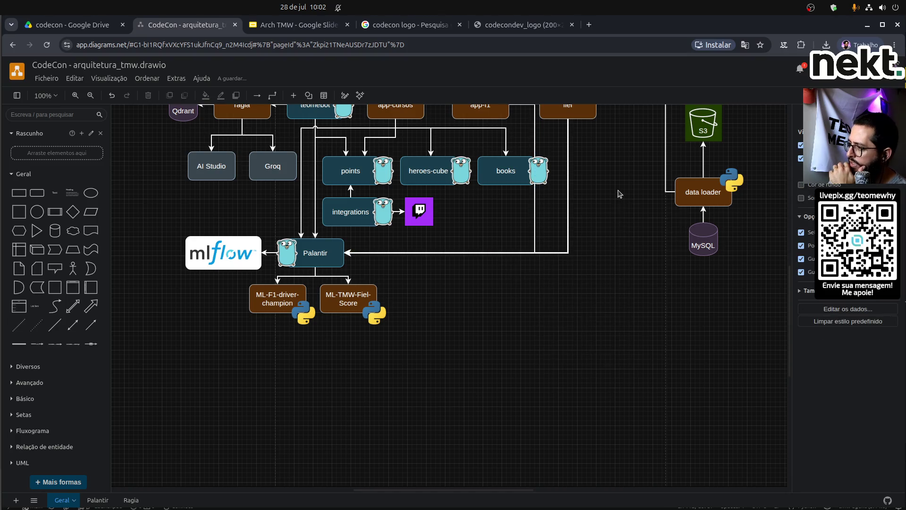
{"action": "scroll", "coordinate": [620, 193], "scroll_direction": "up", "scroll_amount": 5}
{"action": "left_click", "coordinate": [535, 256]}
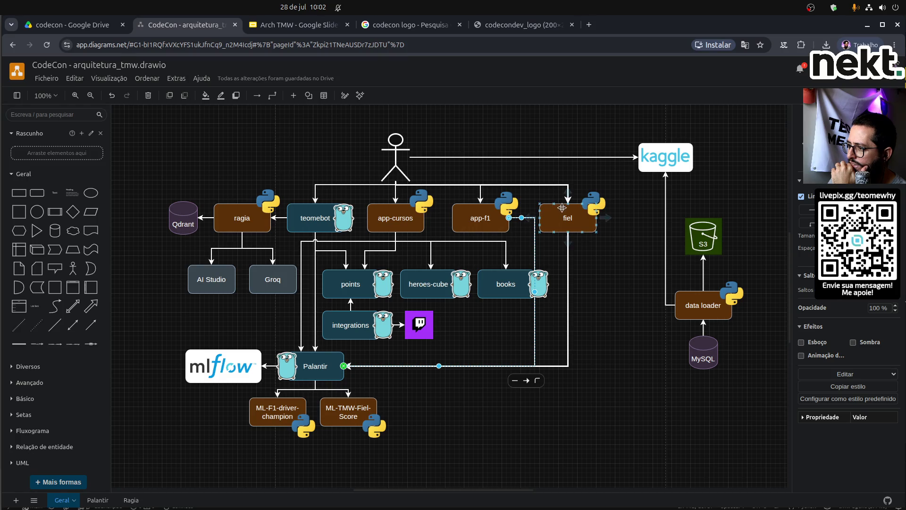
{"action": "left_click_drag", "start_coordinate": [568, 216], "coordinate": [607, 221]}
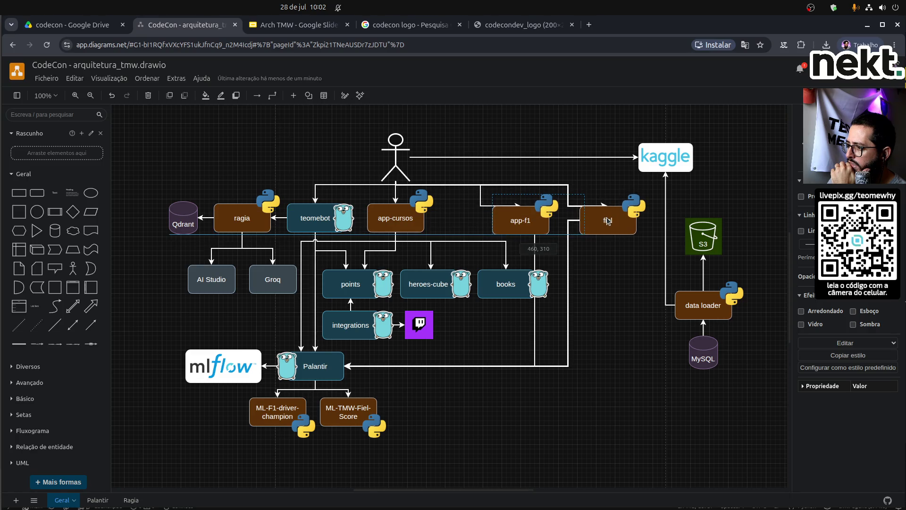
Align the fiel and app-f1 connectors into Palantir under their boxes.
{"action": "left_click_drag", "start_coordinate": [608, 221], "coordinate": [608, 221]}
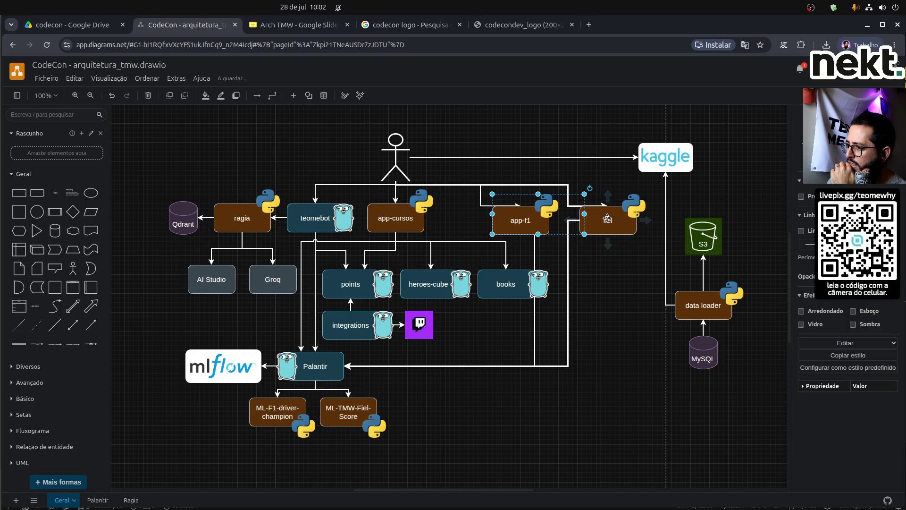
{"action": "left_click", "coordinate": [568, 289]}
{"action": "left_click_drag", "start_coordinate": [568, 292], "coordinate": [610, 300]}
{"action": "left_click", "coordinate": [532, 254]}
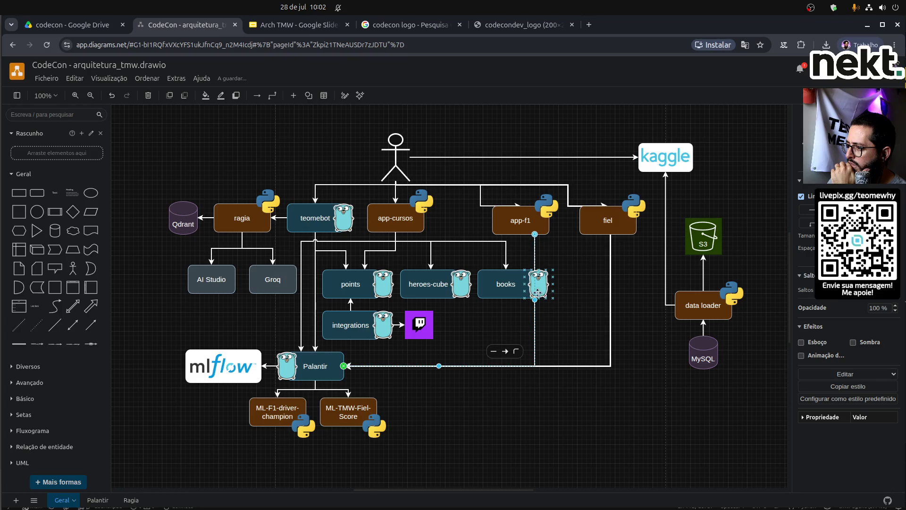
{"action": "left_click_drag", "start_coordinate": [535, 299], "coordinate": [568, 299]}
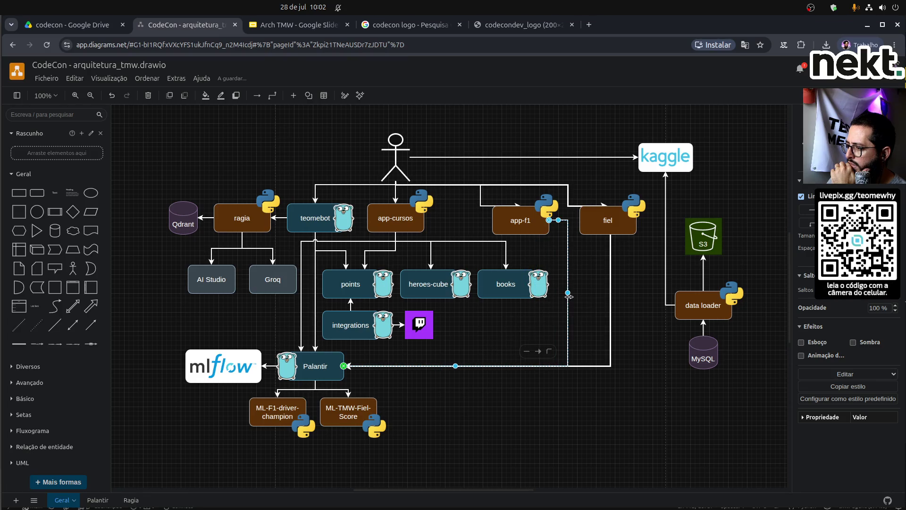
{"action": "left_click", "coordinate": [586, 298]}
Straighten the incoming lines so they drop directly into fiel and app-f1.
{"action": "left_click", "coordinate": [567, 199]}
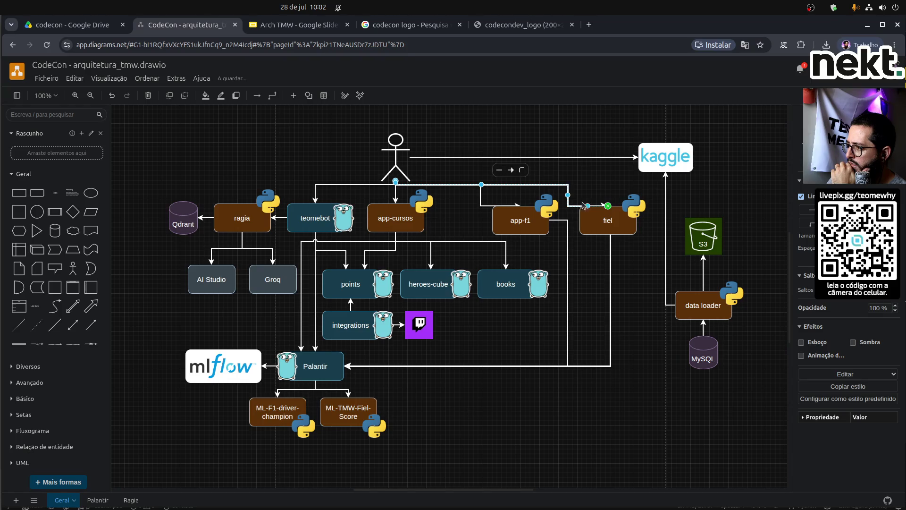
{"action": "left_click_drag", "start_coordinate": [567, 194], "coordinate": [607, 196]}
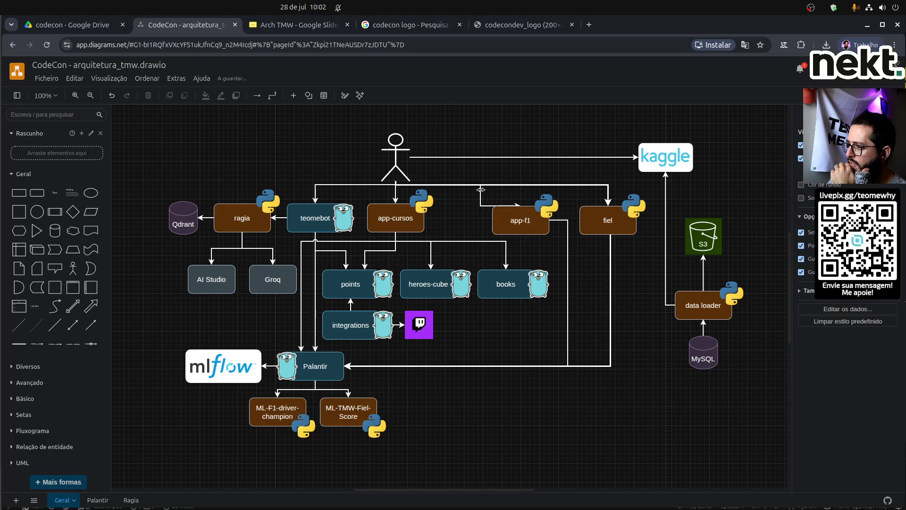
{"action": "left_click", "coordinate": [482, 203]}
{"action": "left_click_drag", "start_coordinate": [487, 194], "coordinate": [528, 194]}
{"action": "left_click", "coordinate": [581, 290]}
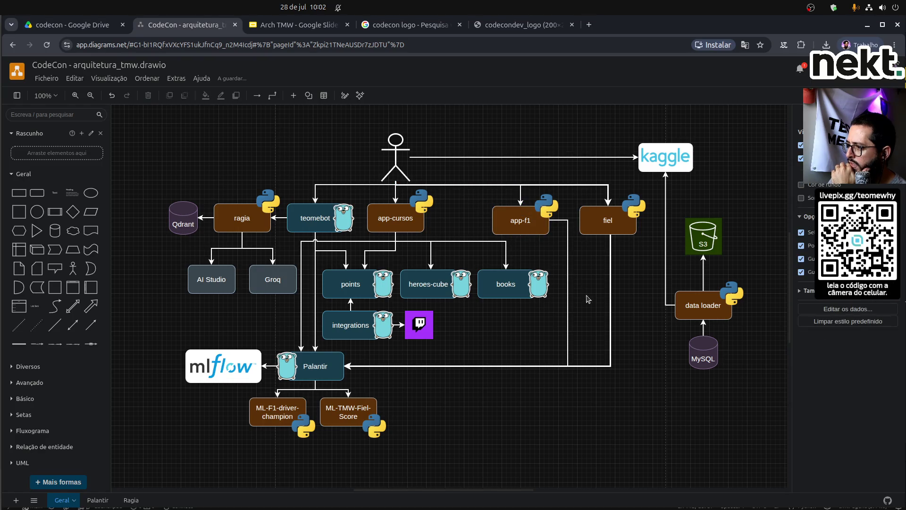
{"action": "left_click", "coordinate": [593, 365]}
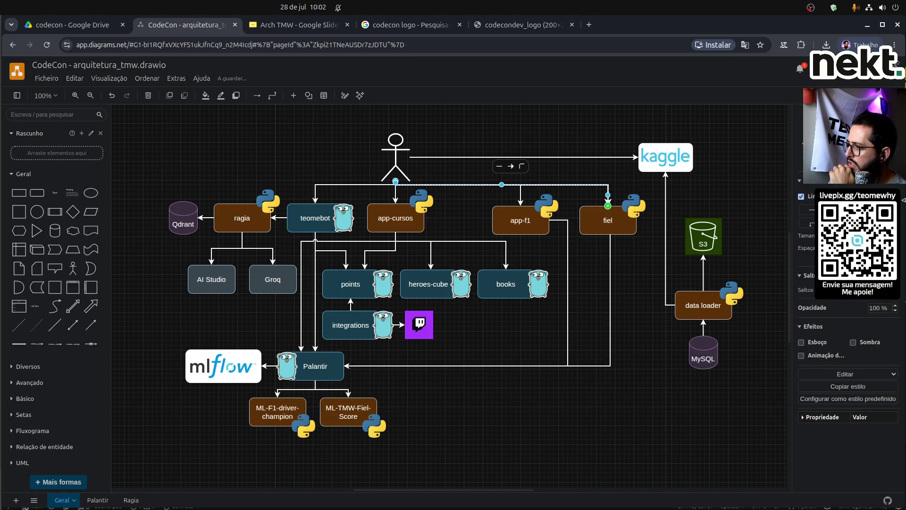
{"action": "left_click", "coordinate": [646, 369]}
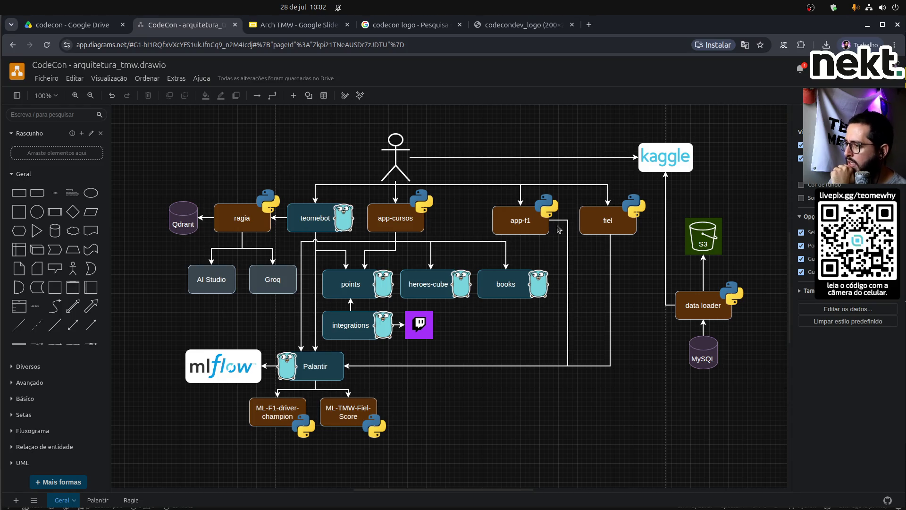
Shift app-f1 and fiel further right and ungroup them.
{"action": "left_click_drag", "start_coordinate": [537, 229], "coordinate": [574, 227]}
{"action": "left_click", "coordinate": [649, 272]}
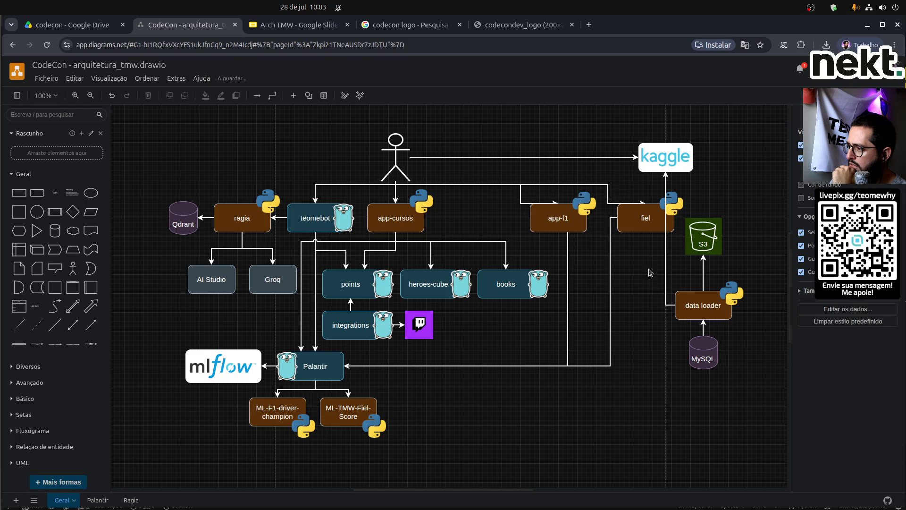
{"action": "left_click", "coordinate": [646, 218]}
{"action": "right_click", "coordinate": [562, 216]}
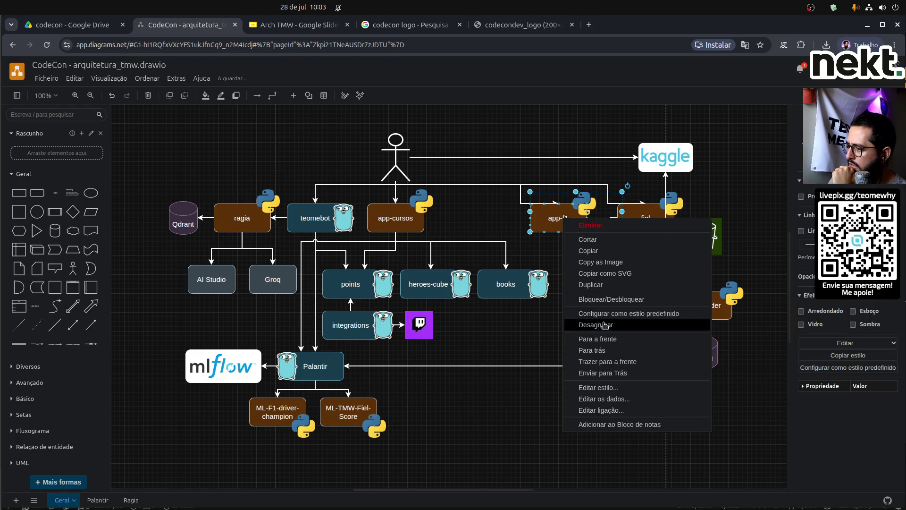
{"action": "left_click", "coordinate": [631, 324]}
Move fiel with its Python logo between app-cursos and app-f1.
{"action": "left_click", "coordinate": [637, 232]}
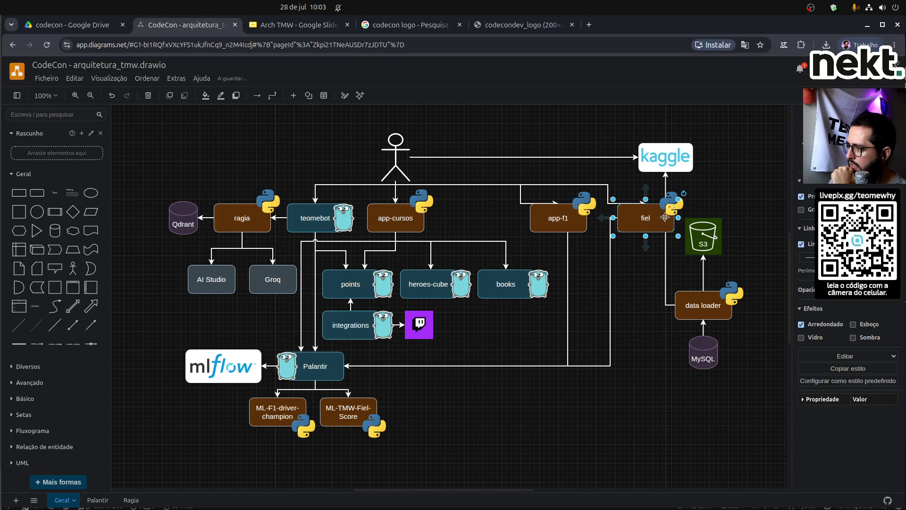
{"action": "left_click", "coordinate": [672, 203]}
{"action": "right_click", "coordinate": [672, 203]}
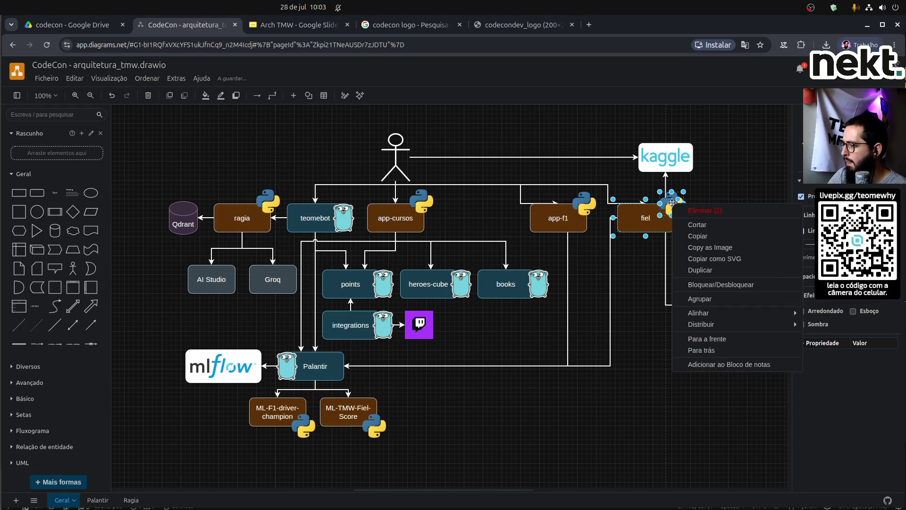
{"action": "left_click", "coordinate": [650, 214]}
{"action": "left_click_drag", "start_coordinate": [651, 215], "coordinate": [481, 217]}
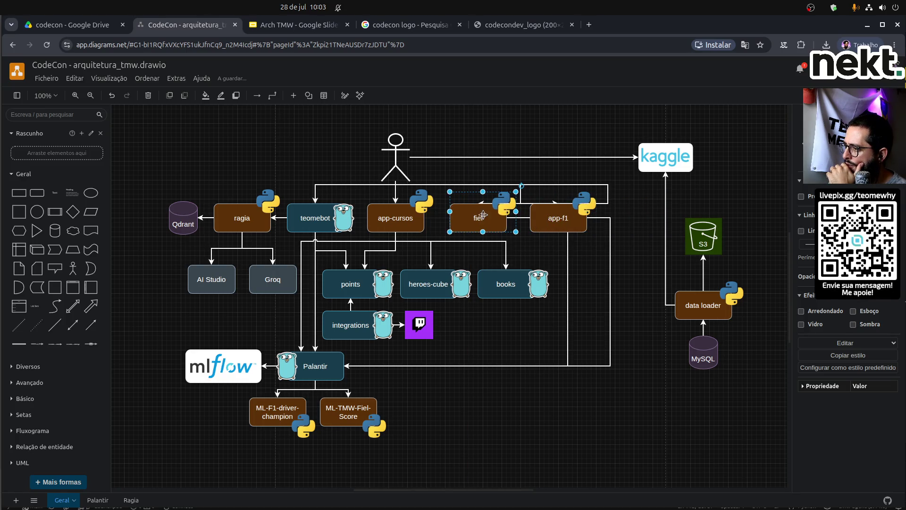
{"action": "left_click", "coordinate": [638, 244]}
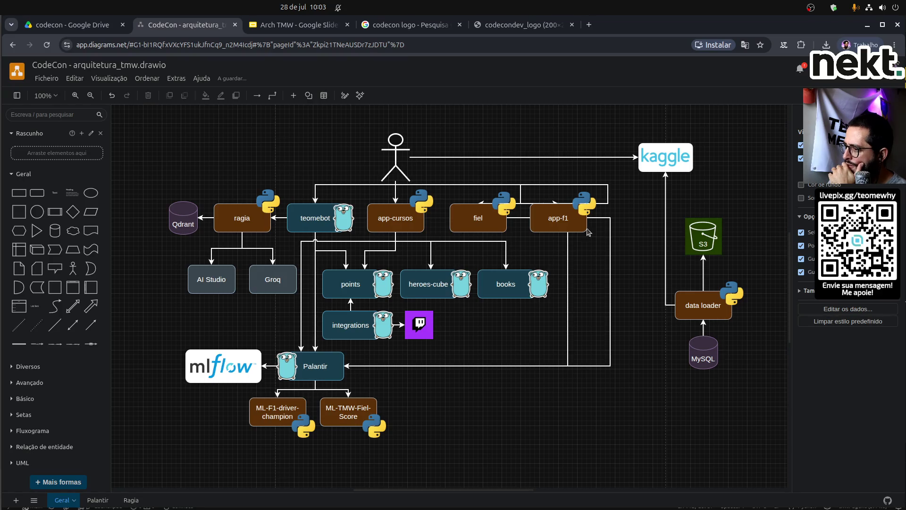
Reroute the stick figure's arrow into app-f1 and shift the fiel to Palantir line left.
{"action": "left_click", "coordinate": [521, 192]}
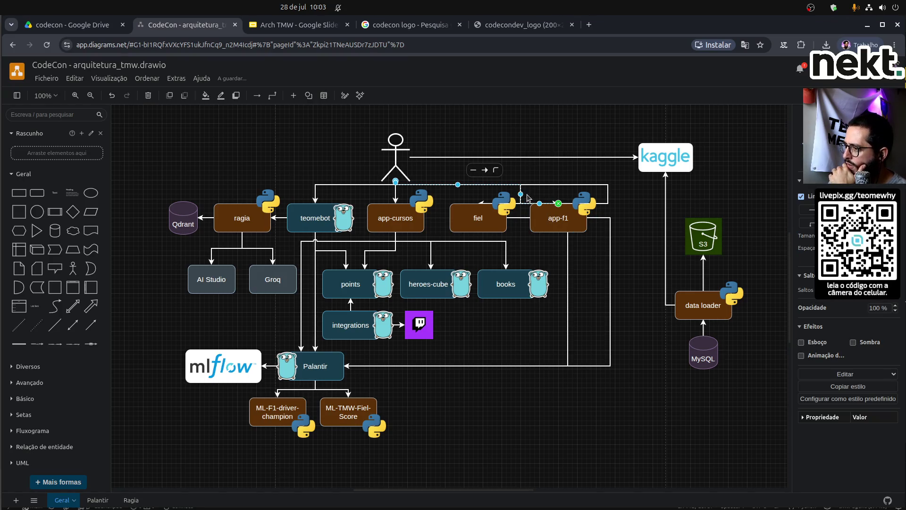
{"action": "mouse_move", "coordinate": [521, 193]}
{"action": "left_mouse_down"}
{"action": "mouse_move", "coordinate": [562, 208]}
{"action": "mouse_move", "coordinate": [616, 201]}
{"action": "mouse_move", "coordinate": [608, 193]}
{"action": "mouse_move", "coordinate": [500, 208]}
{"action": "mouse_move", "coordinate": [479, 194]}
{"action": "left_mouse_up"}
{"action": "left_click", "coordinate": [600, 282]}
{"action": "left_click", "coordinate": [514, 217]}
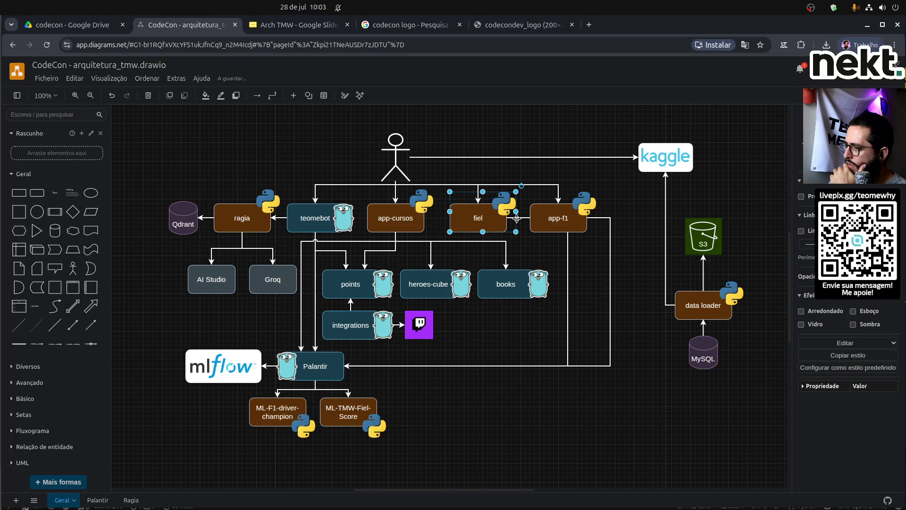
{"action": "left_click", "coordinate": [525, 218]}
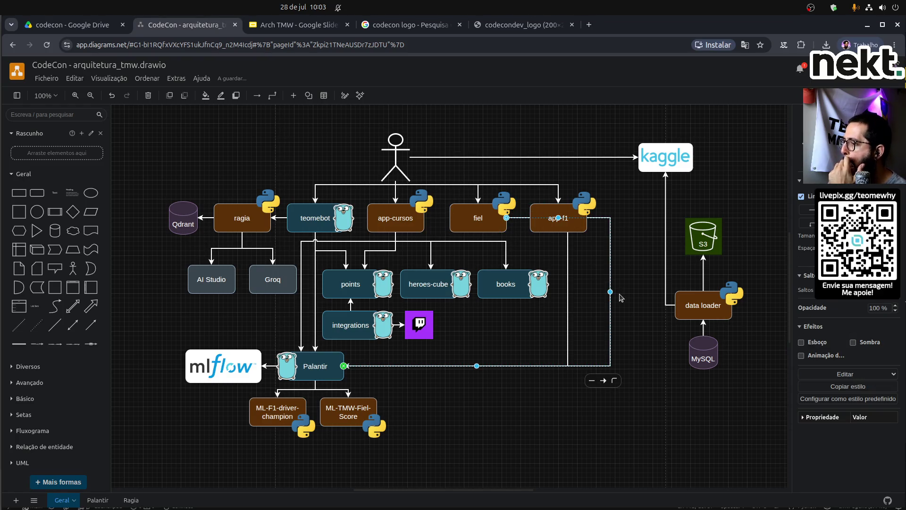
{"action": "left_click_drag", "start_coordinate": [607, 292], "coordinate": [554, 297]}
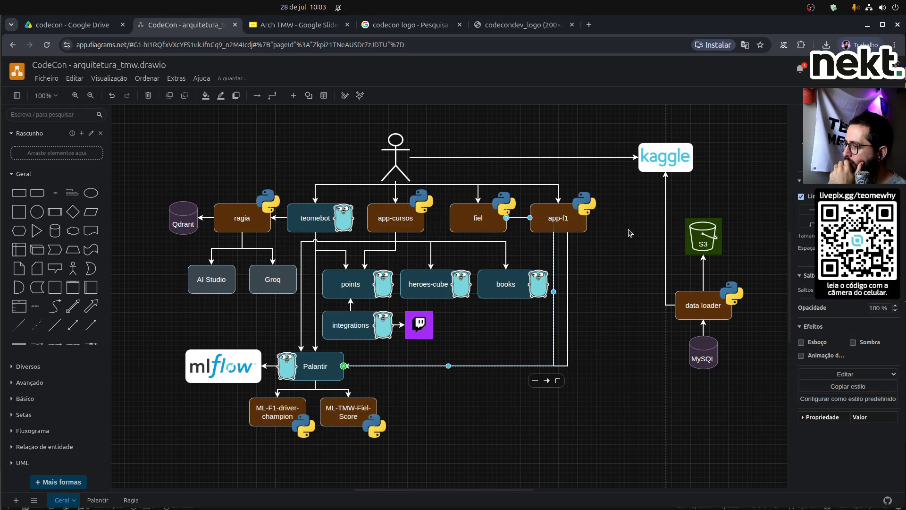
{"action": "left_click", "coordinate": [629, 259]}
Group app-f1 with its Python logo and move them right.
{"action": "left_click", "coordinate": [571, 225]}
{"action": "left_click_drag", "start_coordinate": [564, 220], "coordinate": [597, 219]}
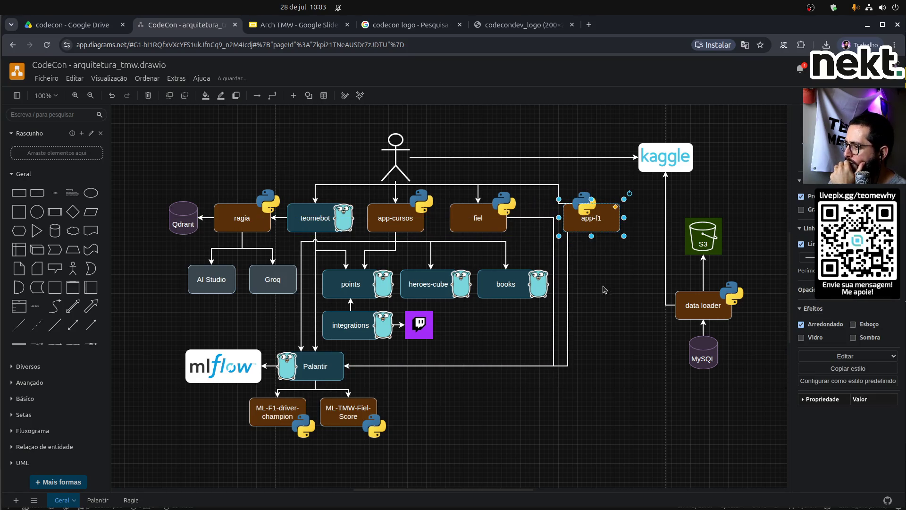
{"action": "key", "text": "ctrl+z"}
{"action": "left_click", "coordinate": [584, 195]}
{"action": "left_click", "coordinate": [558, 222], "text": "shift"}
{"action": "right_click", "coordinate": [559, 215]}
{"action": "left_click", "coordinate": [595, 311]}
{"action": "left_click_drag", "start_coordinate": [558, 219], "coordinate": [589, 221]}
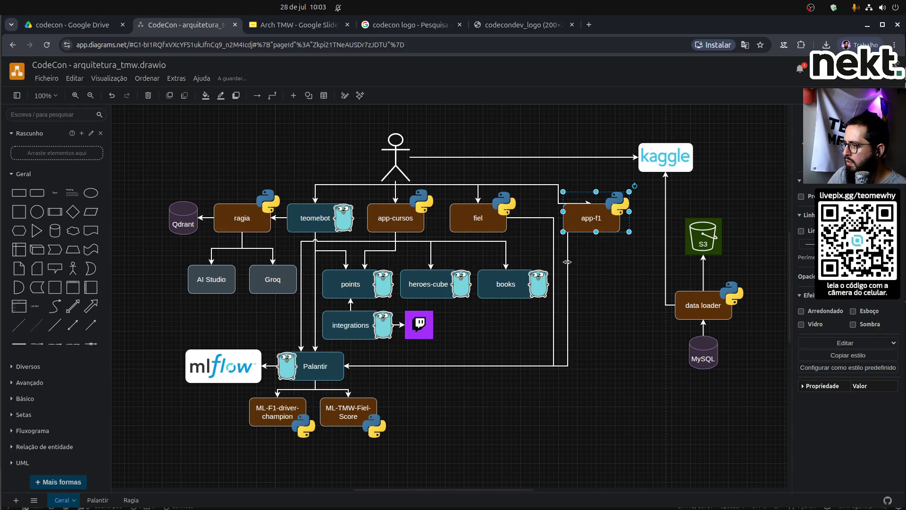
Realign the app-f1 to Palantir line and the stick figure's arrow onto app-f1.
{"action": "left_click", "coordinate": [568, 293]}
{"action": "left_click_drag", "start_coordinate": [567, 299], "coordinate": [591, 298]}
{"action": "left_click", "coordinate": [558, 192]}
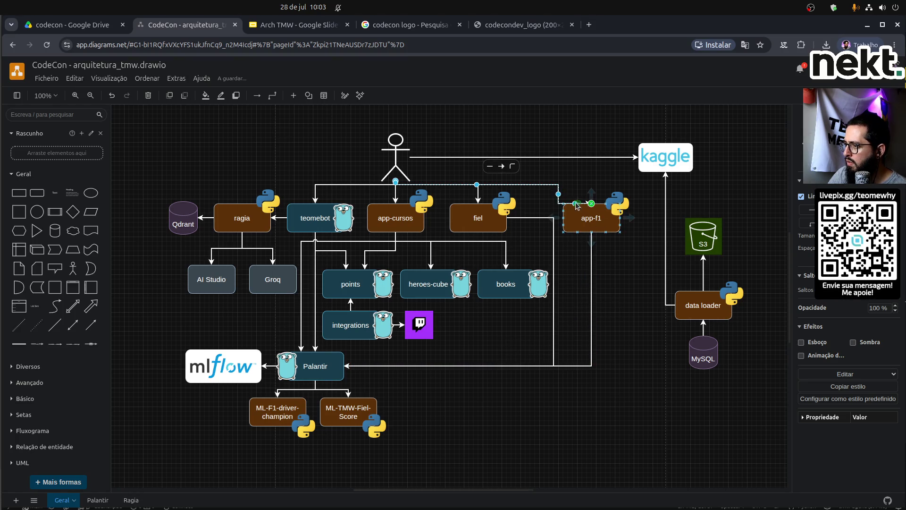
{"action": "left_click_drag", "start_coordinate": [558, 192], "coordinate": [592, 192]}
{"action": "left_click", "coordinate": [631, 296]}
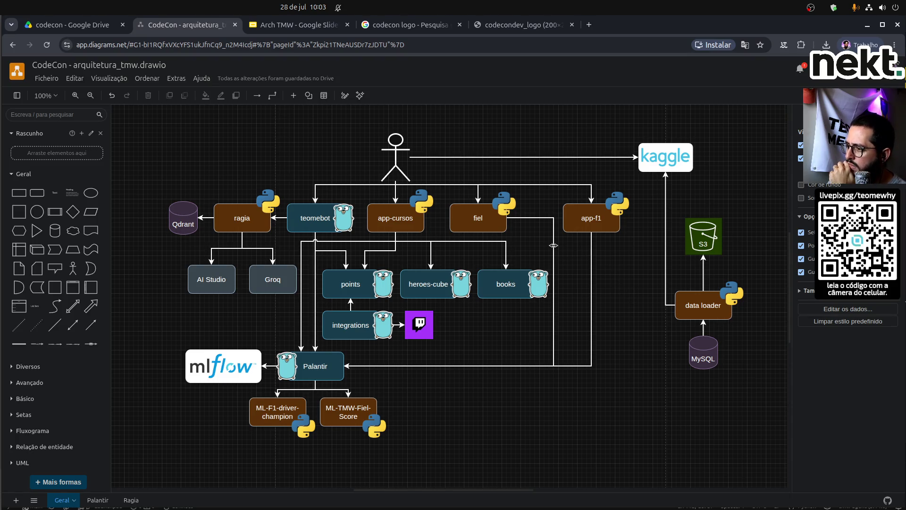
Nudge fiel right and draw a new aligned arrow from the stick figure to fiel.
{"action": "mouse_move", "coordinate": [483, 219]}
{"action": "left_mouse_down"}
{"action": "mouse_move", "coordinate": [507, 218]}
{"action": "mouse_move", "coordinate": [491, 197]}
{"action": "left_mouse_up"}
{"action": "left_click", "coordinate": [511, 173]}
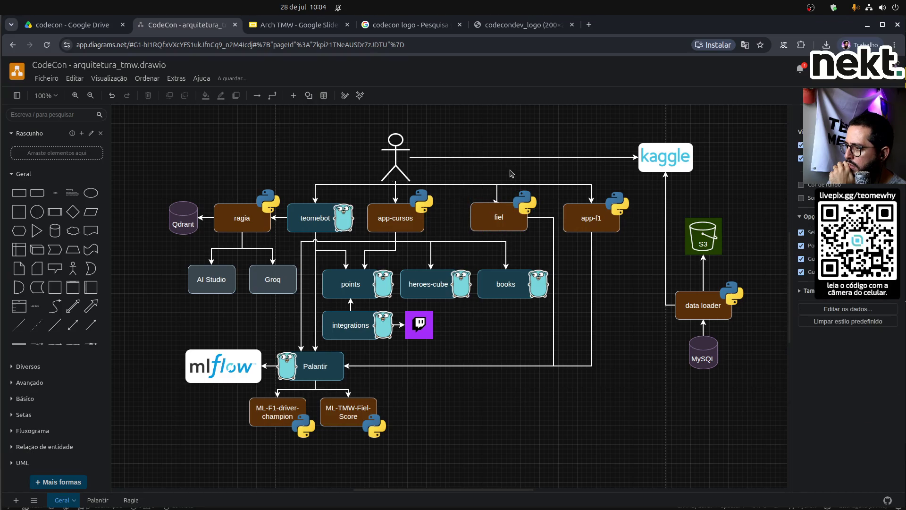
{"action": "left_click", "coordinate": [496, 197]}
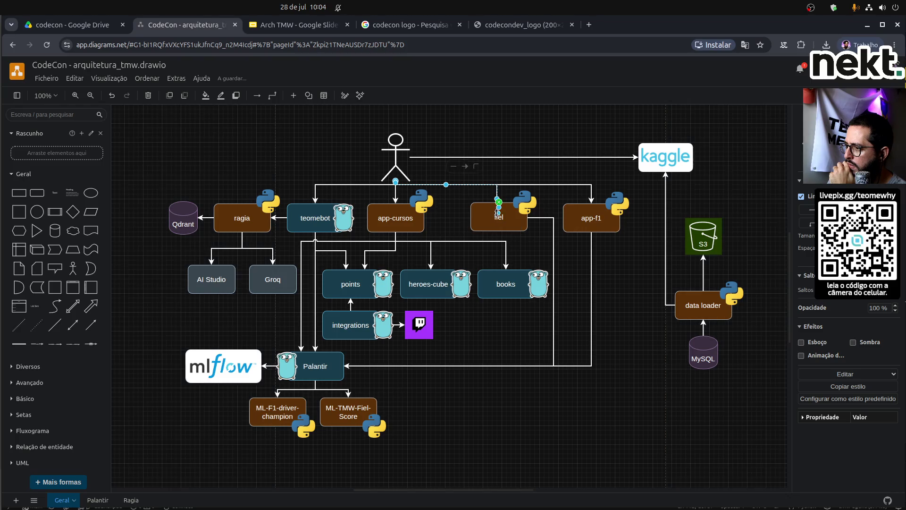
{"action": "left_click", "coordinate": [396, 159]}
{"action": "mouse_move", "coordinate": [419, 158]}
{"action": "left_mouse_down"}
{"action": "mouse_move", "coordinate": [500, 189]}
{"action": "mouse_move", "coordinate": [500, 208]}
{"action": "left_mouse_up"}
{"action": "mouse_move", "coordinate": [454, 161]}
{"action": "left_mouse_down"}
{"action": "mouse_move", "coordinate": [453, 201]}
{"action": "mouse_move", "coordinate": [454, 185]}
{"action": "left_mouse_up"}
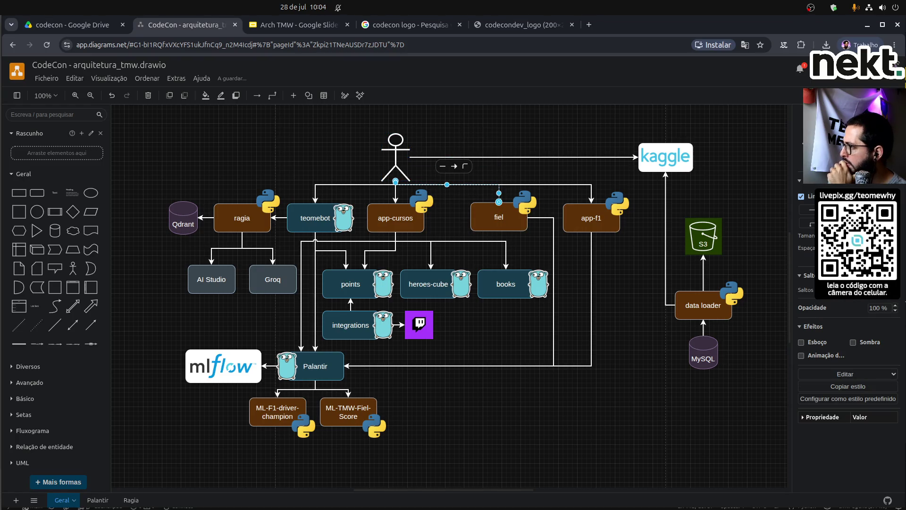
Select the S3, data loader and MySQL stack and shift it left.
{"action": "left_click", "coordinate": [634, 123]}
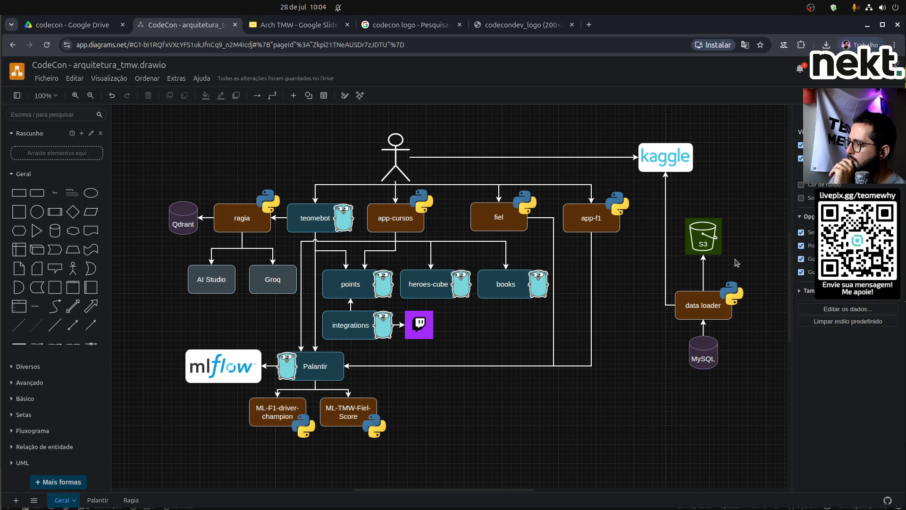
{"action": "mouse_move", "coordinate": [637, 404]}
{"action": "left_mouse_down"}
{"action": "mouse_move", "coordinate": [739, 358]}
{"action": "mouse_move", "coordinate": [703, 259]}
{"action": "mouse_move", "coordinate": [704, 224]}
{"action": "left_mouse_up"}
{"action": "left_click_drag", "start_coordinate": [647, 309], "coordinate": [623, 309]}
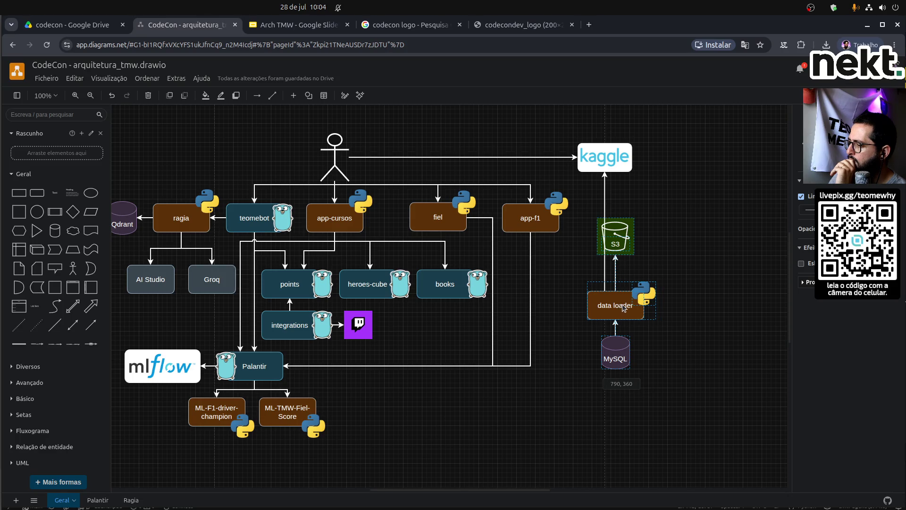
Shift the Kaggle logo to the left.
{"action": "mouse_move", "coordinate": [616, 159]}
{"action": "left_mouse_down"}
{"action": "mouse_move", "coordinate": [593, 160]}
{"action": "mouse_move", "coordinate": [617, 160]}
{"action": "left_mouse_up"}
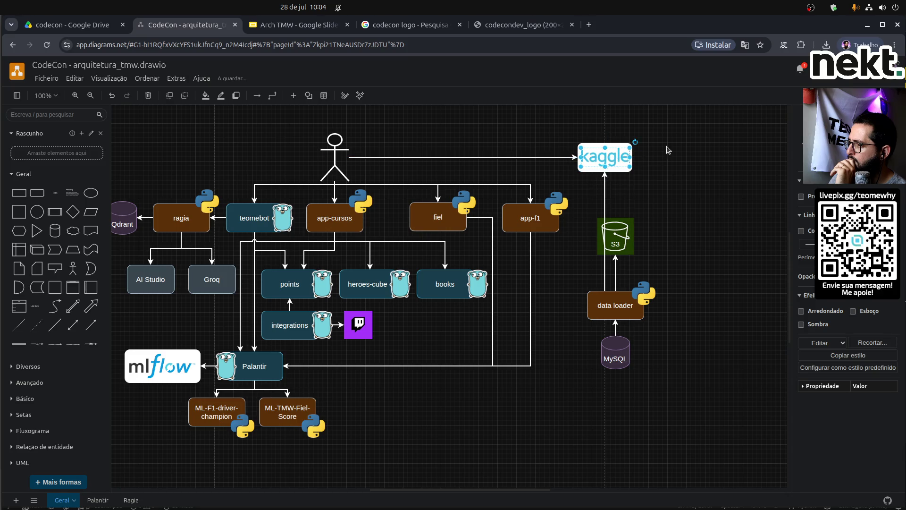
{"action": "left_click", "coordinate": [635, 148]}
{"action": "left_click_drag", "start_coordinate": [666, 133], "coordinate": [560, 179]}
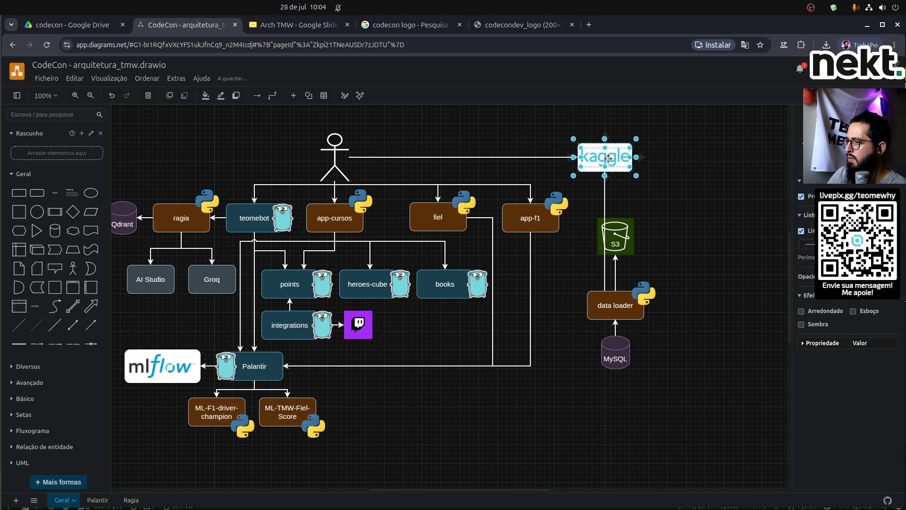
{"action": "right_click", "coordinate": [616, 171]}
{"action": "left_click", "coordinate": [629, 172]}
{"action": "left_click_drag", "start_coordinate": [615, 161], "coordinate": [591, 161]}
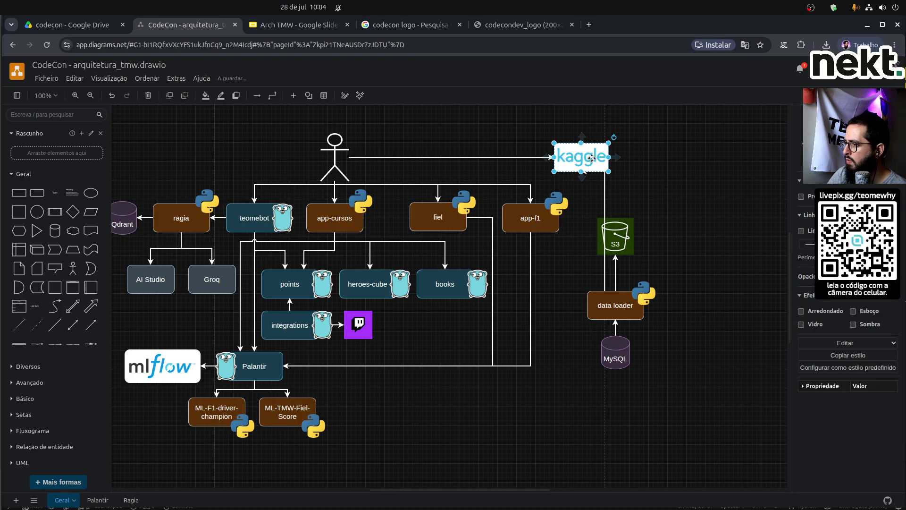
Replace the Kaggle–data loader arrow with a new connector from data loader to Kaggle.
{"action": "left_click", "coordinate": [605, 211]}
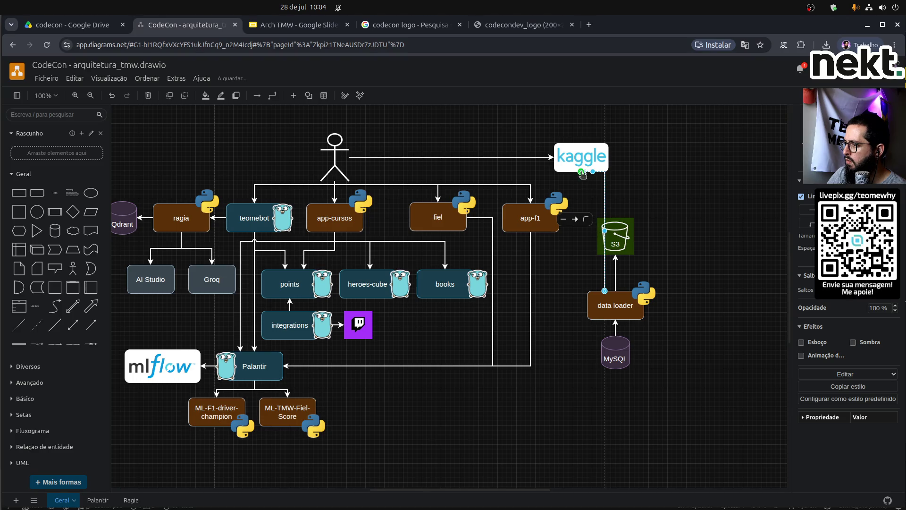
{"action": "left_click_drag", "start_coordinate": [582, 161], "coordinate": [581, 162]}
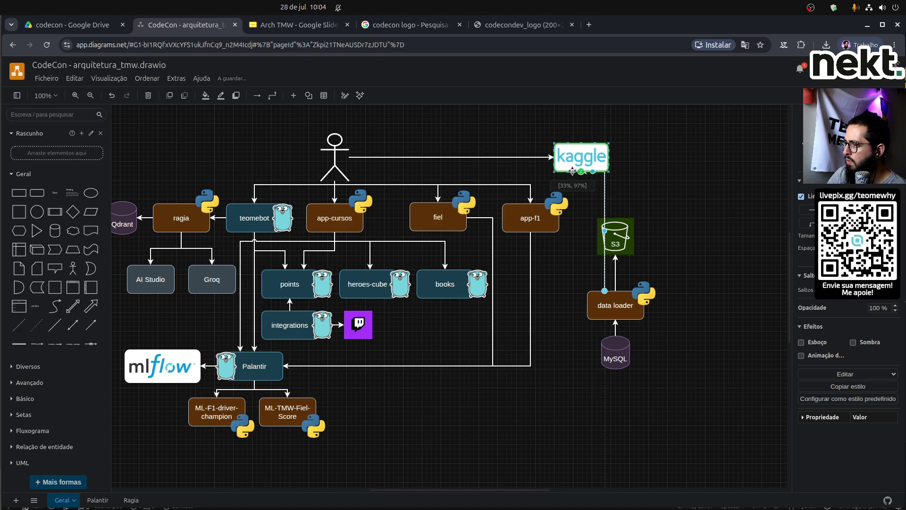
{"action": "left_click_drag", "start_coordinate": [602, 230], "coordinate": [588, 236]}
{"action": "left_click_drag", "start_coordinate": [587, 290], "coordinate": [588, 305]}
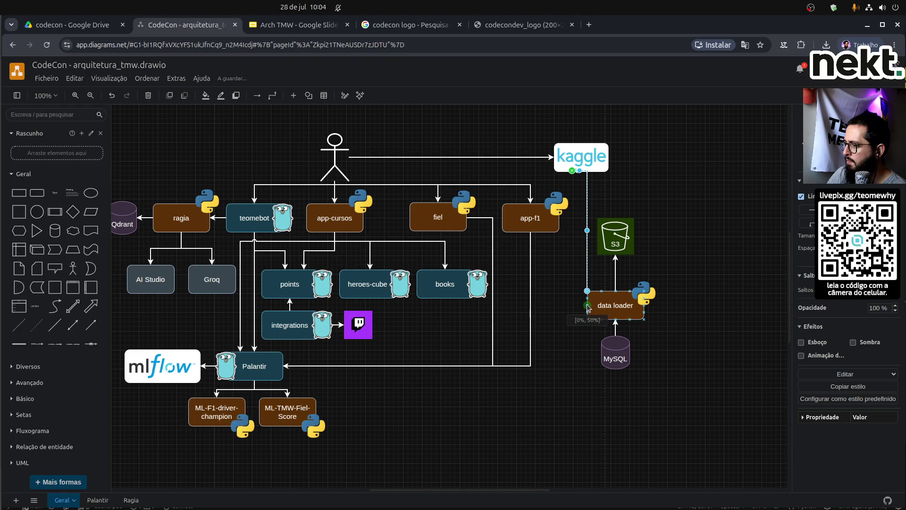
{"action": "left_click_drag", "start_coordinate": [587, 238], "coordinate": [581, 238]}
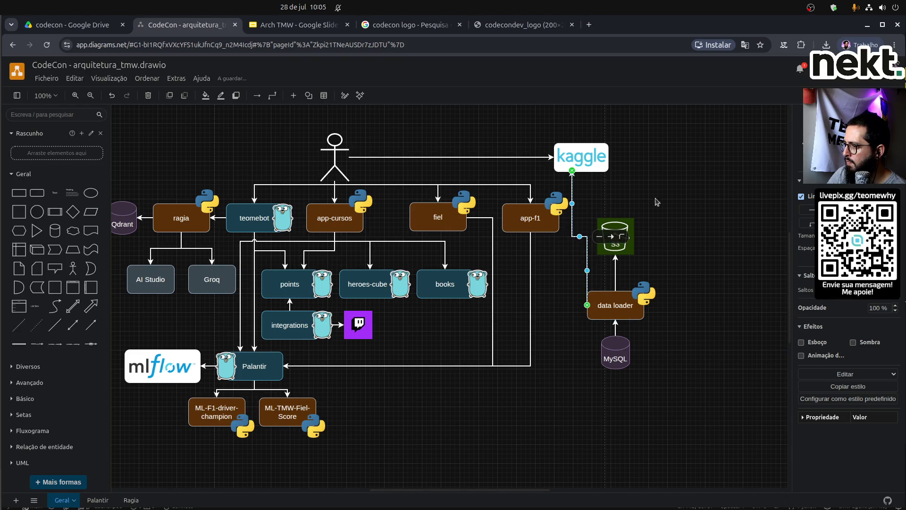
{"action": "left_click", "coordinate": [589, 169]}
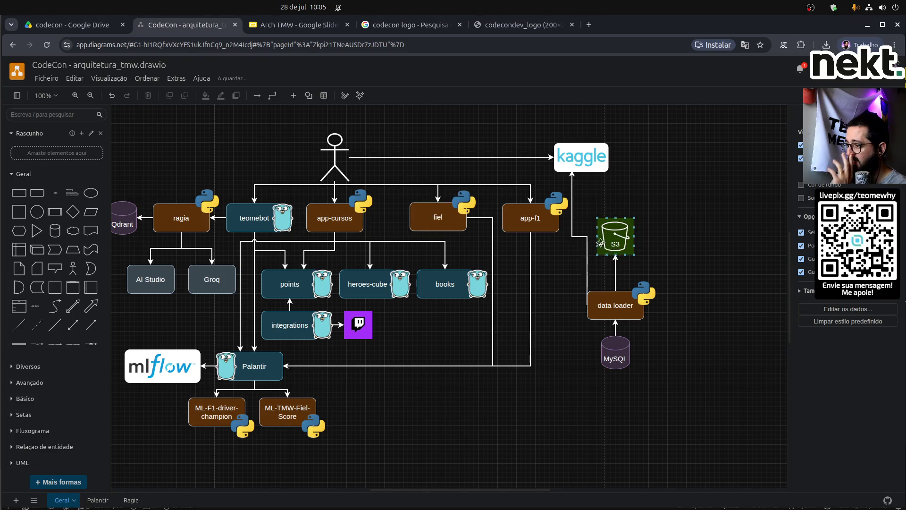
{"action": "left_click", "coordinate": [579, 237]}
{"action": "key", "text": "Delete"}
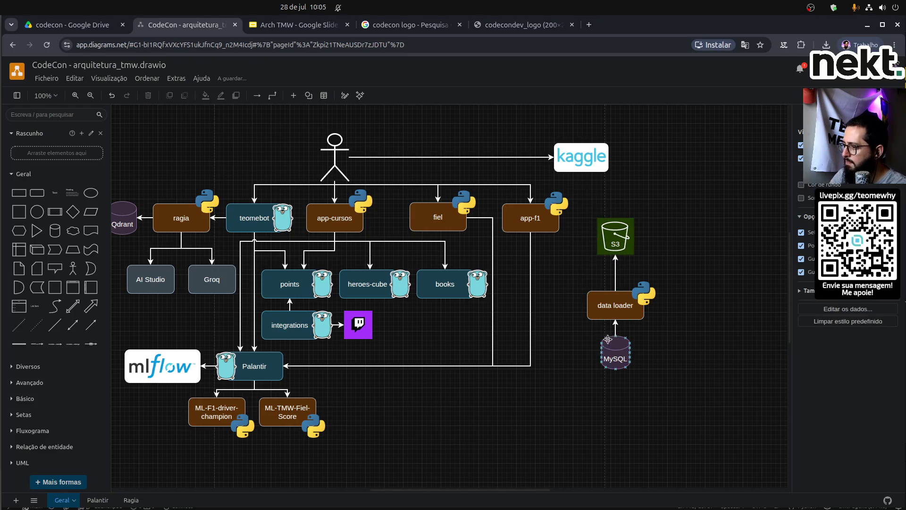
{"action": "left_click", "coordinate": [600, 306]}
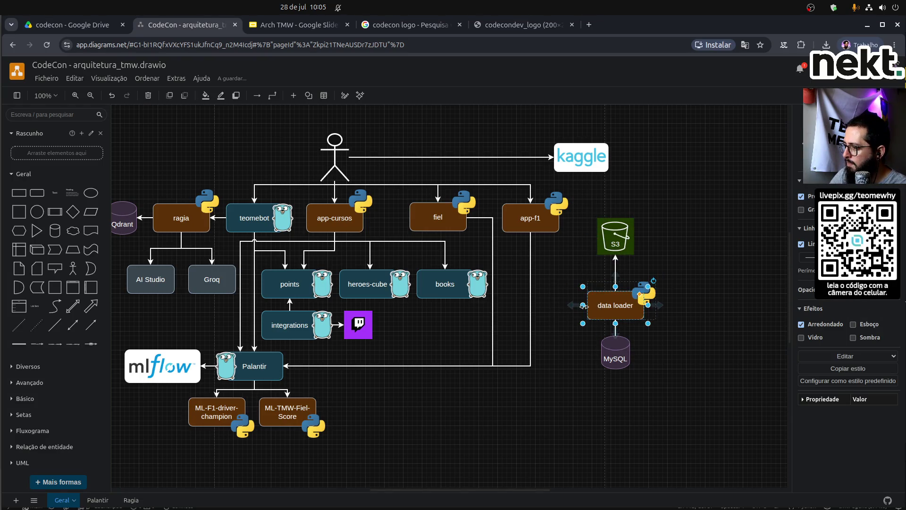
{"action": "left_click_drag", "start_coordinate": [578, 305], "coordinate": [582, 172]}
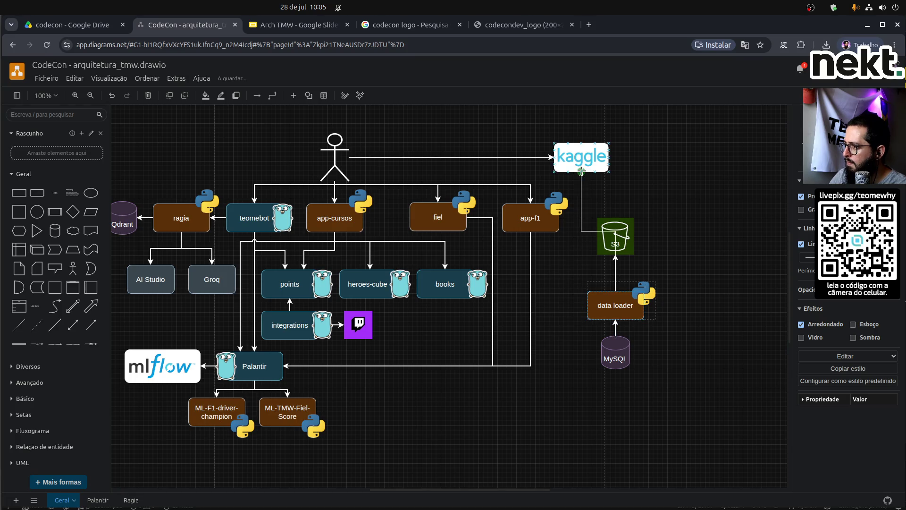
Nudge Kaggle slightly left and route the connector's vertical run left of S3.
{"action": "left_click_drag", "start_coordinate": [589, 154], "coordinate": [586, 154]}
{"action": "left_click", "coordinate": [616, 274]}
{"action": "left_click_drag", "start_coordinate": [616, 263], "coordinate": [579, 273]}
{"action": "left_click", "coordinate": [607, 212]}
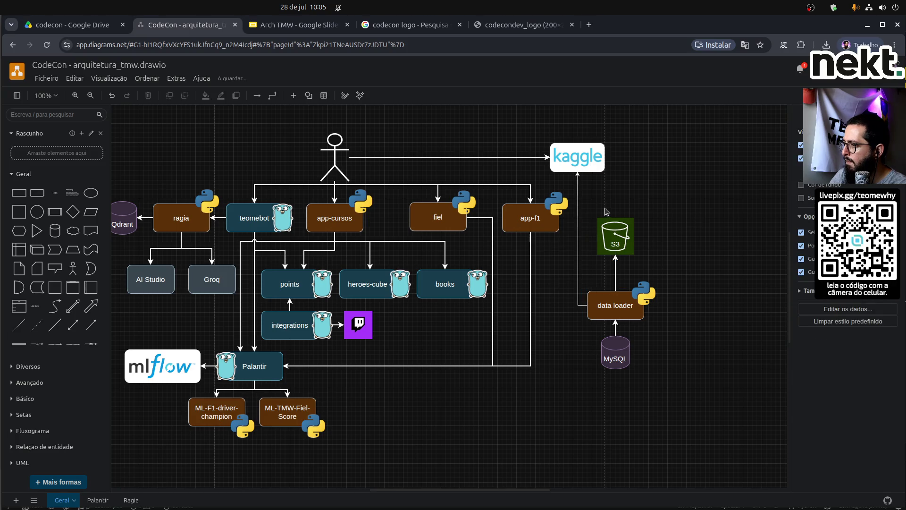
{"action": "left_click", "coordinate": [577, 204]}
{"action": "left_click", "coordinate": [682, 215]}
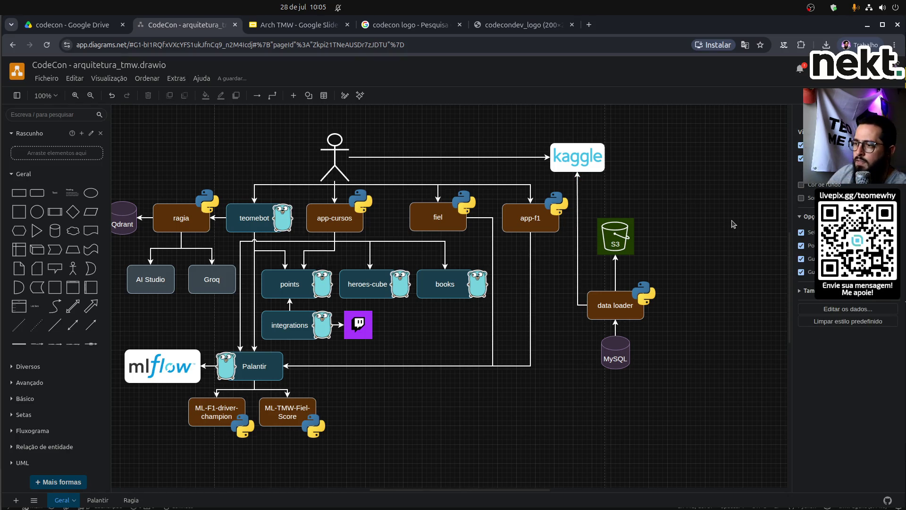
{"action": "scroll", "coordinate": [733, 224], "scroll_direction": "left", "scroll_amount": 3}
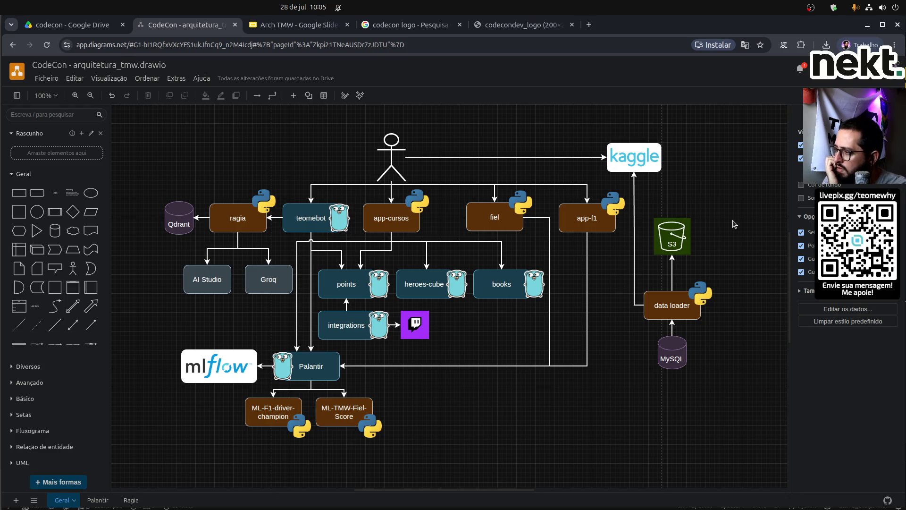
Move the data loader box left and the MySQL cylinder beneath it.
{"action": "left_click_drag", "start_coordinate": [680, 303], "coordinate": [641, 304]}
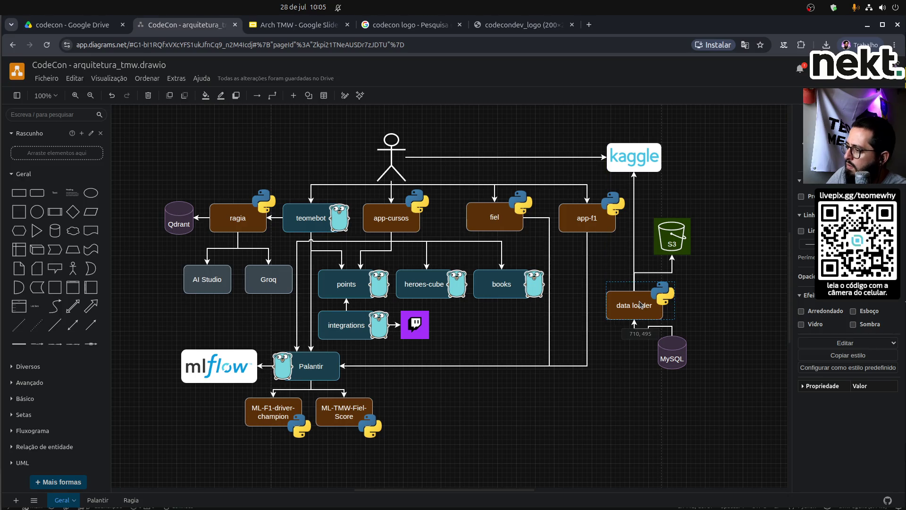
{"action": "left_click_drag", "start_coordinate": [678, 357], "coordinate": [640, 361]}
{"action": "left_click", "coordinate": [691, 350]}
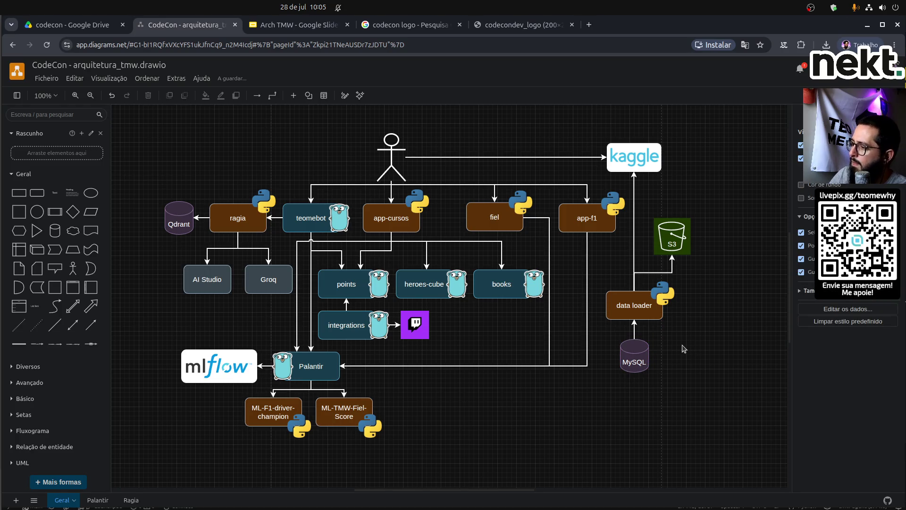
Shift S3 slightly left and the Kaggle connector's vertical segment slightly left.
{"action": "left_click", "coordinate": [666, 232]}
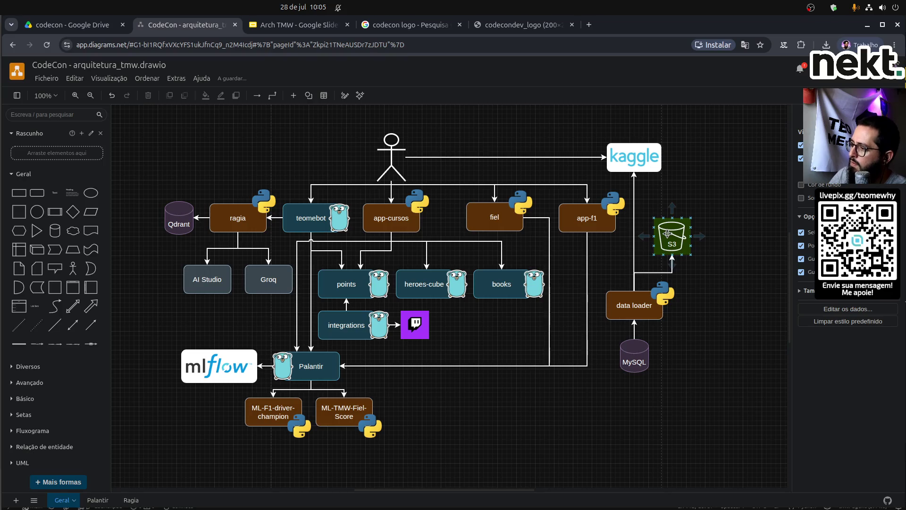
{"action": "left_click_drag", "start_coordinate": [667, 233], "coordinate": [661, 237]}
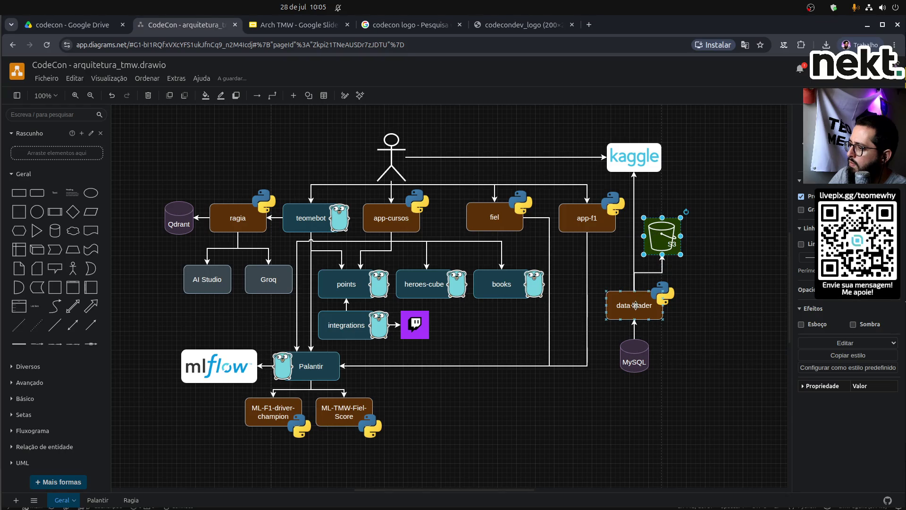
{"action": "left_click", "coordinate": [650, 317]}
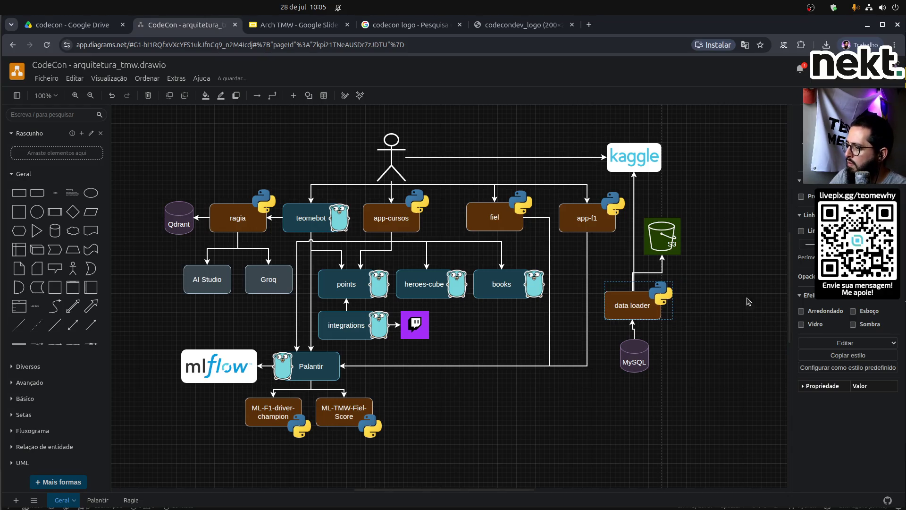
{"action": "left_click", "coordinate": [627, 149]}
{"action": "left_click", "coordinate": [635, 260]}
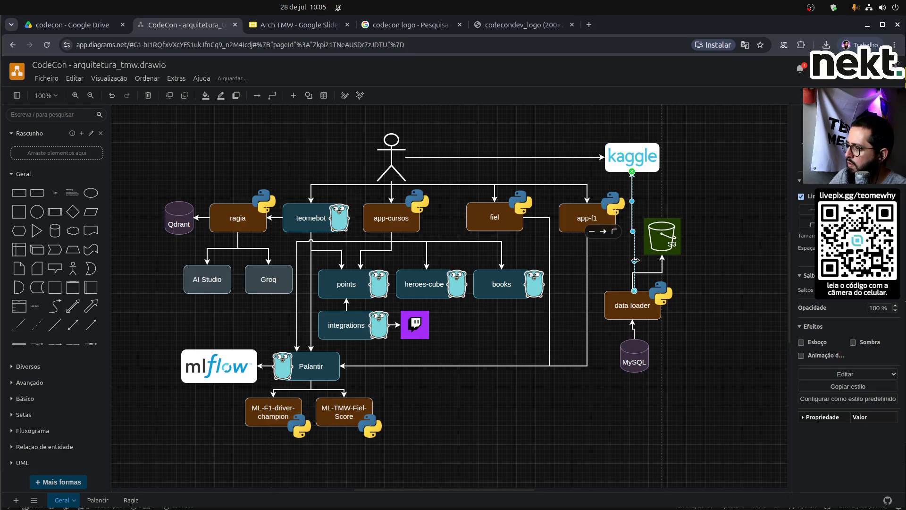
{"action": "left_click_drag", "start_coordinate": [633, 261], "coordinate": [631, 261]}
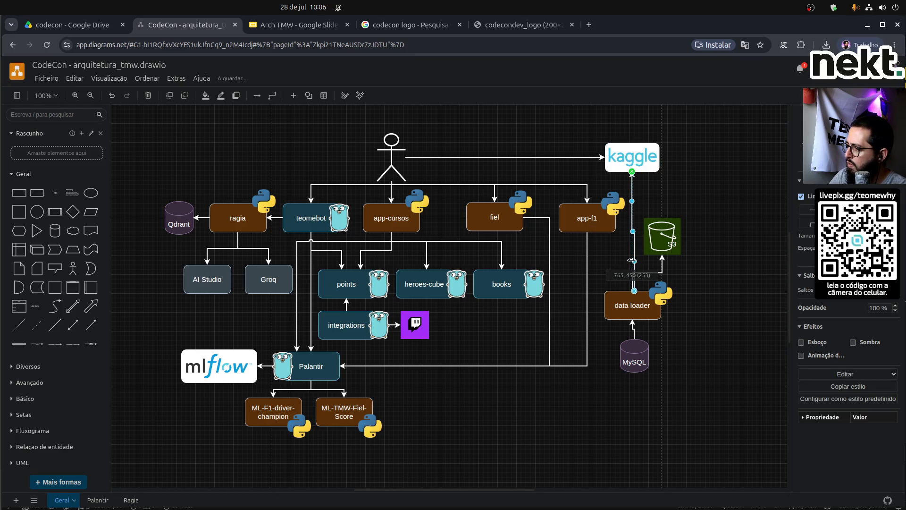
{"action": "left_click", "coordinate": [701, 305]}
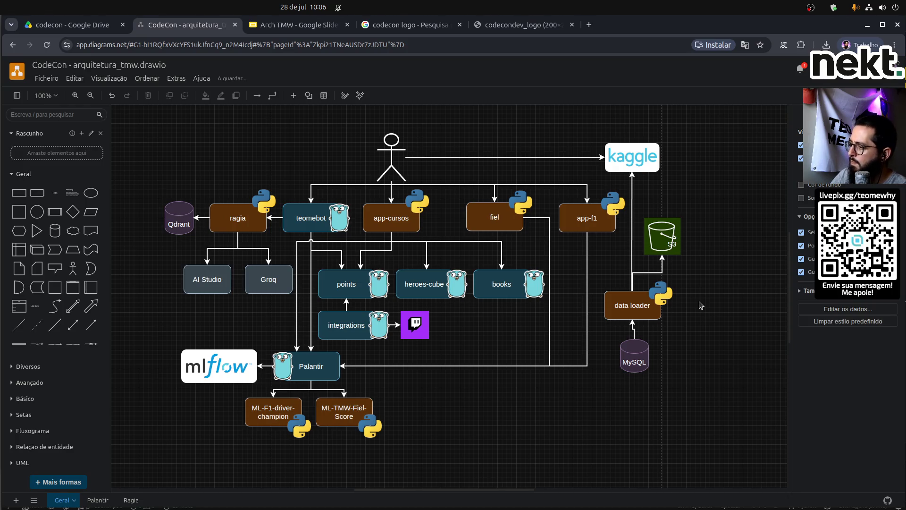
{"action": "left_click", "coordinate": [633, 361]}
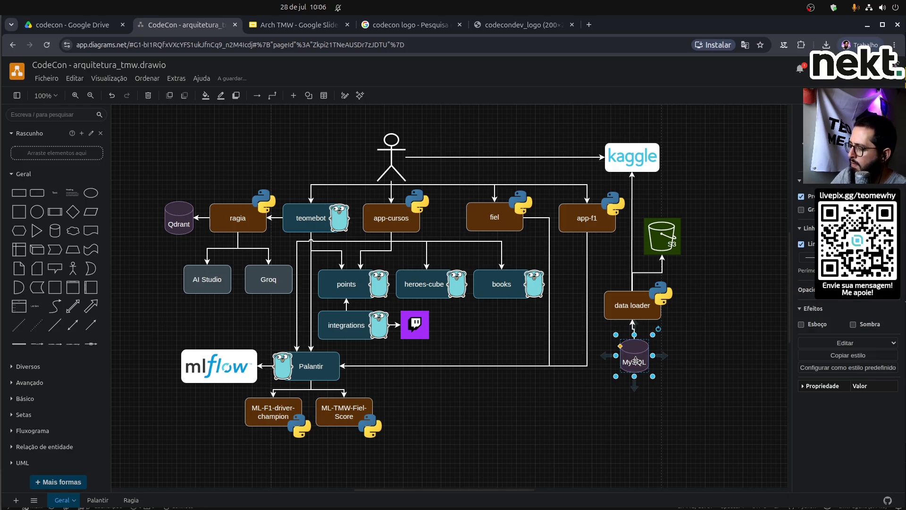
{"action": "left_click", "coordinate": [694, 370]}
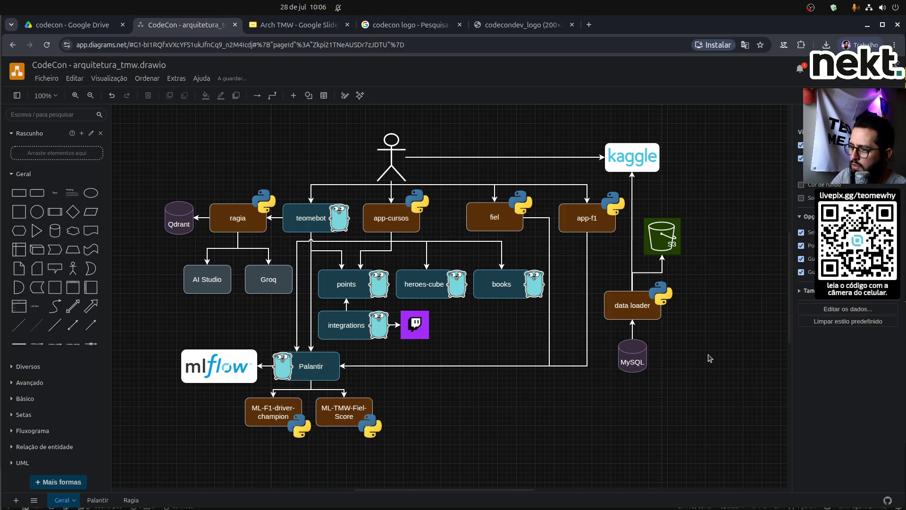
Align the S3 bucket beside the Kaggle connector, above data loader.
{"action": "left_click_drag", "start_coordinate": [663, 238], "coordinate": [662, 246]}
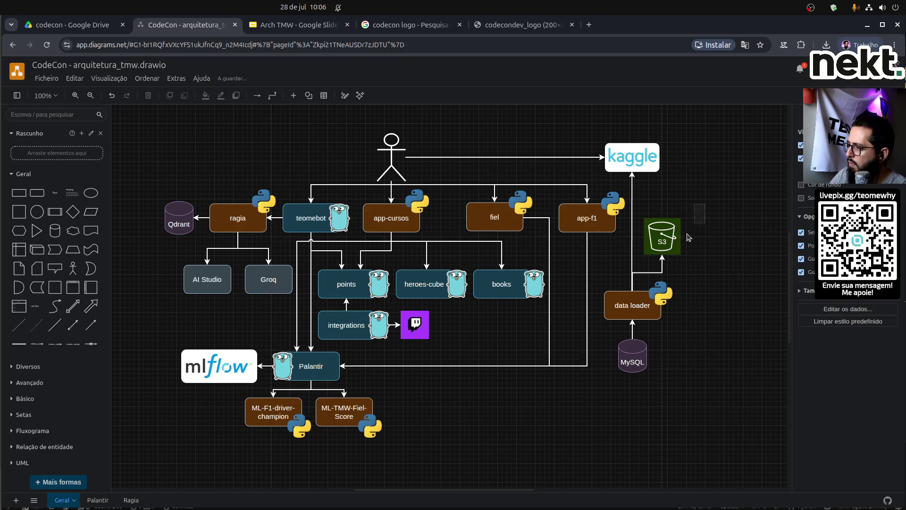
{"action": "left_click", "coordinate": [649, 252]}
{"action": "right_click", "coordinate": [670, 231]}
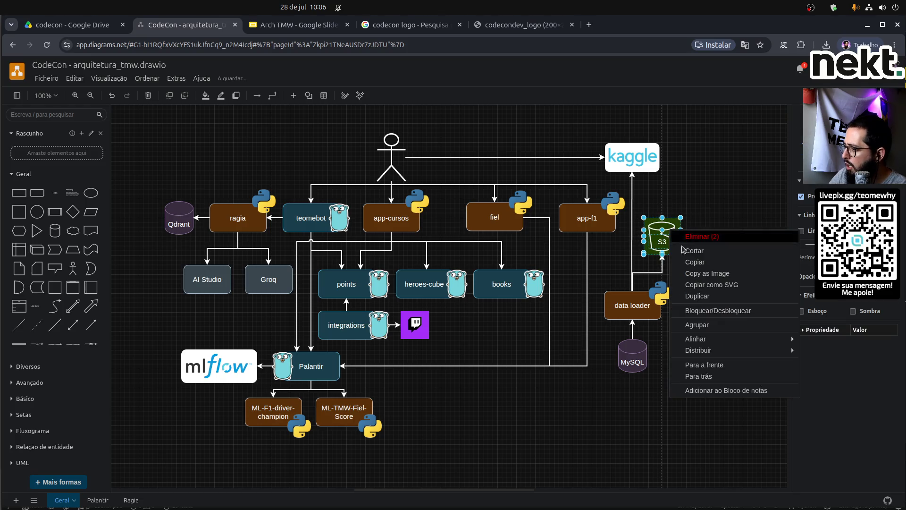
{"action": "left_click", "coordinate": [709, 326]}
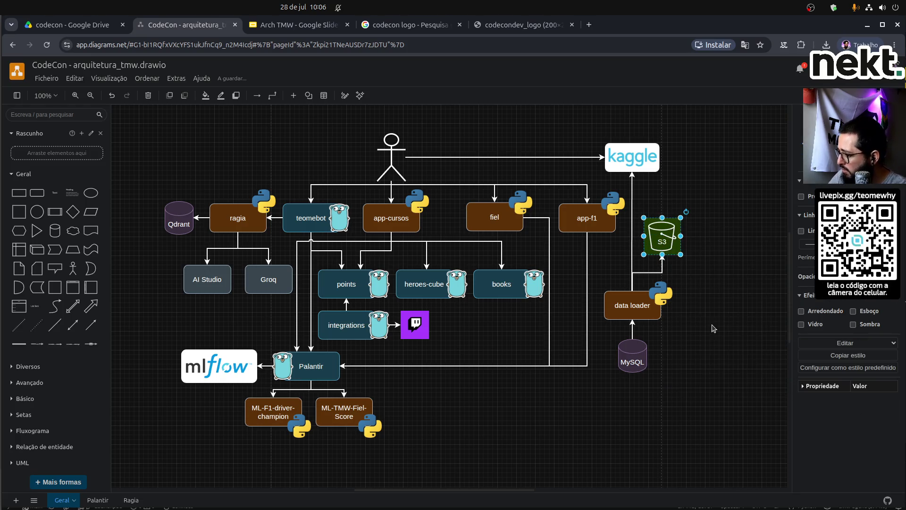
{"action": "left_click", "coordinate": [708, 326]}
Export the diagram as PNG, including only the current page.
{"action": "scroll", "coordinate": [443, 322], "scroll_direction": "down", "scroll_amount": 1}
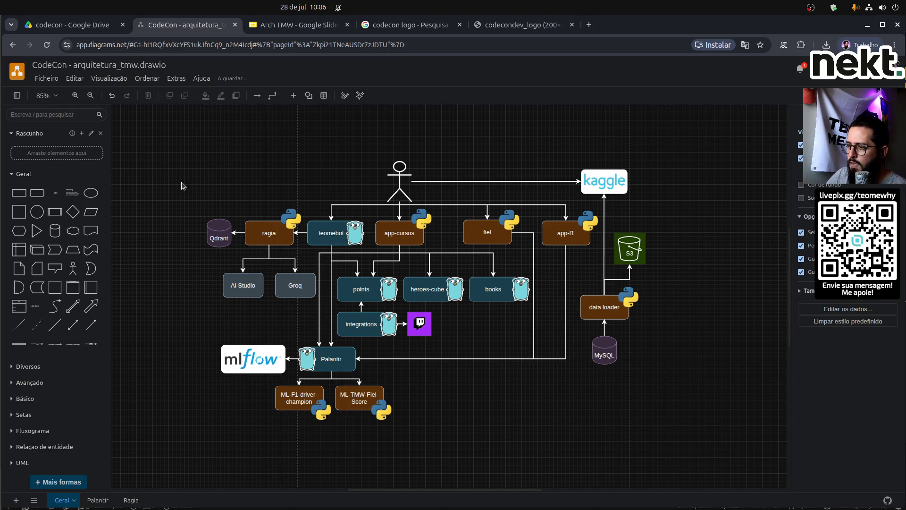
{"action": "left_click", "coordinate": [46, 79]}
{"action": "mouse_move", "coordinate": [125, 145]}
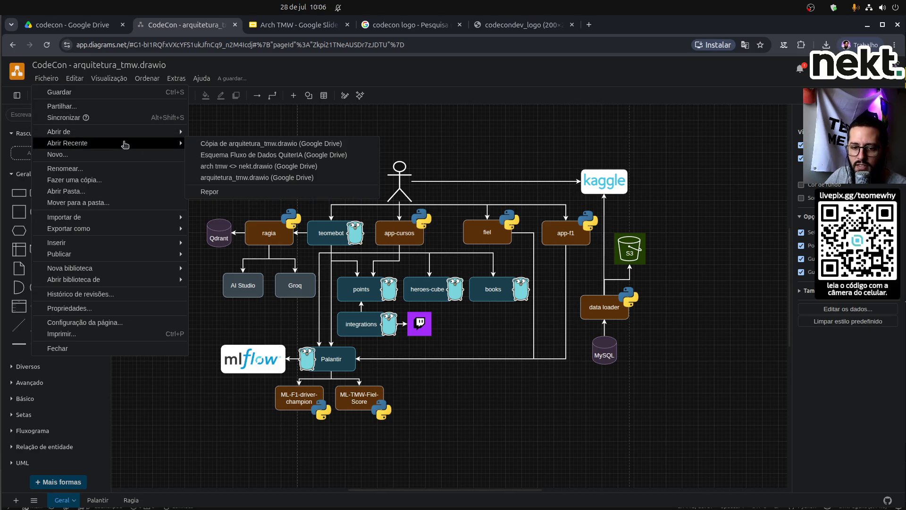
{"action": "mouse_move", "coordinate": [109, 226]}
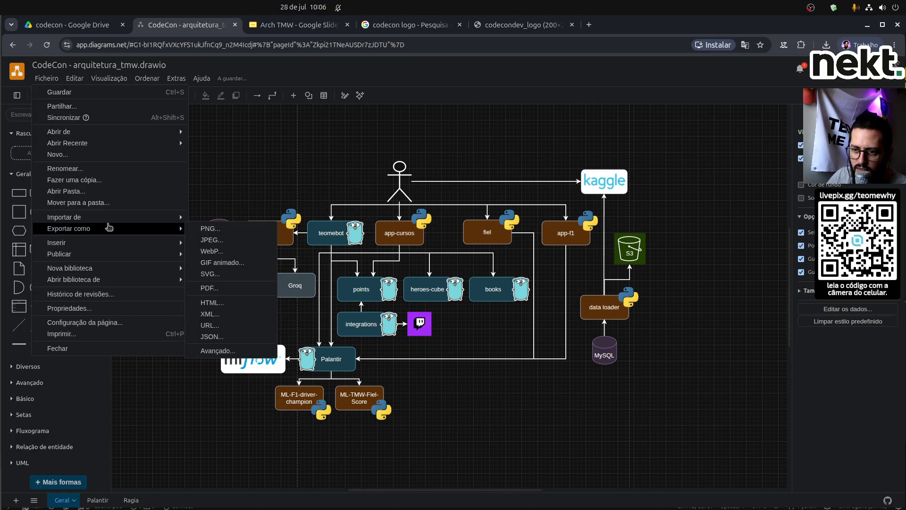
{"action": "left_click", "coordinate": [233, 230]}
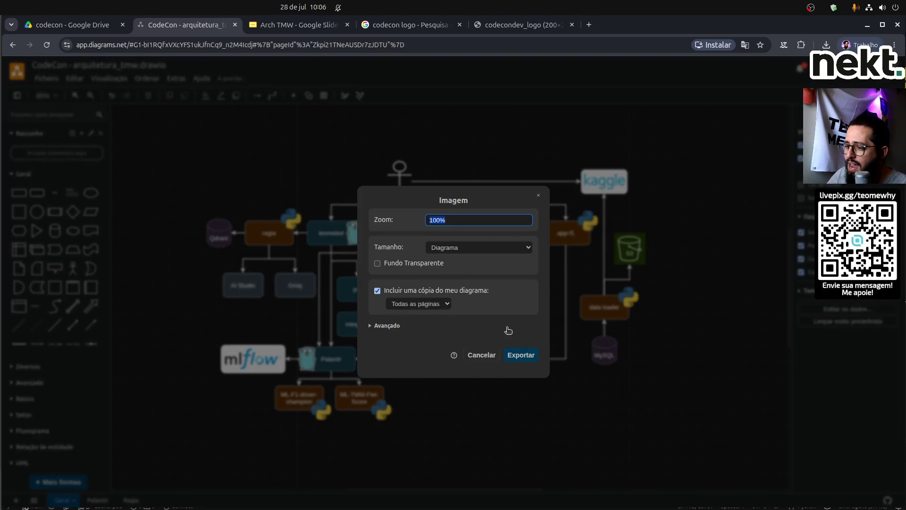
{"action": "left_click", "coordinate": [431, 309]}
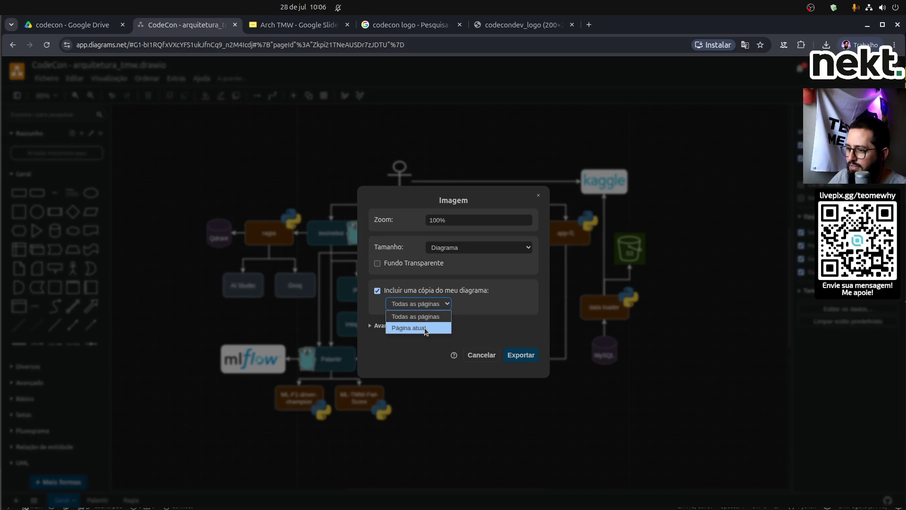
{"action": "left_click", "coordinate": [424, 328]}
{"action": "left_click", "coordinate": [526, 361]}
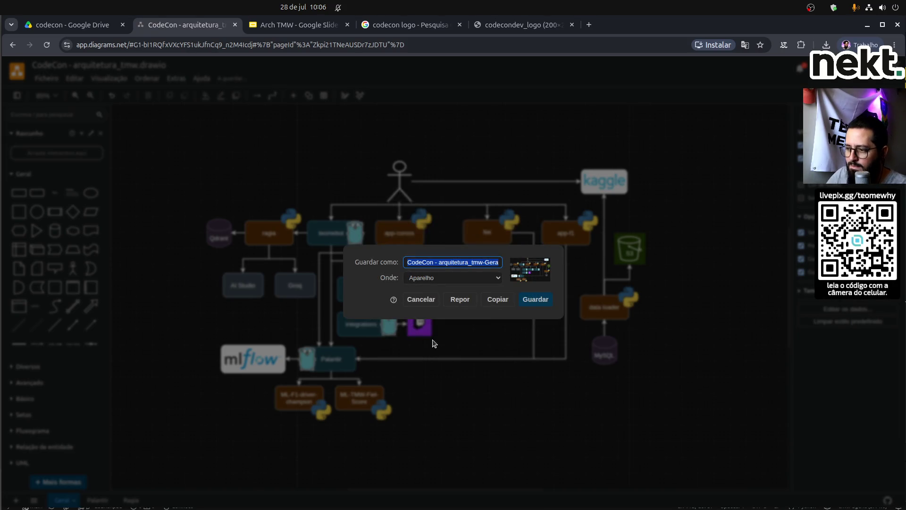
Save the PNG as 'CodeCon - arquitetura_tmw-Geral.drawio.png' on the desktop.
{"action": "left_click", "coordinate": [548, 301]}
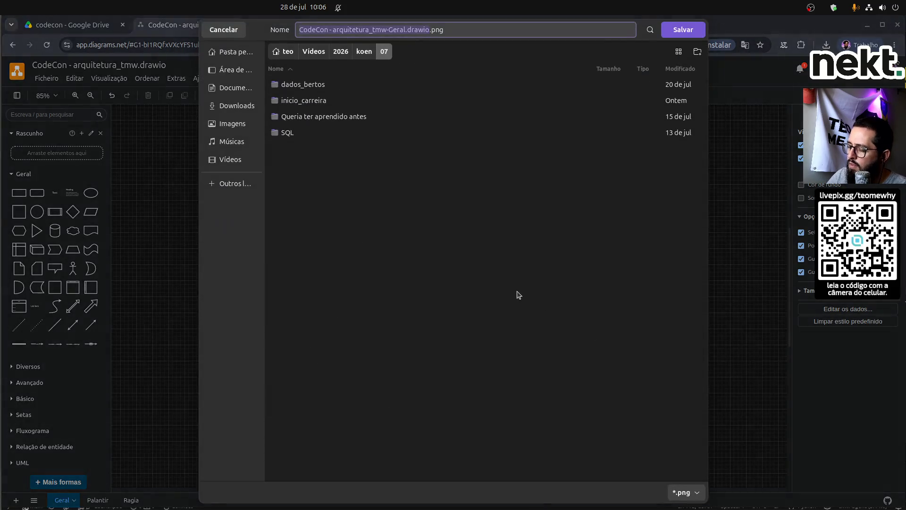
{"action": "left_click", "coordinate": [227, 71]}
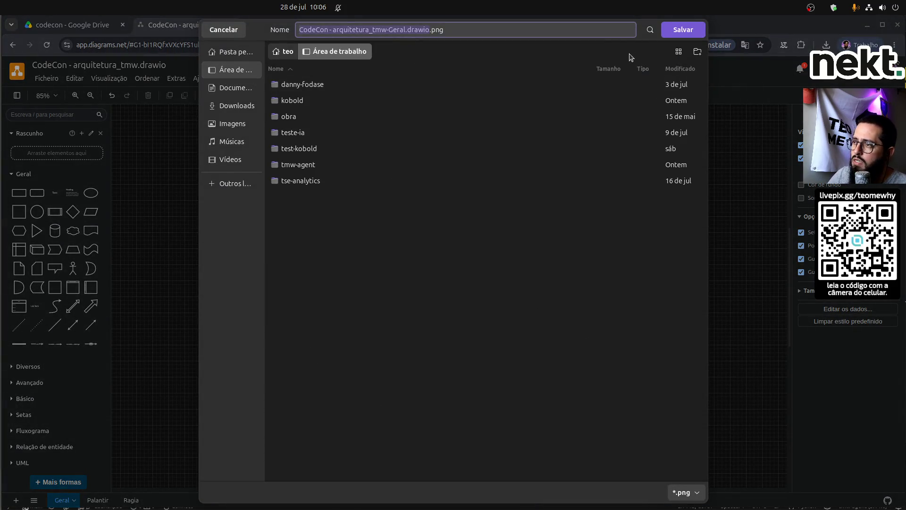
{"action": "left_click", "coordinate": [680, 30]}
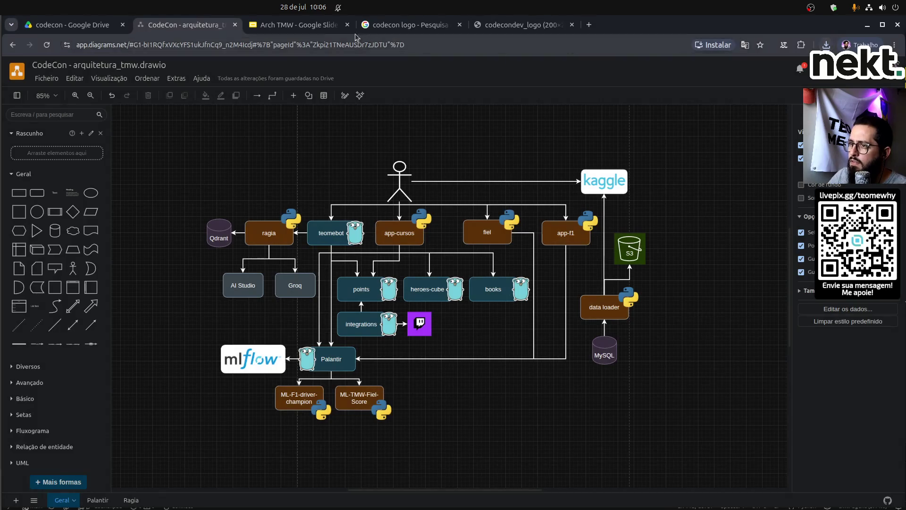
{"action": "left_click", "coordinate": [300, 26]}
Delete the old diagram and drop the exported PNG from recent downloads onto the slide.
{"action": "left_click", "coordinate": [503, 310]}
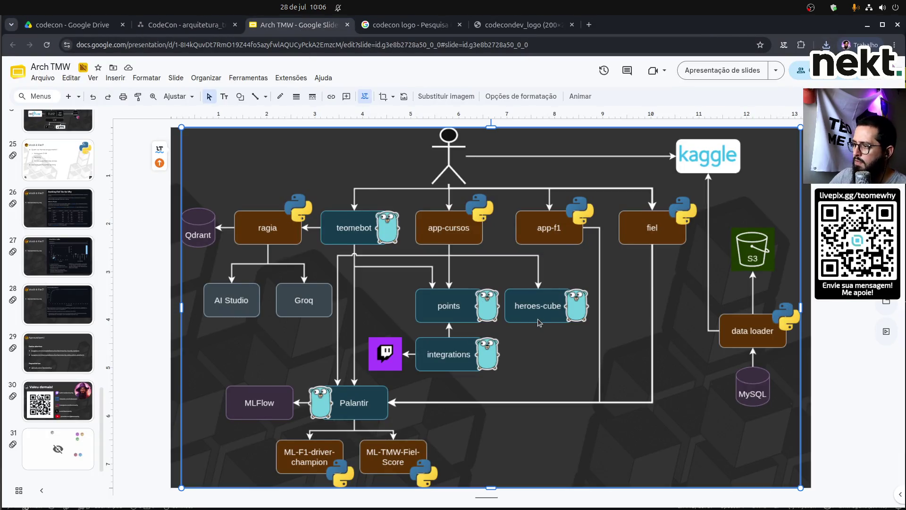
{"action": "key", "text": "Delete"}
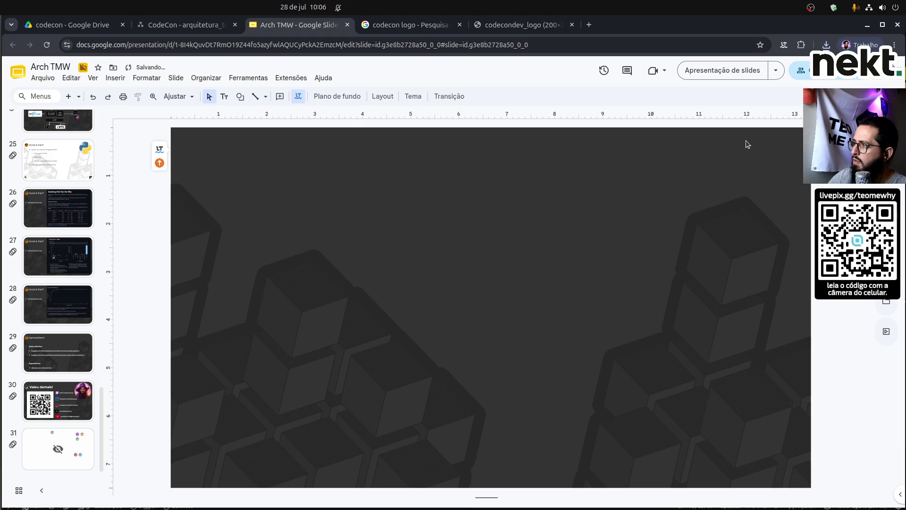
{"action": "left_click", "coordinate": [826, 44]}
{"action": "mouse_move", "coordinate": [748, 92]}
{"action": "left_mouse_down"}
{"action": "mouse_move", "coordinate": [422, 249]}
{"action": "mouse_move", "coordinate": [432, 254]}
{"action": "left_mouse_up"}
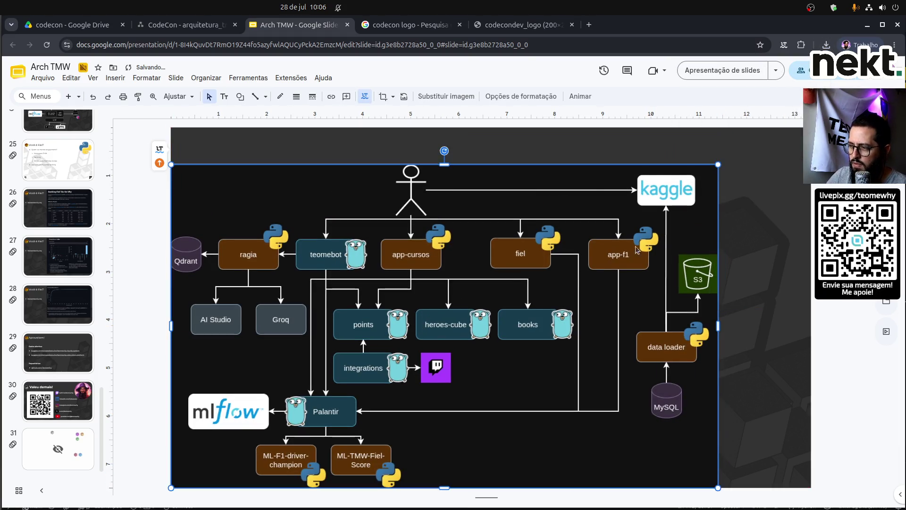
Enlarge the new diagram image to nearly fill the slide.
{"action": "mouse_move", "coordinate": [717, 164]}
{"action": "left_mouse_down"}
{"action": "mouse_move", "coordinate": [771, 145]}
{"action": "mouse_move", "coordinate": [781, 128]}
{"action": "left_mouse_up"}
{"action": "left_click_drag", "start_coordinate": [496, 309], "coordinate": [514, 312]}
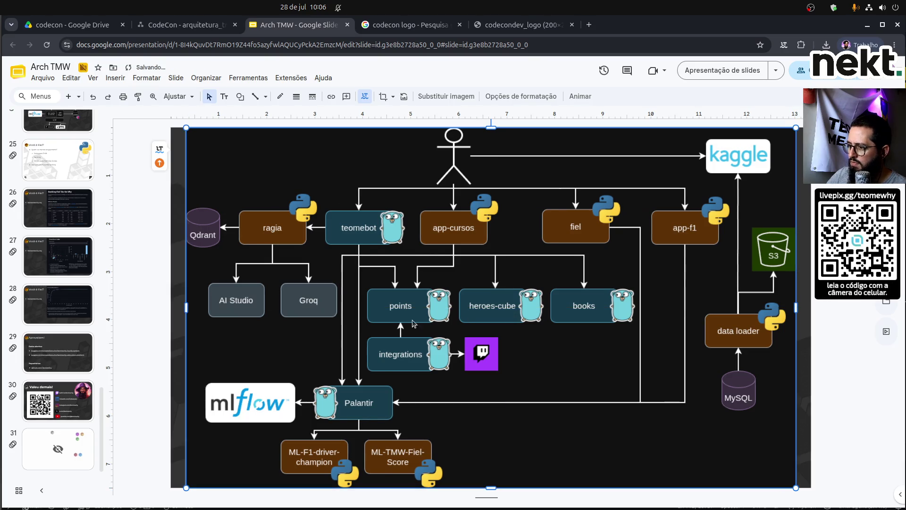
{"action": "left_click", "coordinate": [151, 335]}
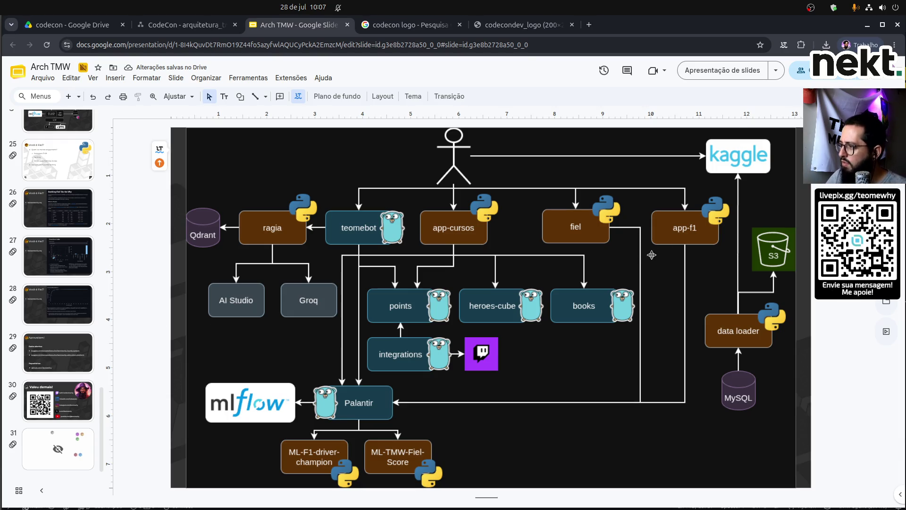
{"action": "left_click", "coordinate": [171, 26]}
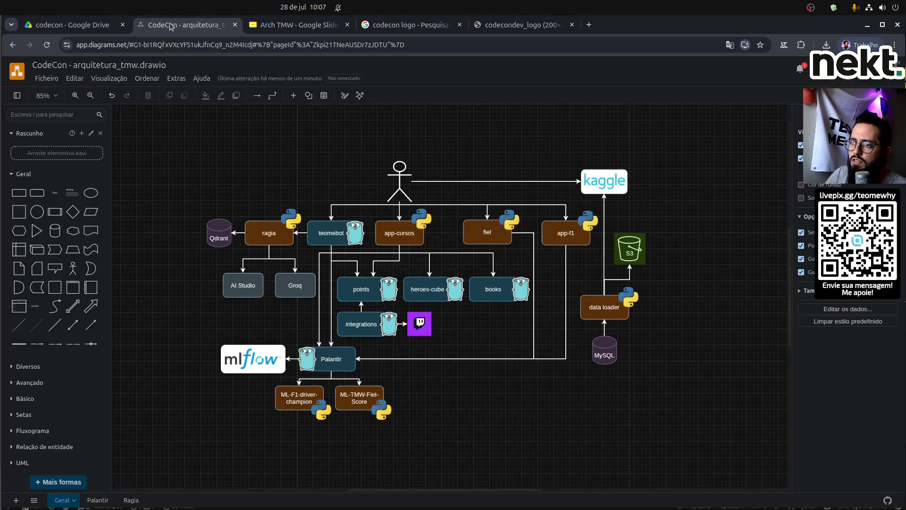
Export the diagram as PNG with a transparent background at 200 dpi.
{"action": "left_click", "coordinate": [47, 78]}
{"action": "mouse_move", "coordinate": [97, 229]}
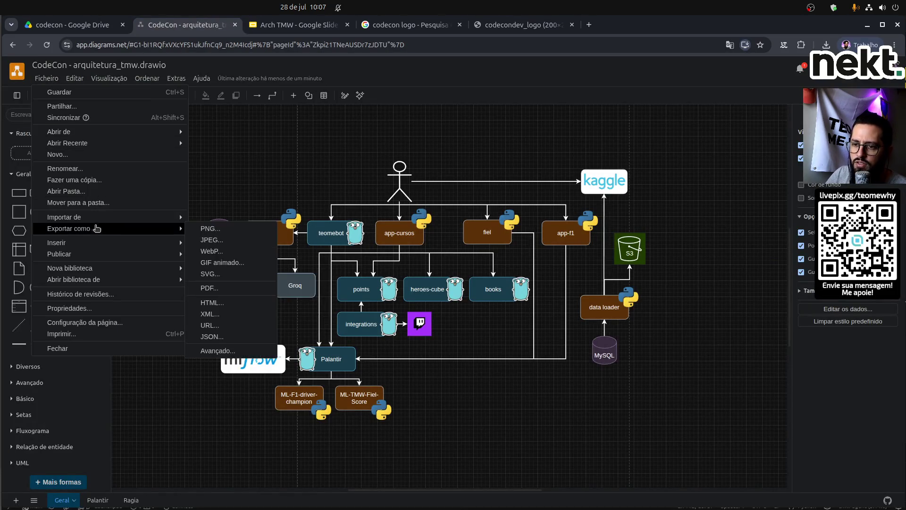
{"action": "left_click", "coordinate": [225, 234]}
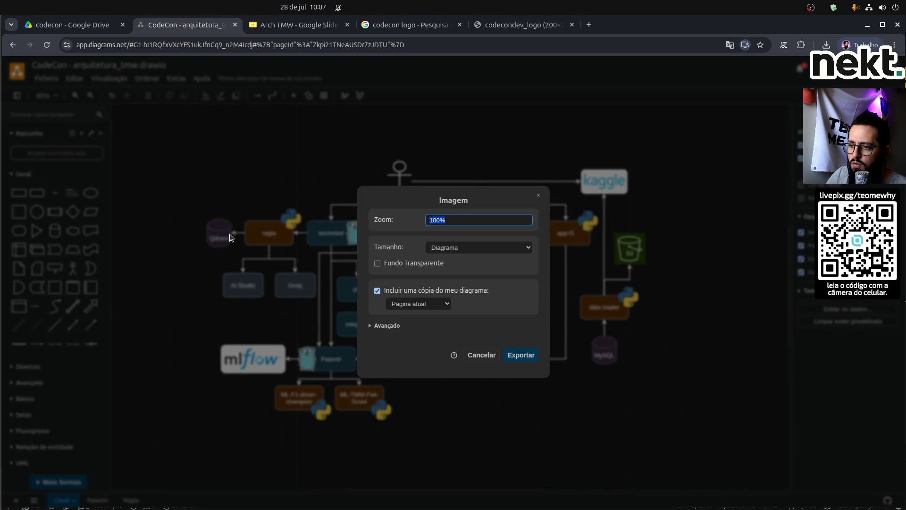
{"action": "left_click", "coordinate": [378, 264]}
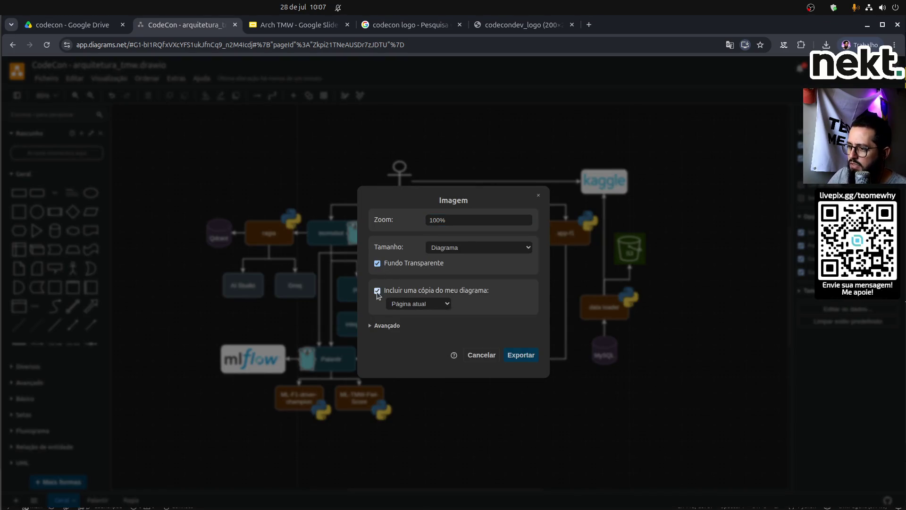
{"action": "left_click", "coordinate": [385, 325]}
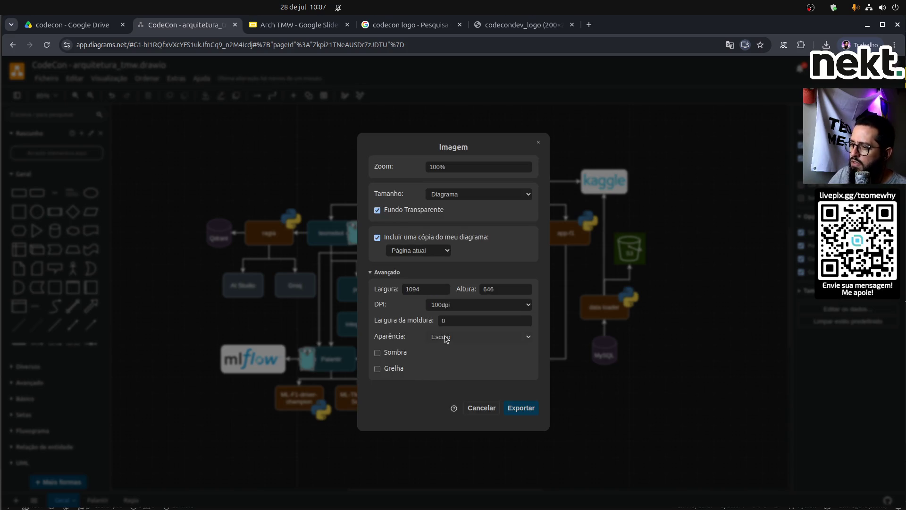
{"action": "left_click", "coordinate": [528, 305]}
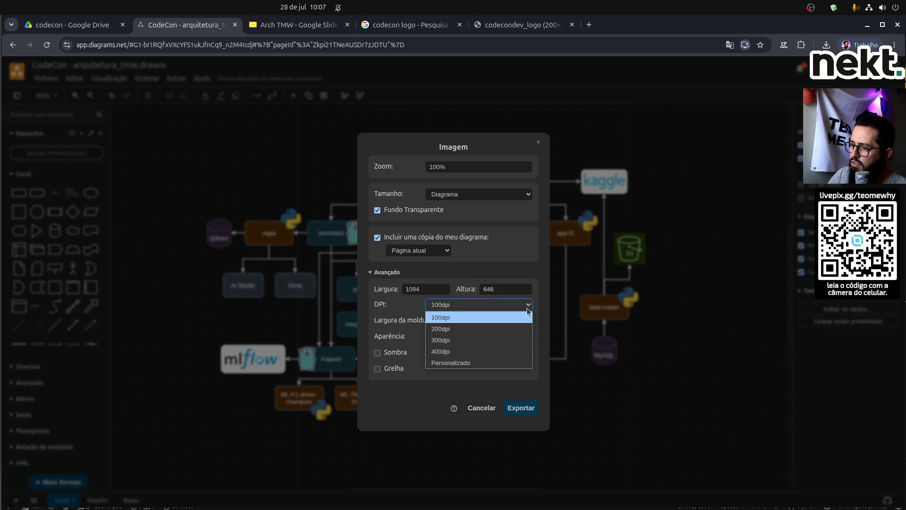
{"action": "left_click", "coordinate": [511, 328]}
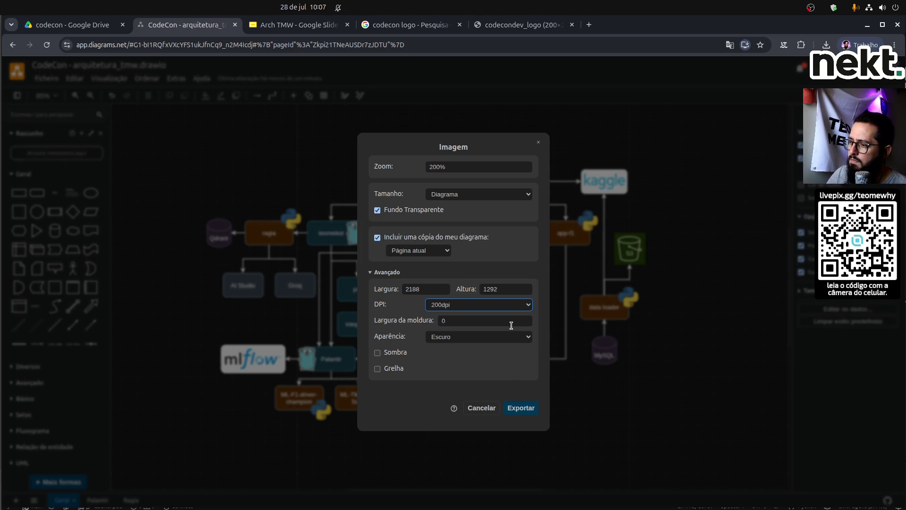
{"action": "left_click", "coordinate": [519, 409]}
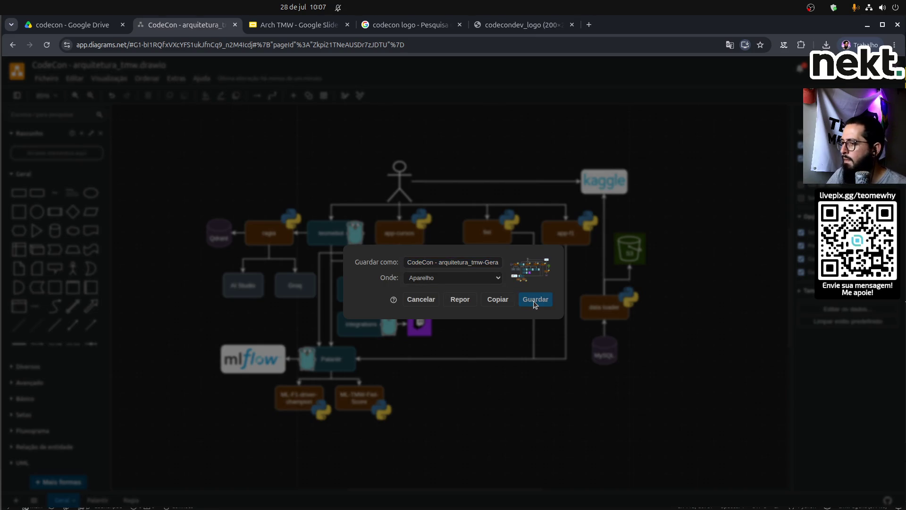
Overwrite the existing desktop 'CodeCon - arquitetura_tmw-Geral.drawio.png' with the new export.
{"action": "left_click", "coordinate": [535, 301]}
{"action": "left_click", "coordinate": [358, 201]}
{"action": "double_click", "coordinate": [359, 207]}
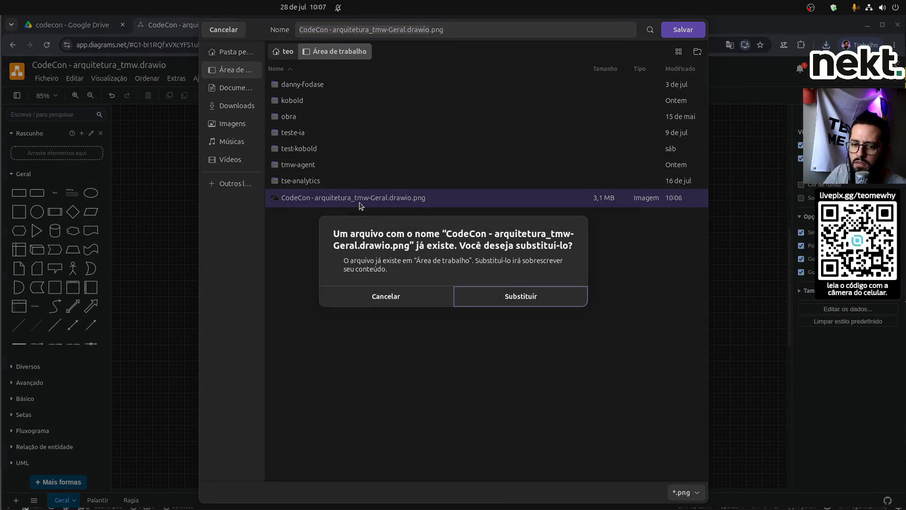
{"action": "left_click", "coordinate": [519, 302]}
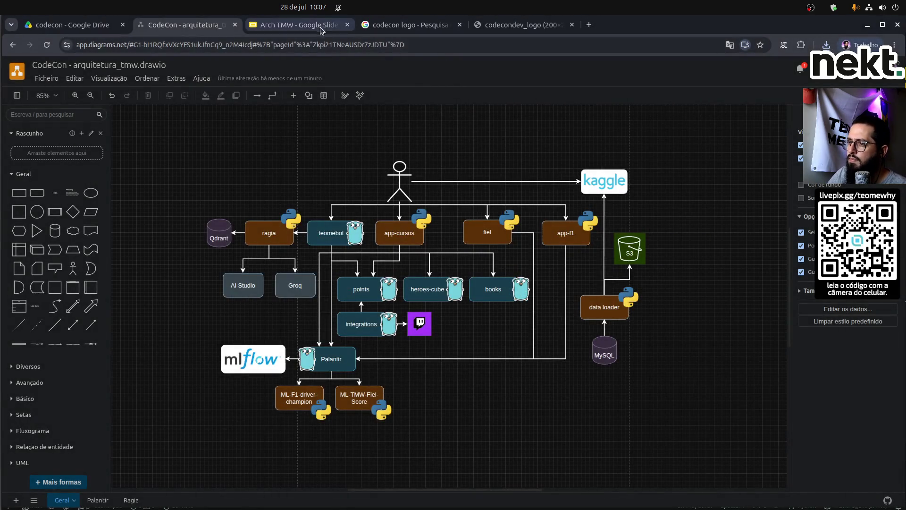
{"action": "left_click", "coordinate": [297, 25]}
{"action": "left_click", "coordinate": [609, 250]}
Swap the old slide image for the re-exported 200 dpi PNG, enlarged across the slide.
{"action": "key", "text": "Delete"}
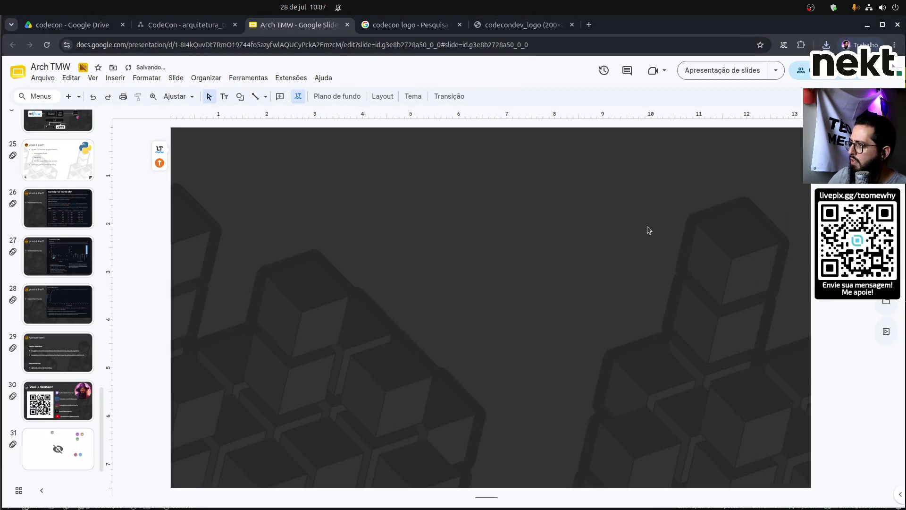
{"action": "left_click", "coordinate": [826, 44]}
{"action": "mouse_move", "coordinate": [760, 89]}
{"action": "left_mouse_down"}
{"action": "mouse_move", "coordinate": [472, 243]}
{"action": "mouse_move", "coordinate": [501, 243]}
{"action": "left_mouse_up"}
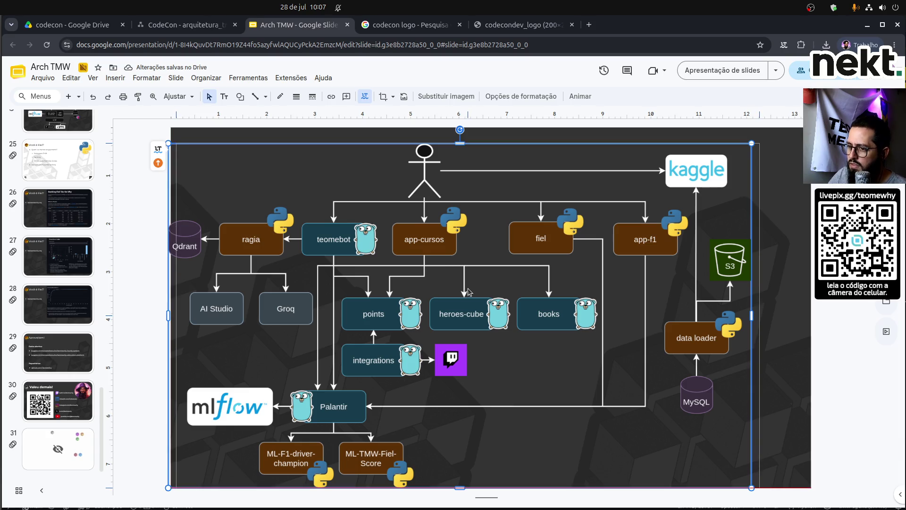
{"action": "key", "text": "Right"}
{"action": "key", "text": "Right"}
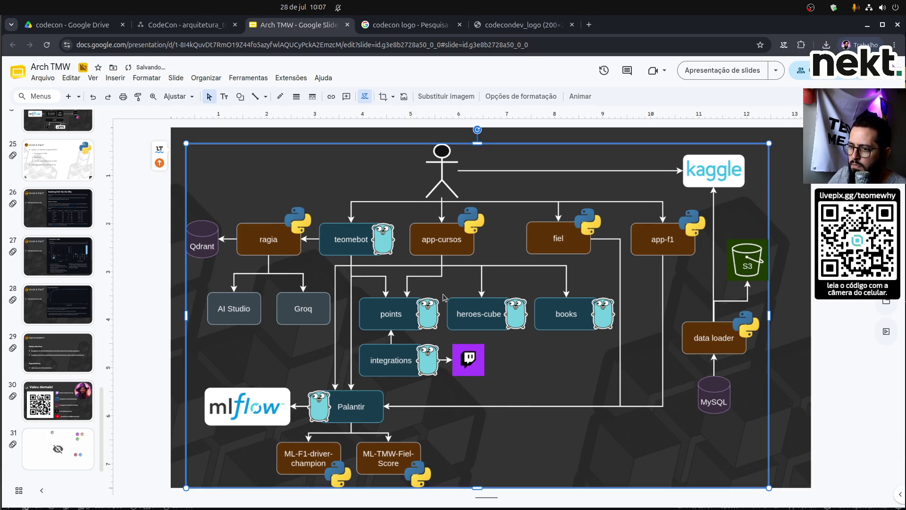
{"action": "left_click_drag", "start_coordinate": [769, 143], "coordinate": [796, 127]}
{"action": "mouse_move", "coordinate": [566, 258]}
{"action": "left_mouse_down"}
{"action": "mouse_move", "coordinate": [577, 259]}
{"action": "mouse_move", "coordinate": [561, 258]}
{"action": "left_mouse_up"}
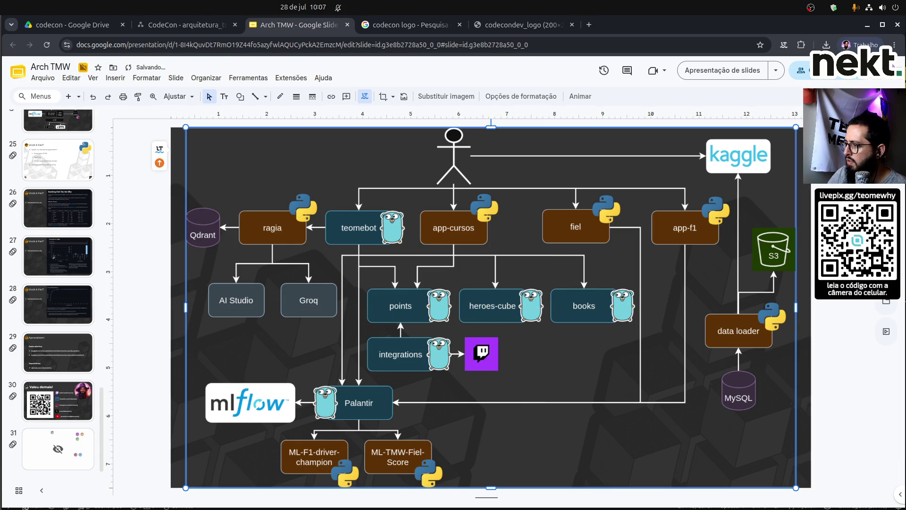
{"action": "key", "text": "Escape"}
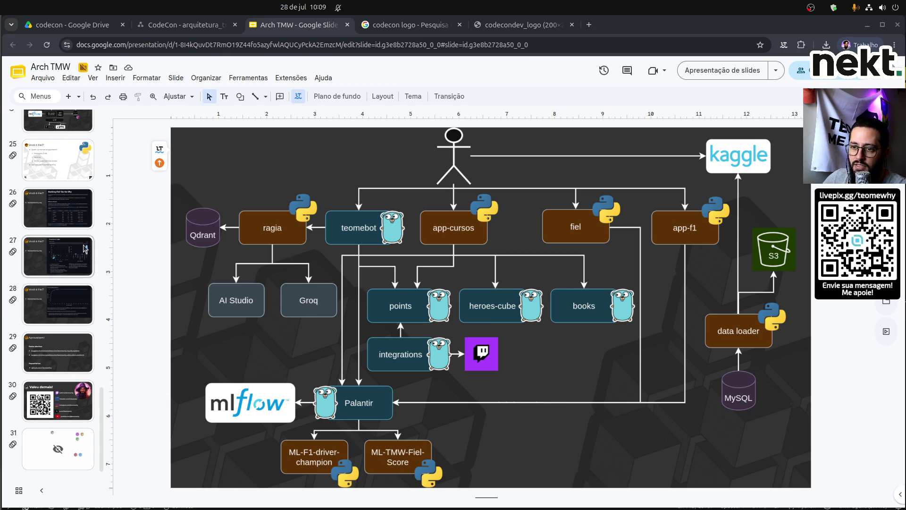
Page through slides 13 'Por que fazer isso?', 14 'Twitch e Pontos', 15 and 16 to 17.
{"action": "scroll", "coordinate": [76, 293], "scroll_direction": "up", "scroll_amount": 10}
{"action": "scroll", "coordinate": [86, 246], "scroll_direction": "up", "scroll_amount": 4}
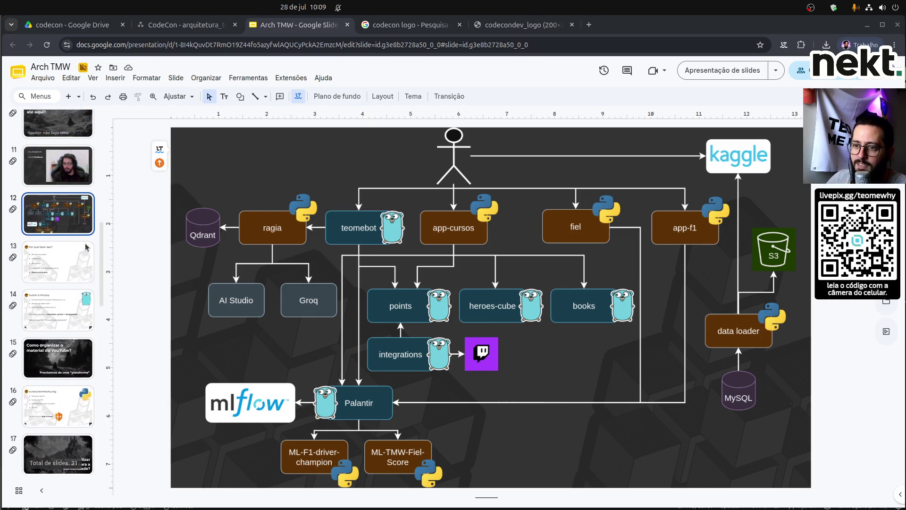
{"action": "key", "text": "Down"}
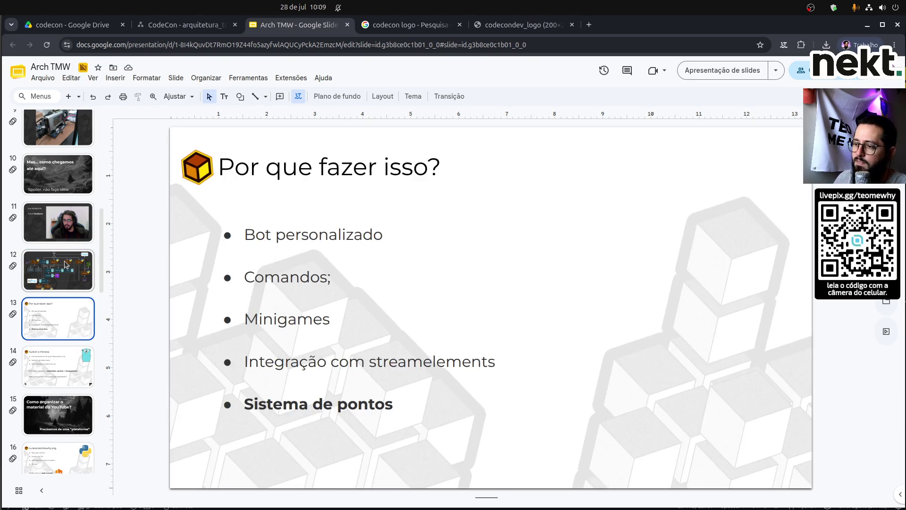
{"action": "key", "text": "Down"}
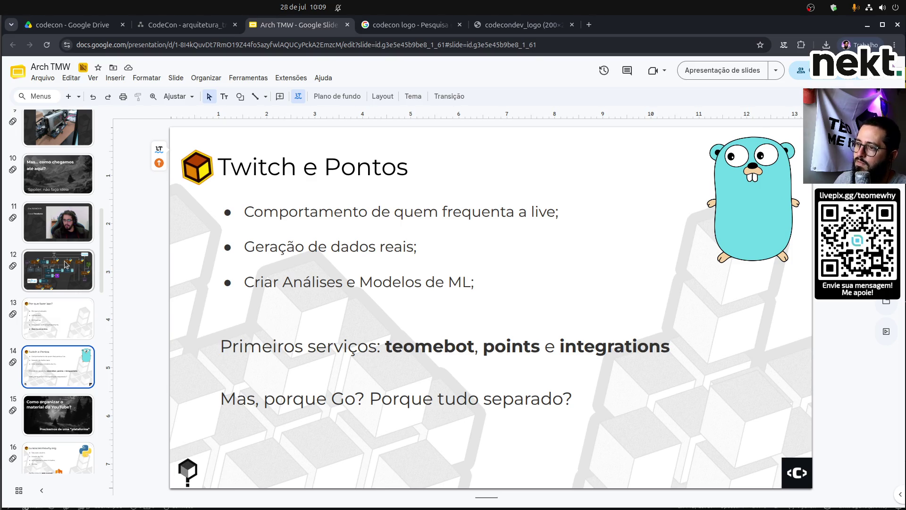
{"action": "key", "text": "Down"}
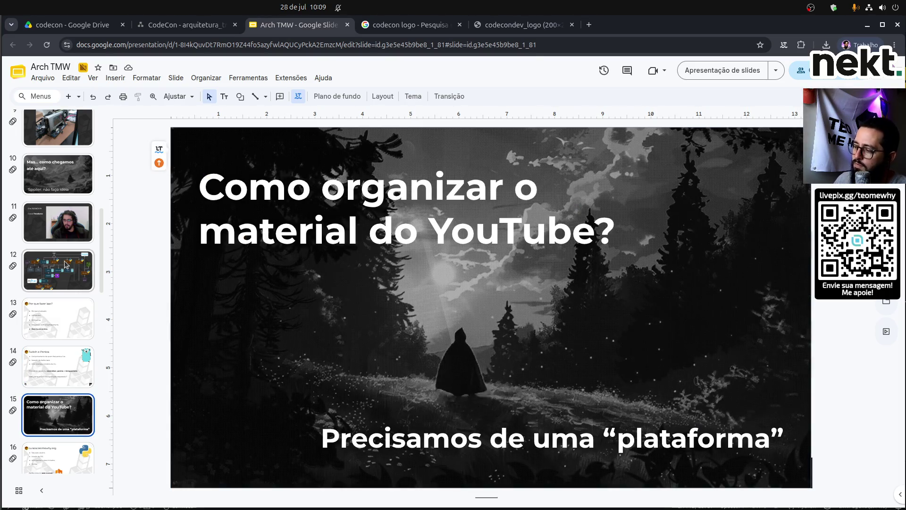
{"action": "key", "text": "Down"}
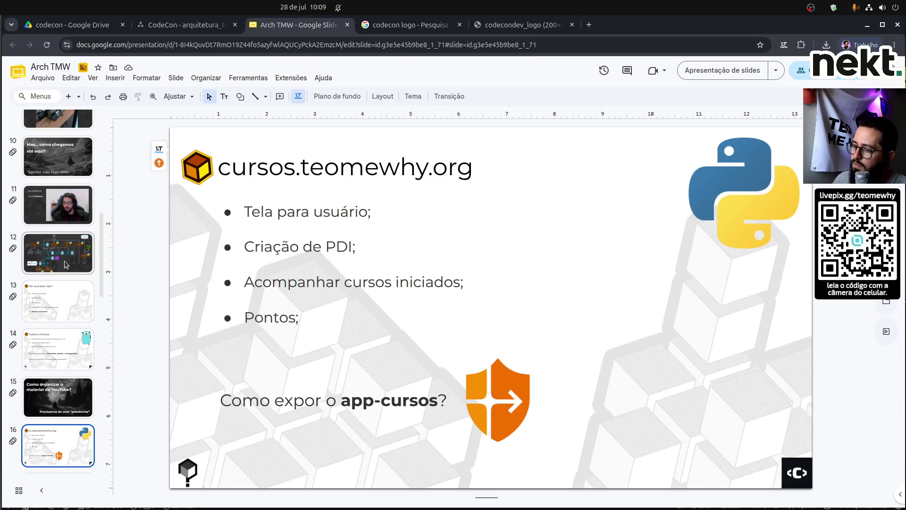
{"action": "key", "text": "Down"}
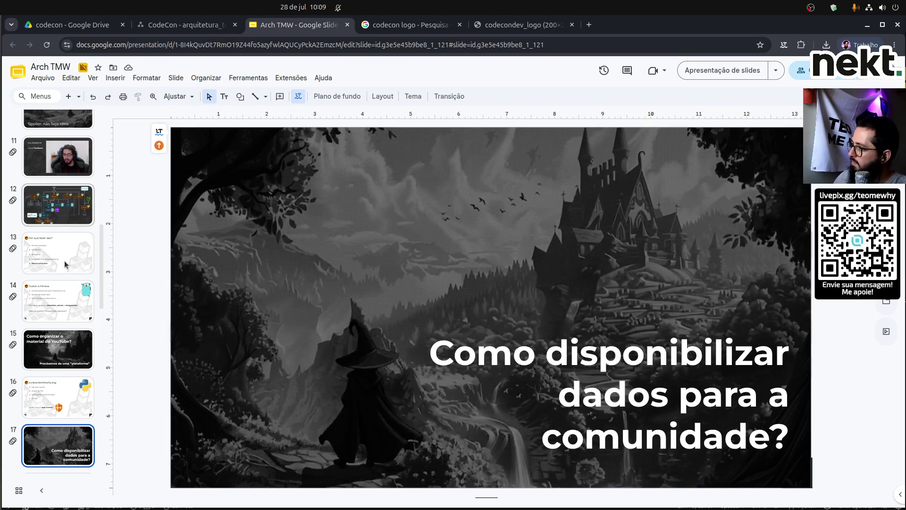
Peek at slide 18 'data-loader', then inspect slide 17's background illustration.
{"action": "key", "text": "Down"}
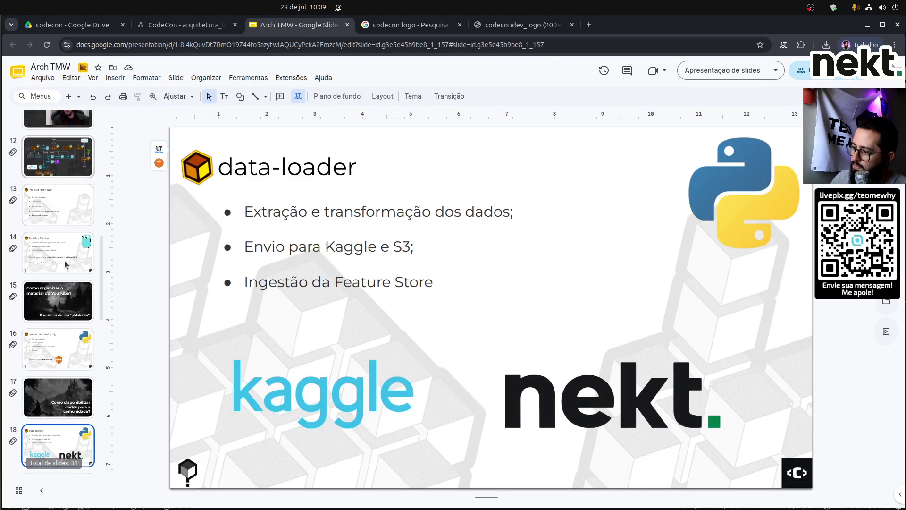
{"action": "key", "text": "Up"}
{"action": "left_click", "coordinate": [180, 132]}
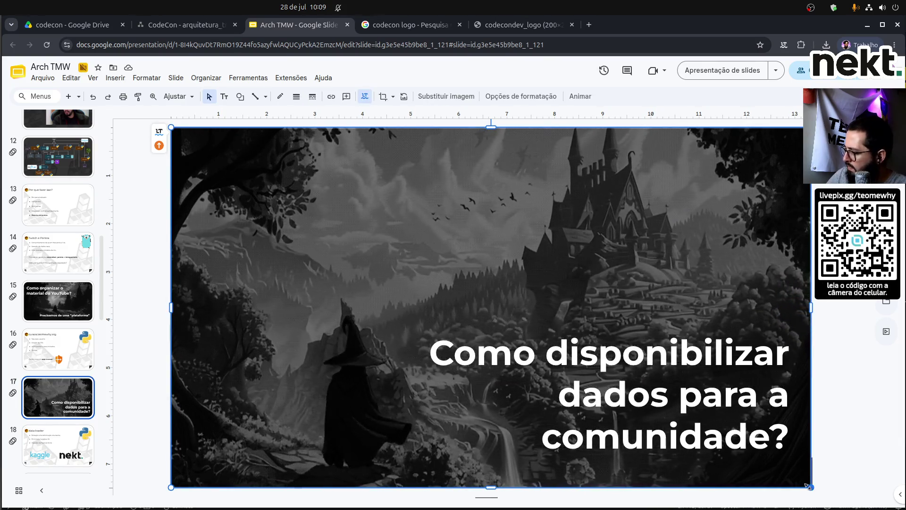
{"action": "left_click", "coordinate": [851, 441]}
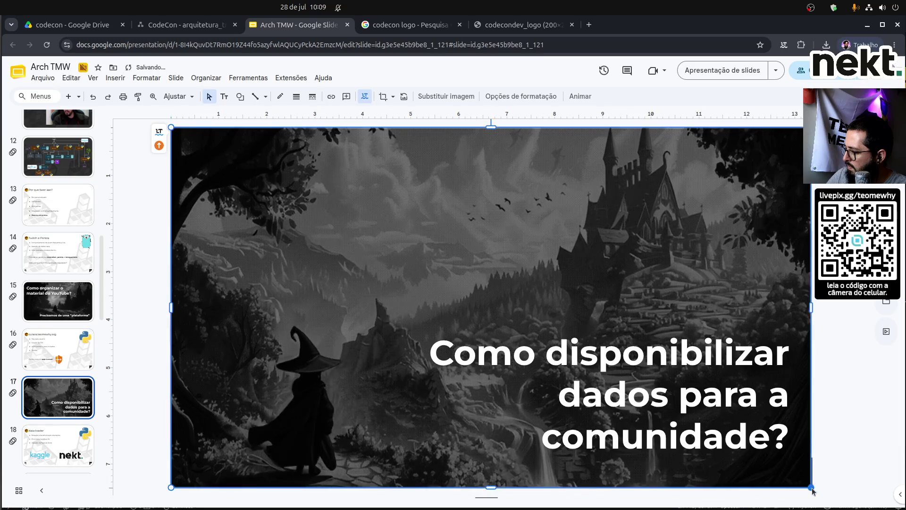
{"action": "left_click", "coordinate": [174, 130]}
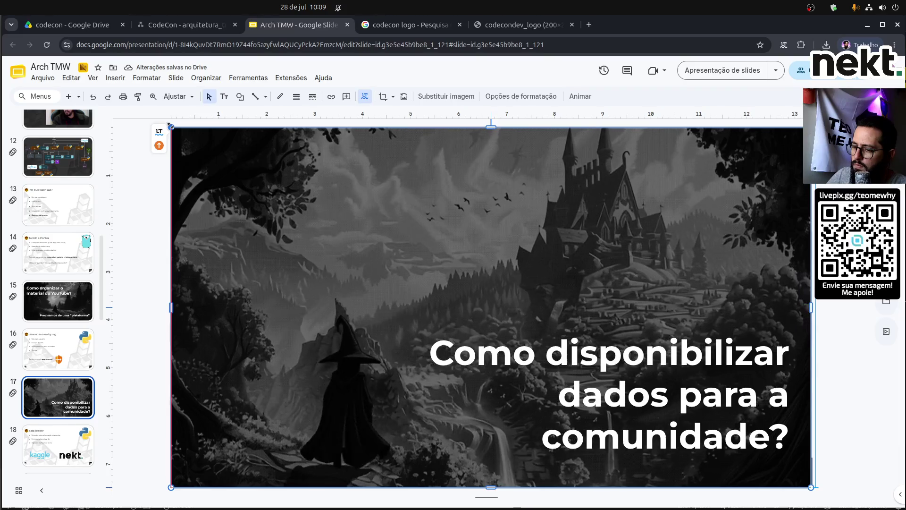
{"action": "left_click", "coordinate": [146, 299]}
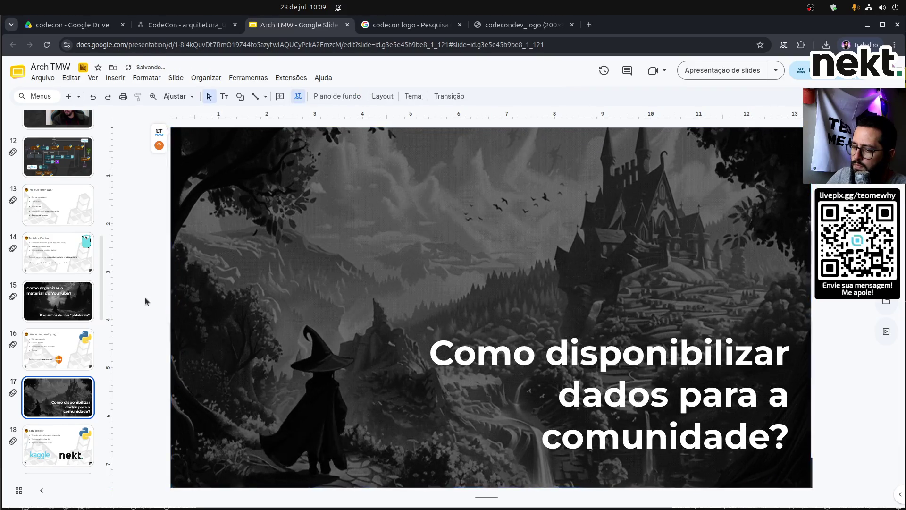
{"action": "left_click", "coordinate": [809, 485]}
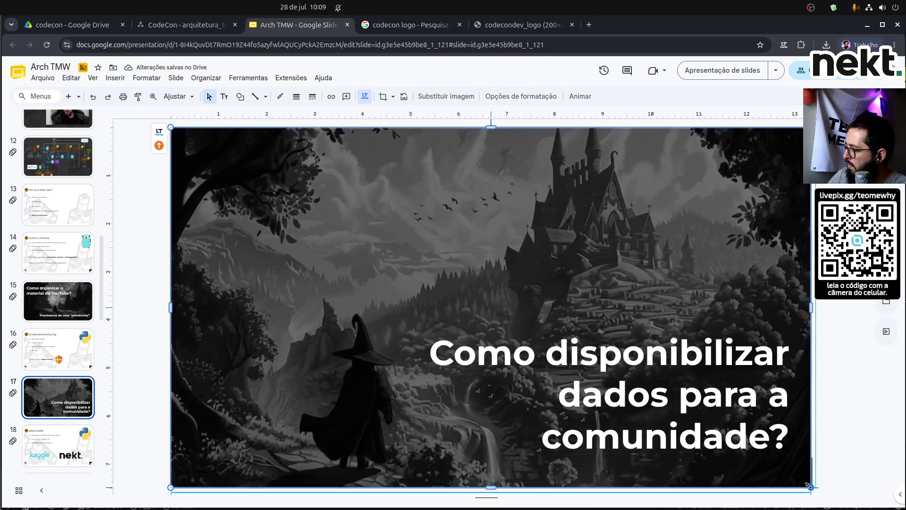
{"action": "left_click", "coordinate": [845, 416]}
Open slide 15, 'Como organizar o material do YouTube?'.
{"action": "left_click", "coordinate": [58, 300]}
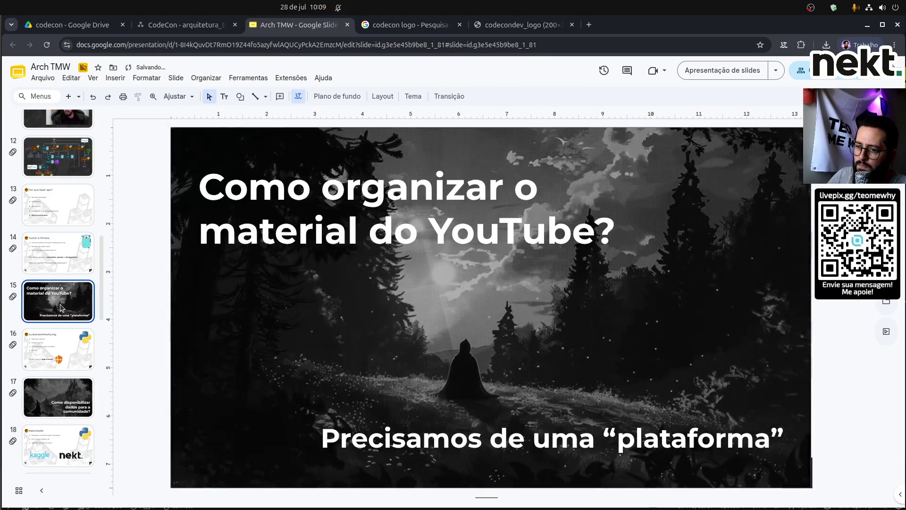
{"action": "left_click", "coordinate": [387, 362]}
{"action": "mouse_move", "coordinate": [338, 499]}
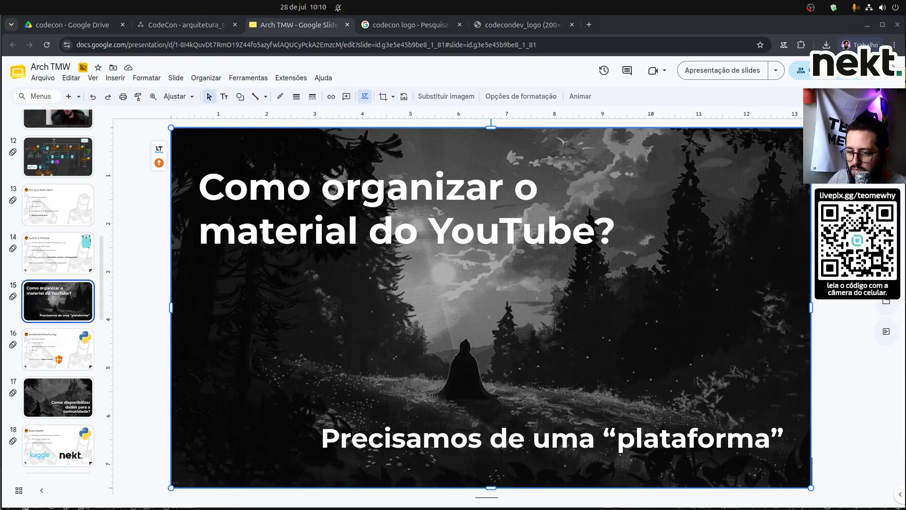
Browse slides 18 'data-loader' through 21, including 'Modelos de ML'.
{"action": "left_click", "coordinate": [72, 442]}
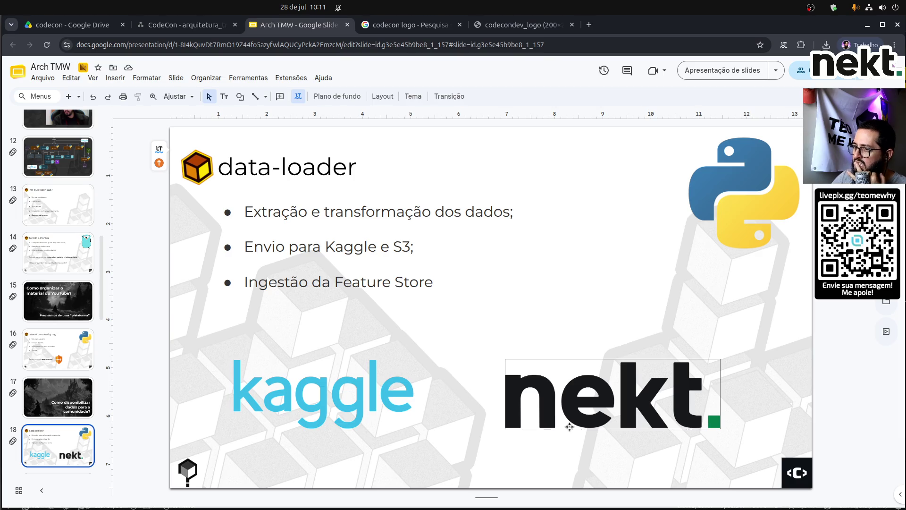
{"action": "left_click", "coordinate": [569, 427]}
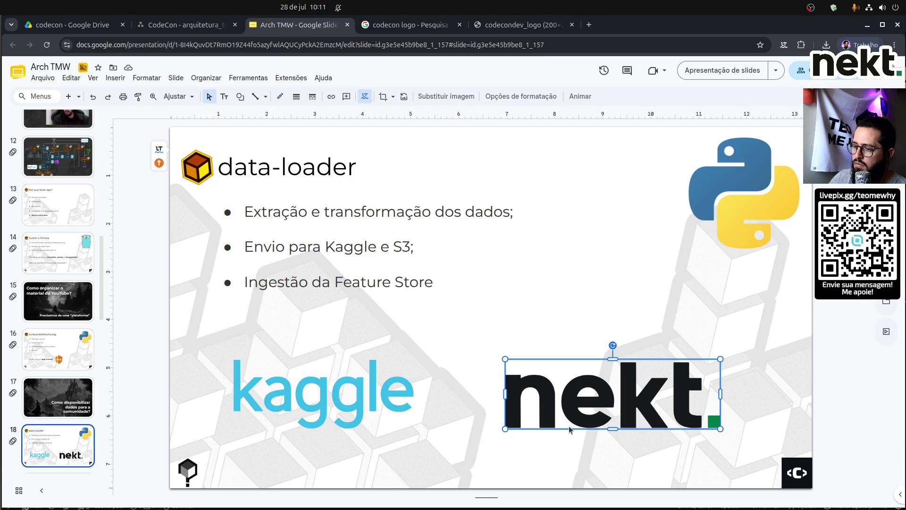
{"action": "scroll", "coordinate": [47, 386], "scroll_direction": "down", "scroll_amount": 2}
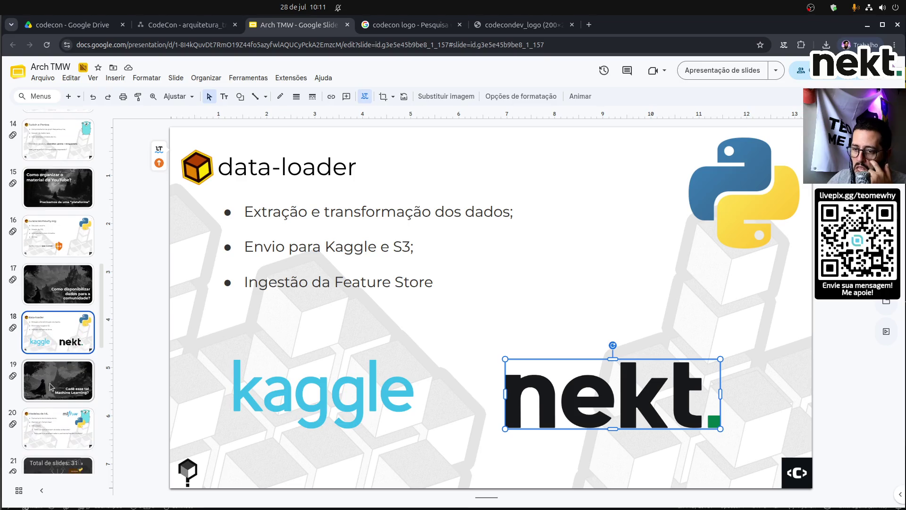
{"action": "left_click", "coordinate": [54, 377]}
{"action": "left_click", "coordinate": [57, 412]}
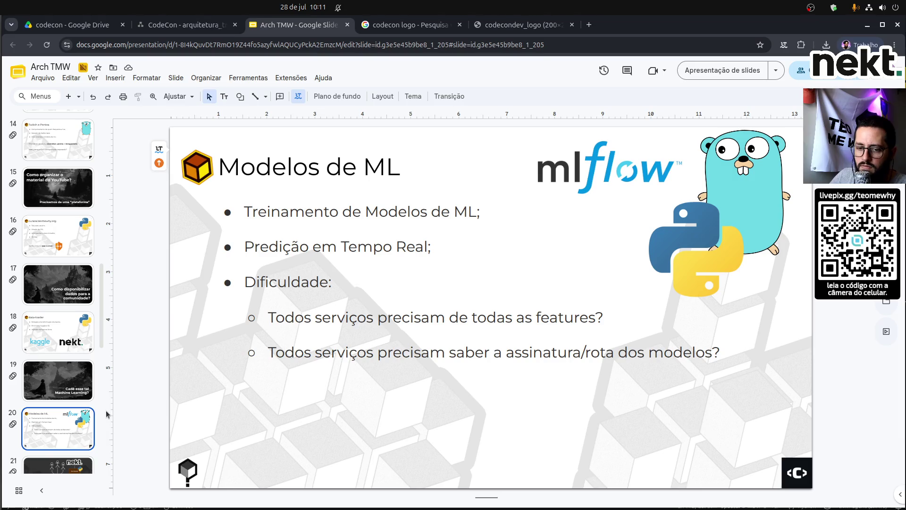
{"action": "scroll", "coordinate": [89, 401], "scroll_direction": "down", "scroll_amount": 2}
{"action": "left_click", "coordinate": [74, 376]}
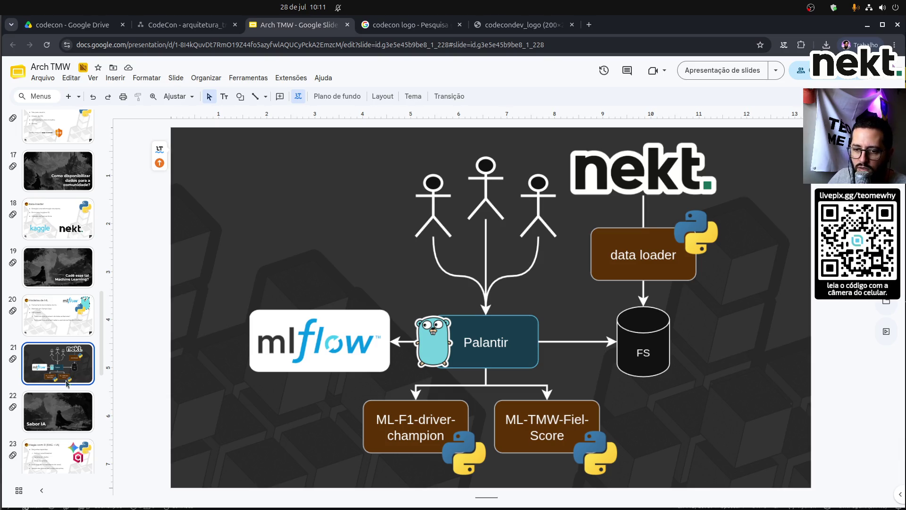
Move on through slides 22–26 and open slide 26's fiel.teomewhy.org link in a new tab.
{"action": "left_click", "coordinate": [48, 404]}
{"action": "scroll", "coordinate": [47, 404], "scroll_direction": "down", "scroll_amount": 2}
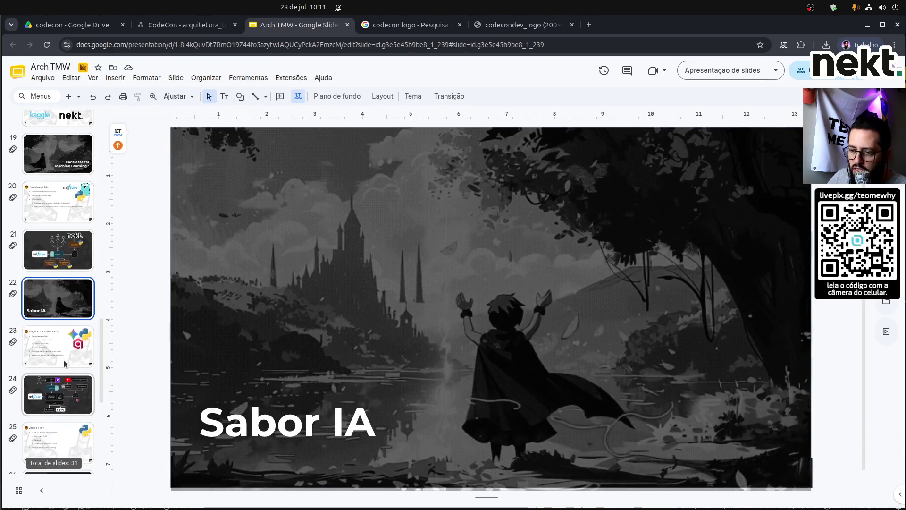
{"action": "left_click", "coordinate": [65, 364]}
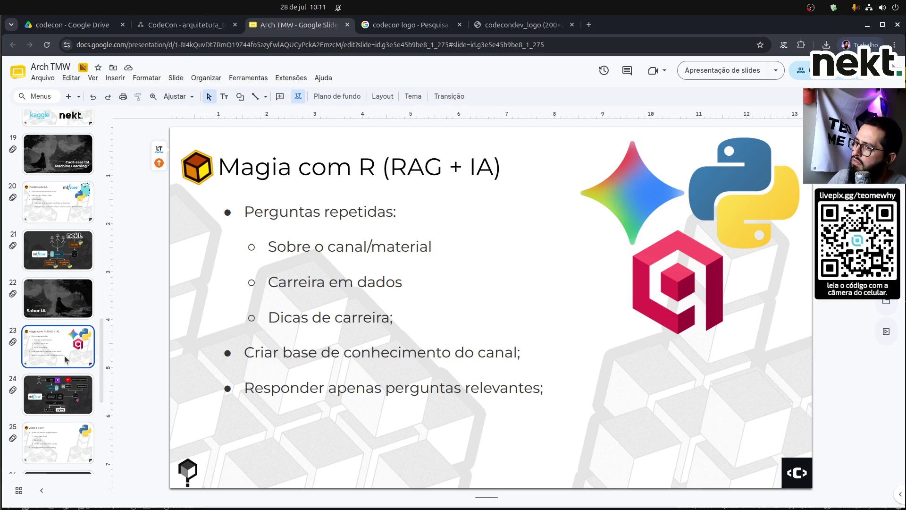
{"action": "scroll", "coordinate": [59, 349], "scroll_direction": "down", "scroll_amount": 3}
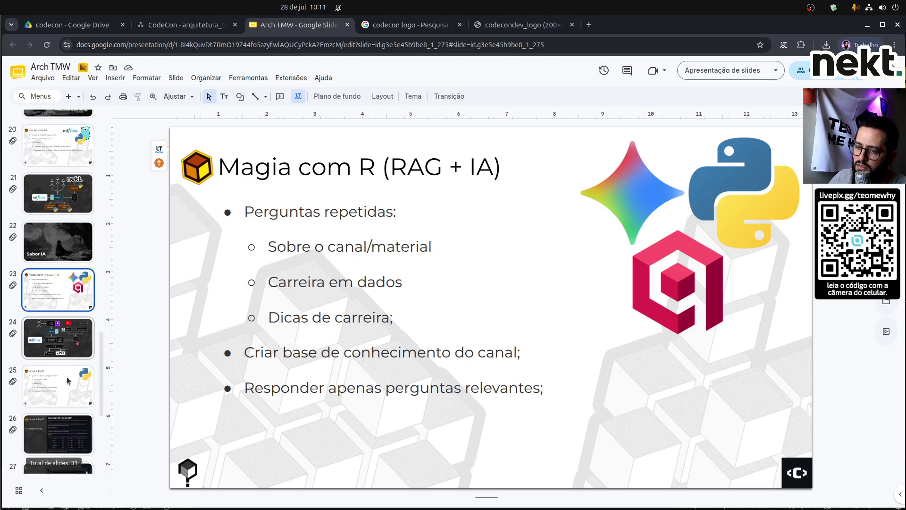
{"action": "left_click", "coordinate": [60, 282]}
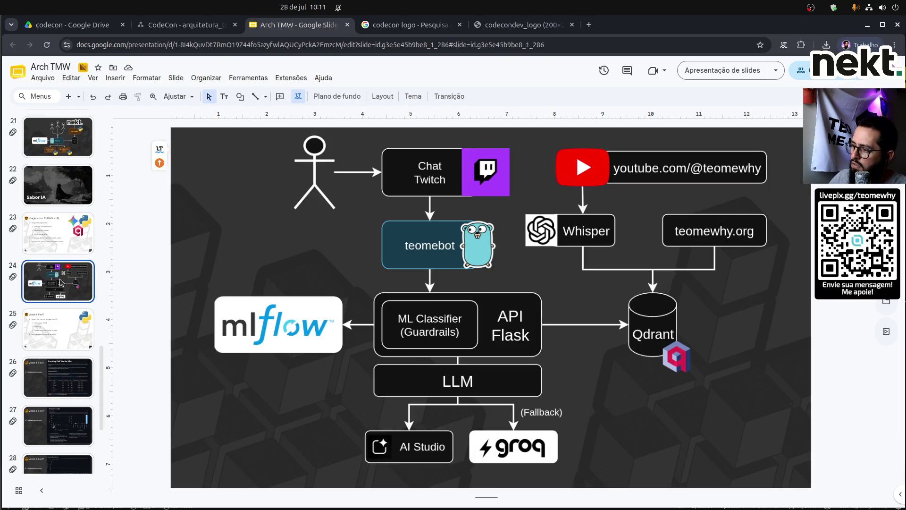
{"action": "left_click", "coordinate": [74, 330]}
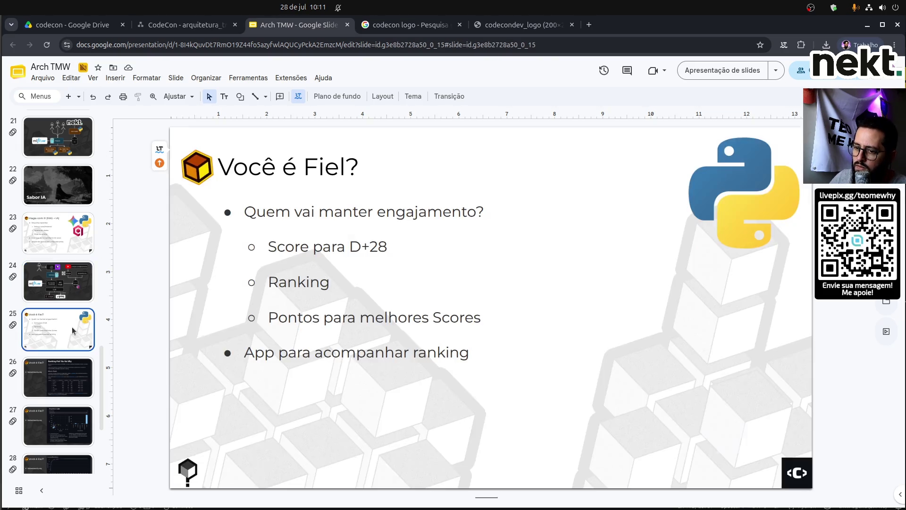
{"action": "left_click", "coordinate": [65, 376]}
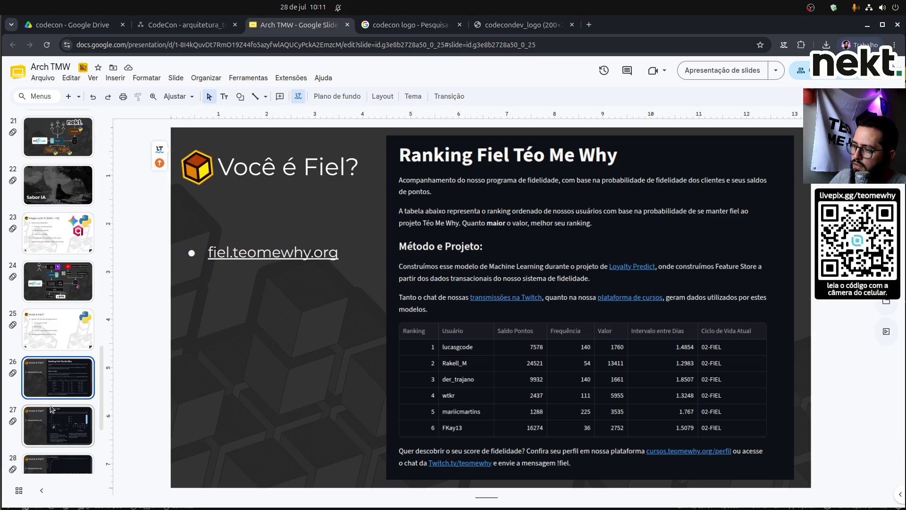
{"action": "left_click", "coordinate": [268, 250]}
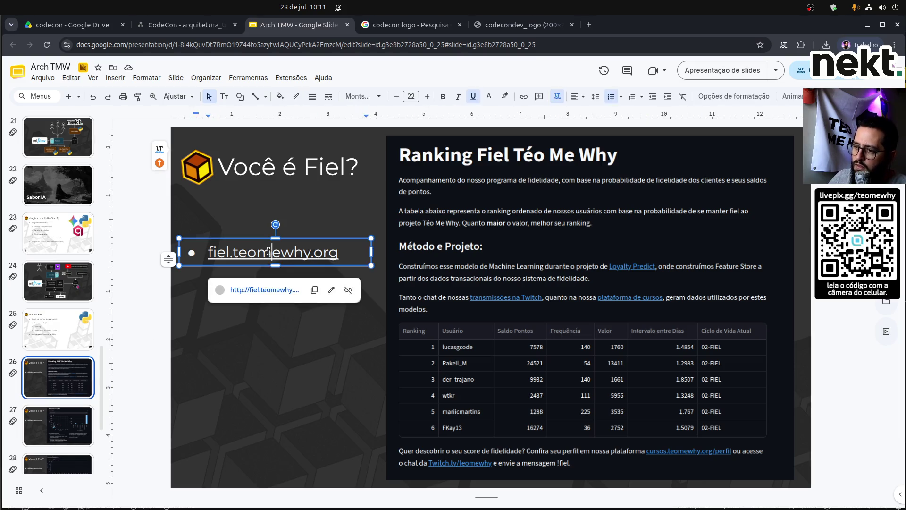
{"action": "left_click", "coordinate": [268, 292]}
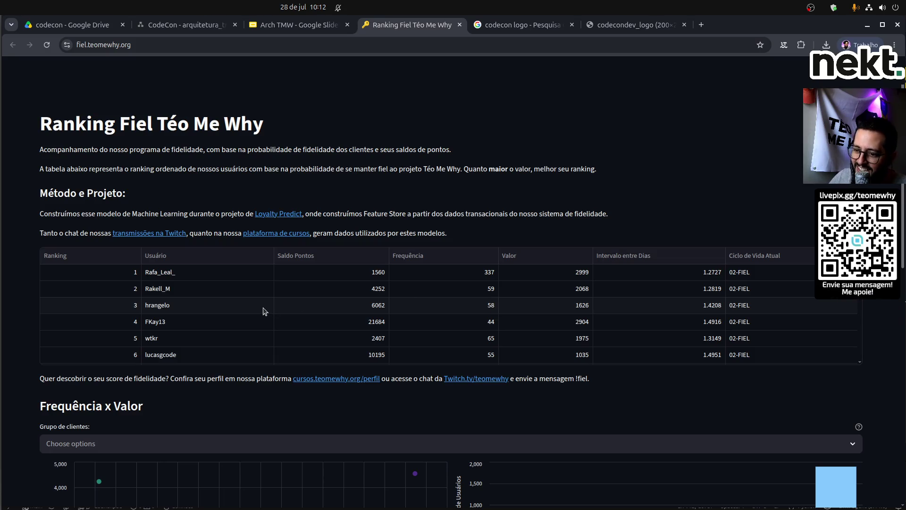
Scroll through the Ranking Fiel Téo Me Why ranking table.
{"action": "scroll", "coordinate": [265, 309], "scroll_direction": "down", "scroll_amount": 3}
{"action": "scroll", "coordinate": [265, 309], "scroll_direction": "up", "scroll_amount": 3}
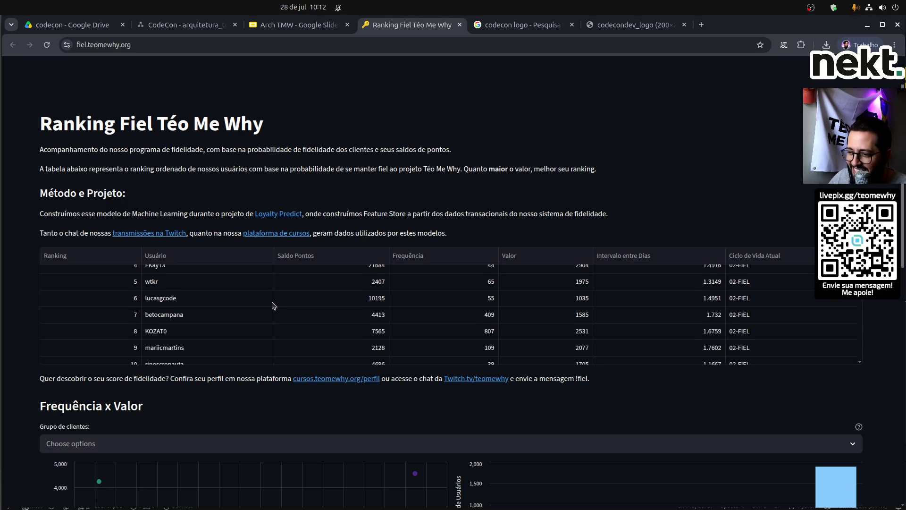
{"action": "scroll", "coordinate": [272, 305], "scroll_direction": "down", "scroll_amount": 2}
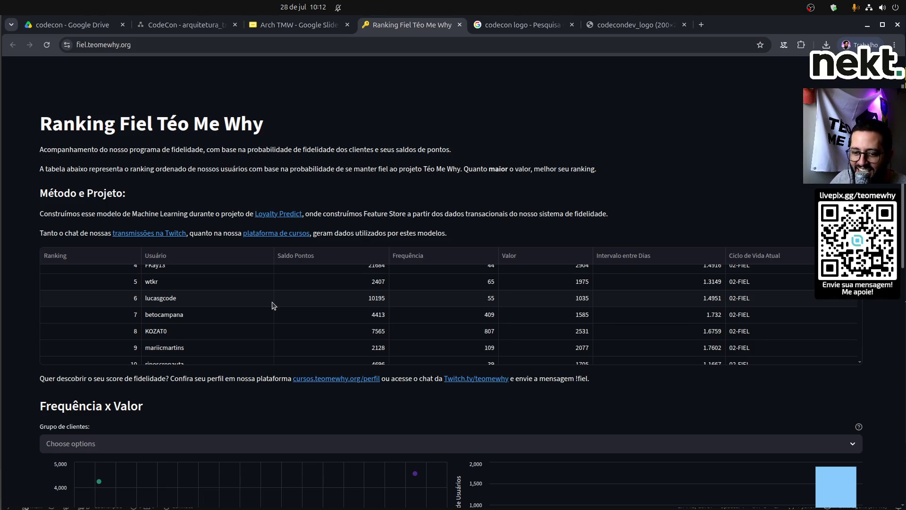
{"action": "scroll", "coordinate": [273, 305], "scroll_direction": "up", "scroll_amount": 2}
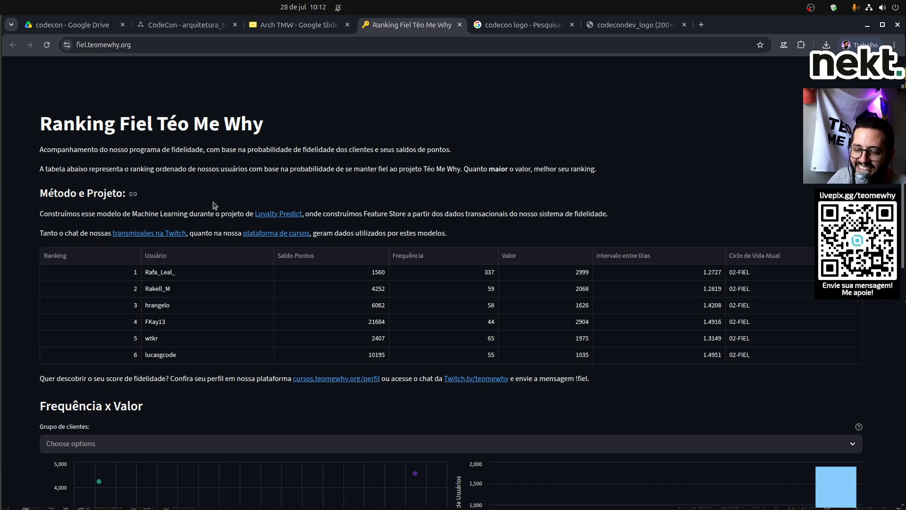
{"action": "scroll", "coordinate": [7, 323], "scroll_direction": "down", "scroll_amount": 3}
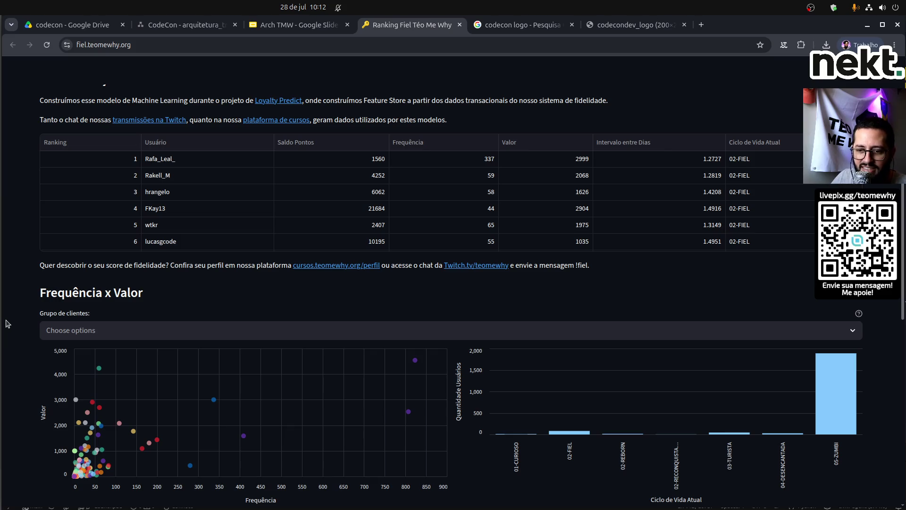
{"action": "scroll", "coordinate": [6, 323], "scroll_direction": "down", "scroll_amount": 3}
Look over the dashboard's charts, then go back to the Arch TMW presentation.
{"action": "mouse_move", "coordinate": [415, 249]}
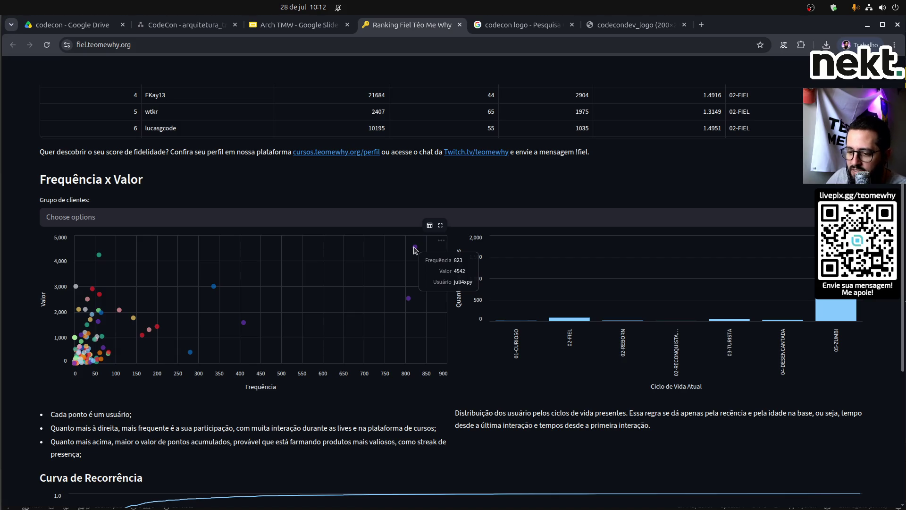
{"action": "mouse_move", "coordinate": [99, 256]}
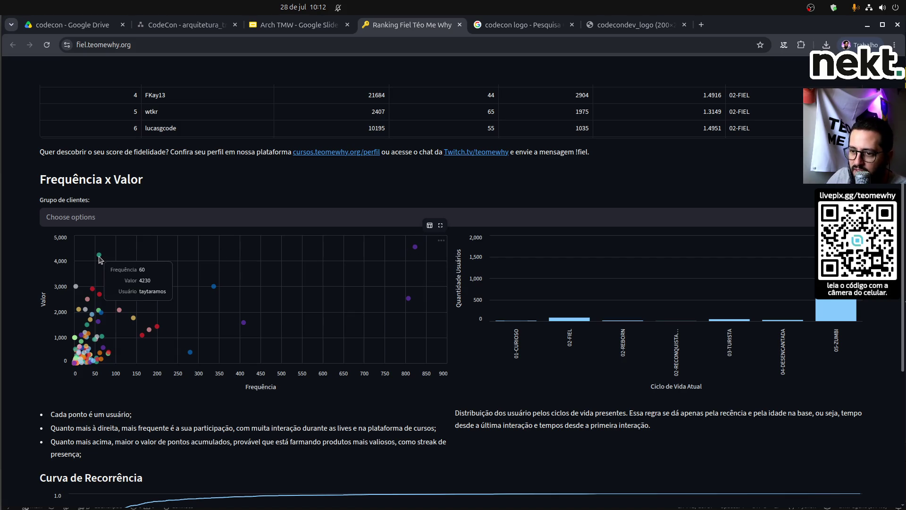
{"action": "mouse_move", "coordinate": [216, 289]}
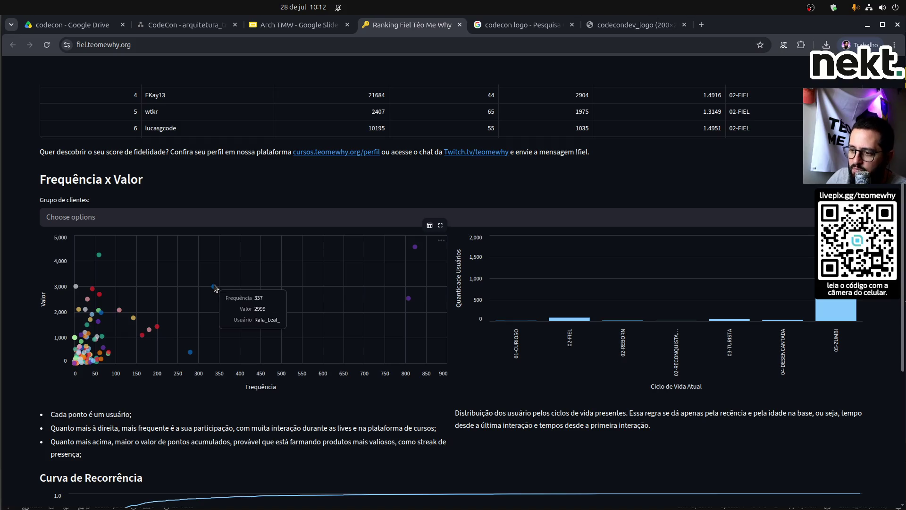
{"action": "mouse_move", "coordinate": [243, 324]}
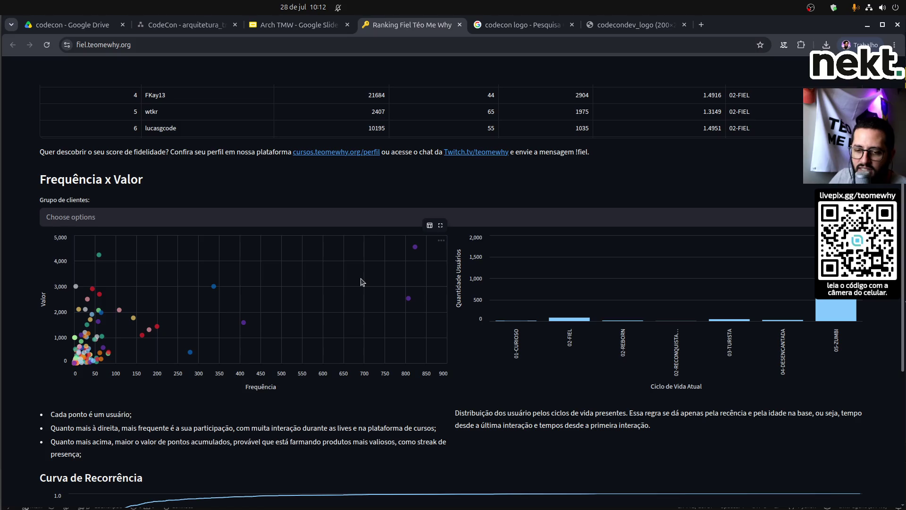
{"action": "scroll", "coordinate": [361, 282], "scroll_direction": "down", "scroll_amount": 5}
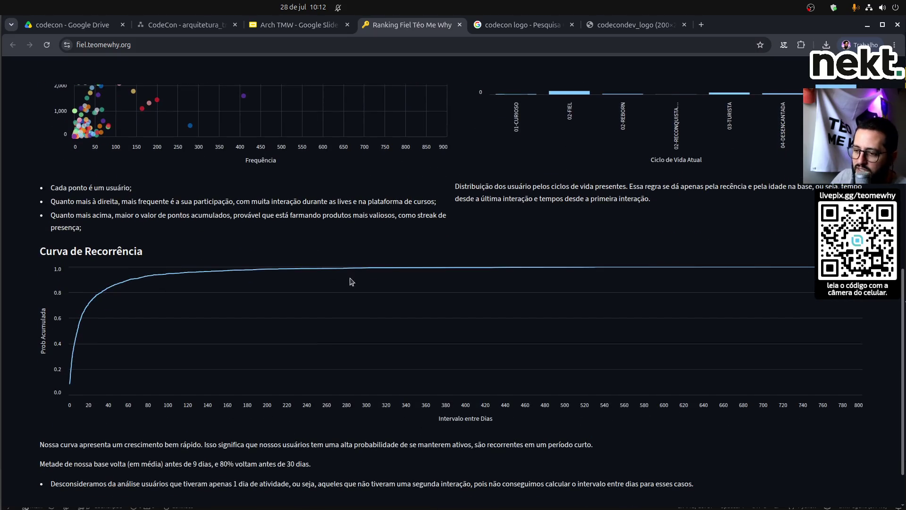
{"action": "mouse_move", "coordinate": [94, 299]}
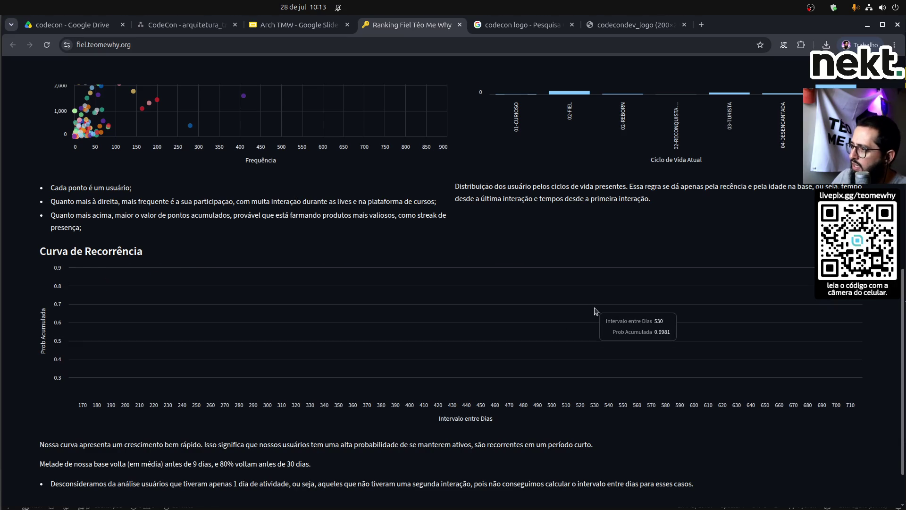
{"action": "scroll", "coordinate": [472, 213], "scroll_direction": "up", "scroll_amount": 4}
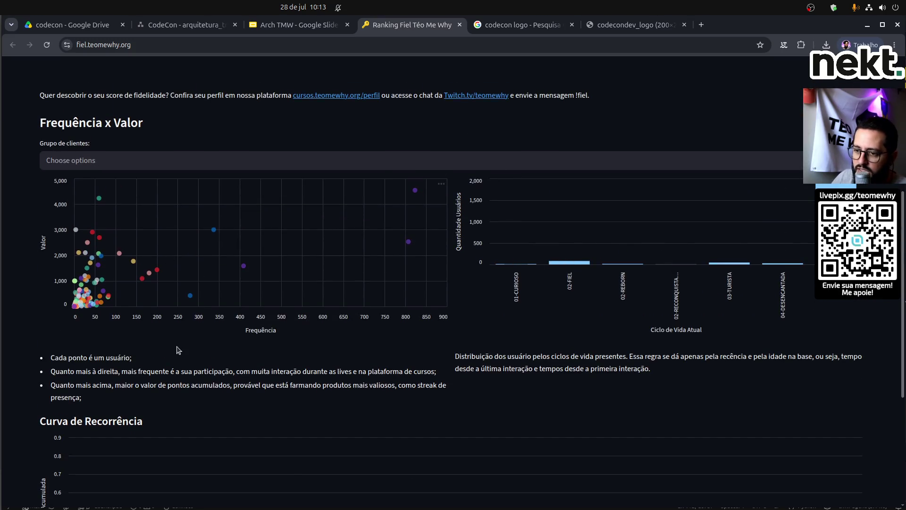
{"action": "left_click", "coordinate": [289, 26]}
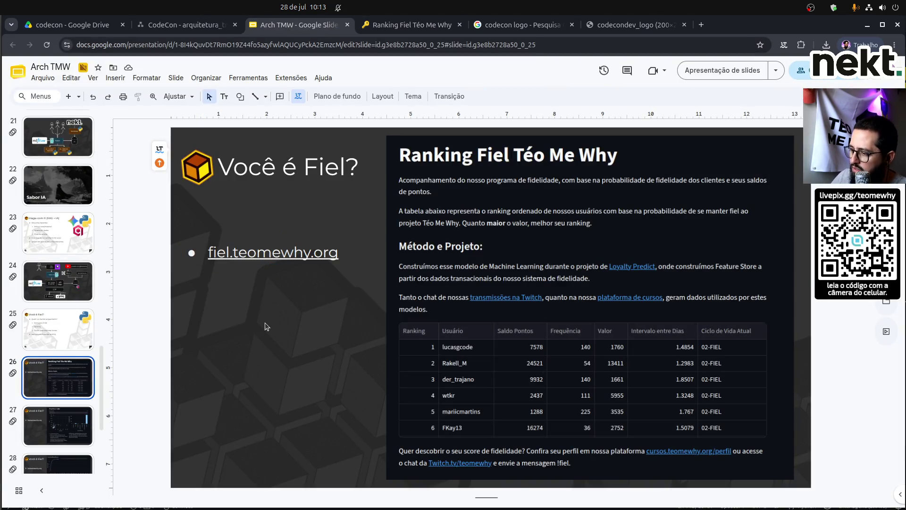
Browse the deck past the 'Frequência x Valor' and 'Aproveitem!' slides to 'Valeu demais!'.
{"action": "left_click", "coordinate": [72, 440]}
{"action": "scroll", "coordinate": [94, 419], "scroll_direction": "down", "scroll_amount": 2}
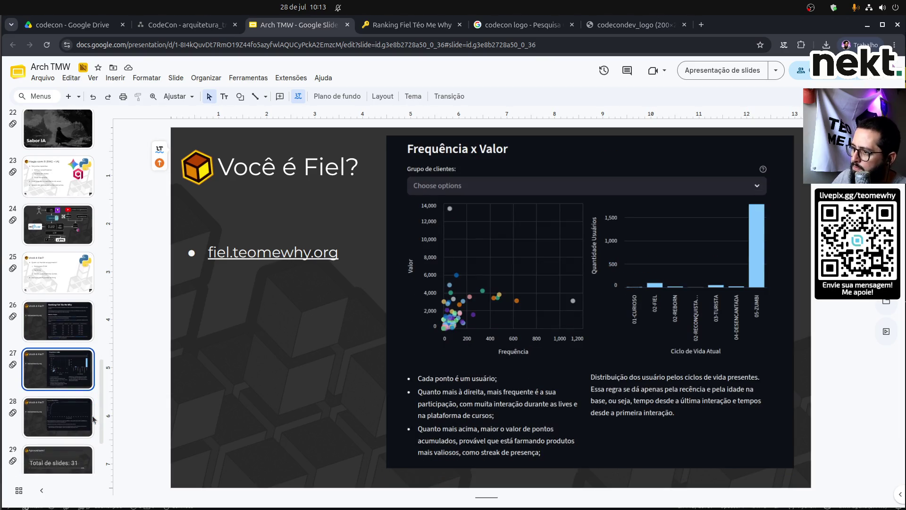
{"action": "left_click", "coordinate": [70, 456]}
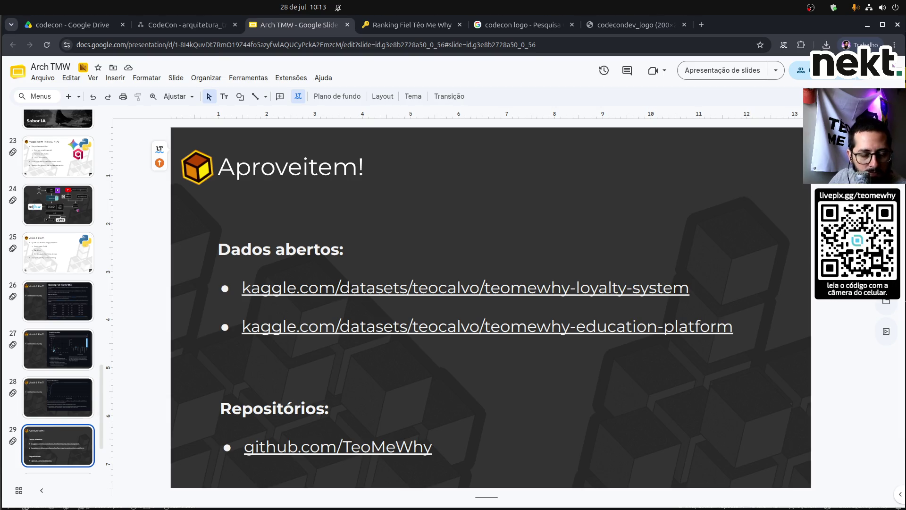
{"action": "scroll", "coordinate": [56, 418], "scroll_direction": "down", "scroll_amount": 2}
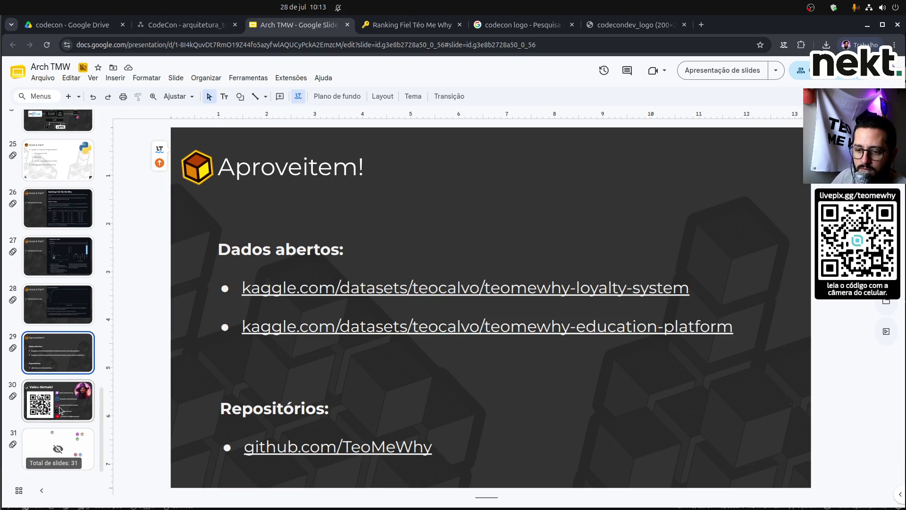
{"action": "left_click", "coordinate": [57, 403]}
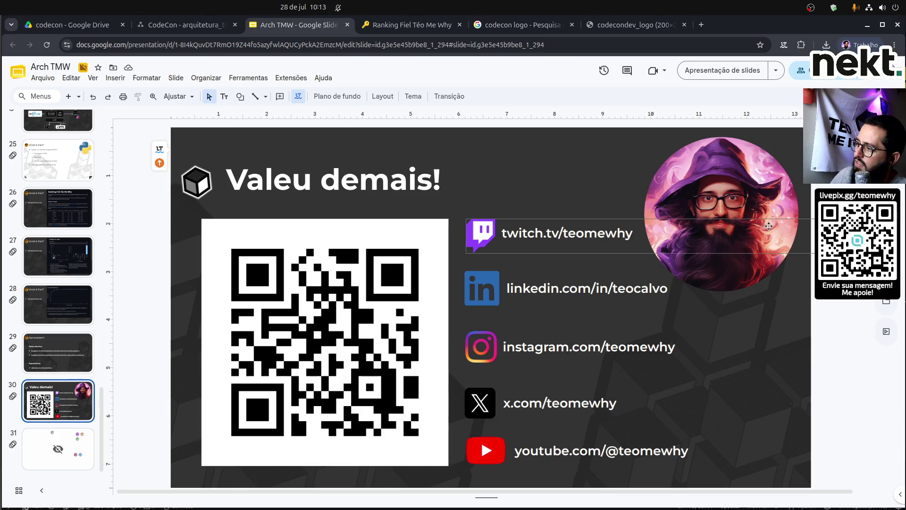
Nudge the wizard portrait slightly right and up, then deselect it.
{"action": "left_click", "coordinate": [760, 209]}
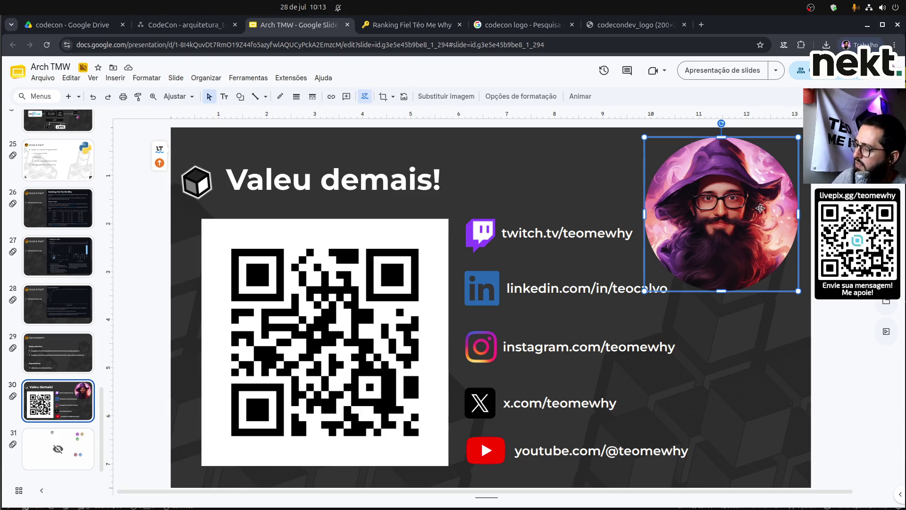
{"action": "key", "text": "shift+Right"}
{"action": "key", "text": "shift+Up"}
{"action": "key", "text": "shift+Right"}
{"action": "key", "text": "shift+Up"}
{"action": "key", "text": "shift+Right"}
{"action": "key", "text": "shift+Up"}
{"action": "key", "text": "shift+Right"}
{"action": "key", "text": "shift+Up"}
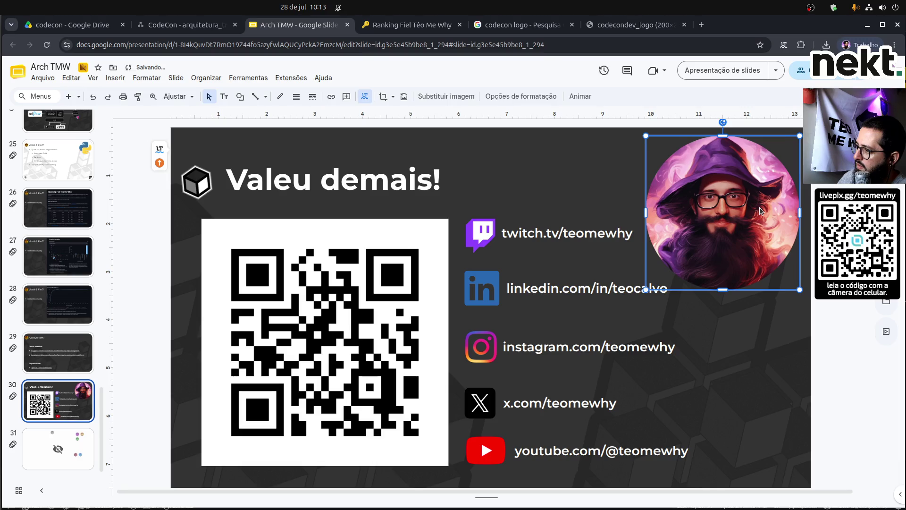
{"action": "key", "text": "Escape"}
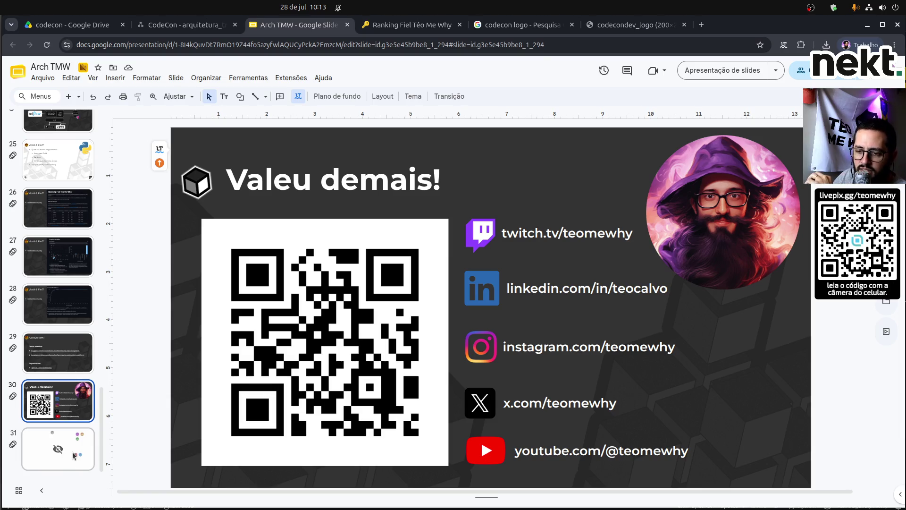
Revisit the architecture diagram, slide 10 and the 29/08/2019 slide, then return to the loyalty dashboard.
{"action": "scroll", "coordinate": [74, 456], "scroll_direction": "up", "scroll_amount": 8}
{"action": "scroll", "coordinate": [74, 456], "scroll_direction": "up", "scroll_amount": 7}
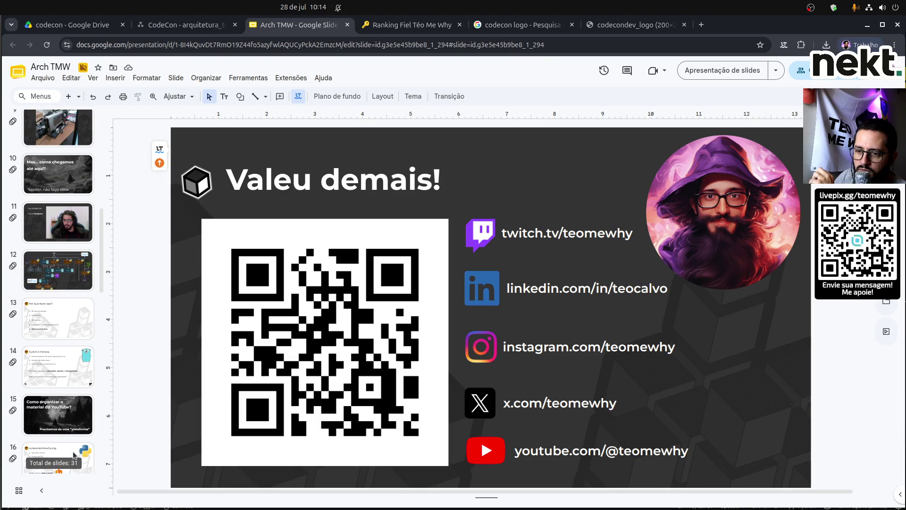
{"action": "left_click", "coordinate": [42, 284]}
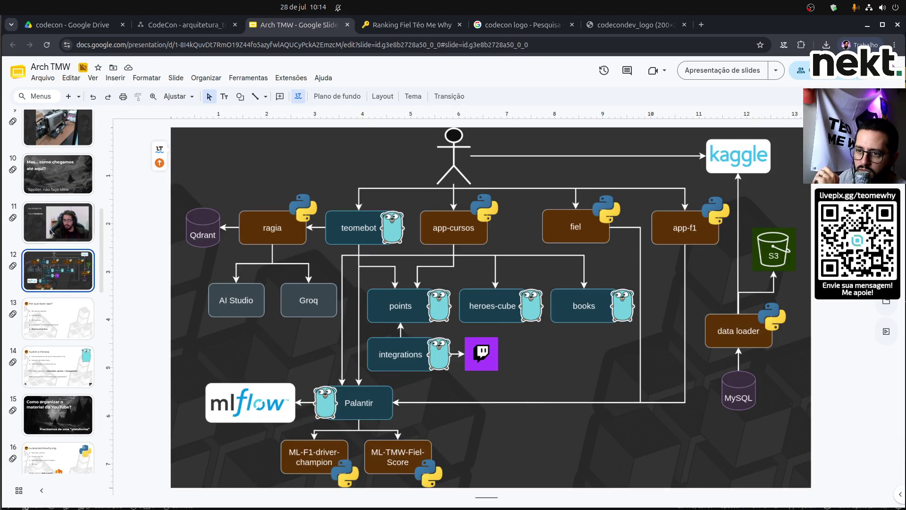
{"action": "left_click", "coordinate": [54, 174]}
{"action": "left_click", "coordinate": [58, 215]}
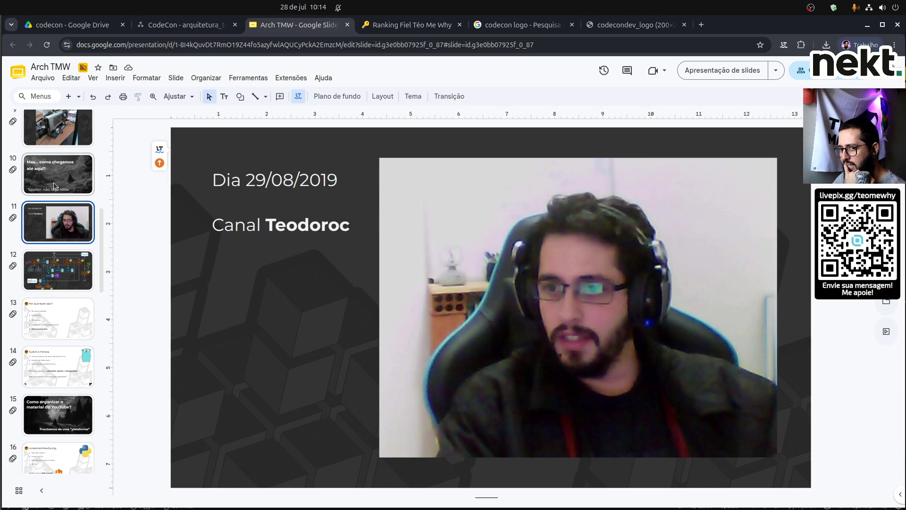
{"action": "left_click", "coordinate": [386, 25]}
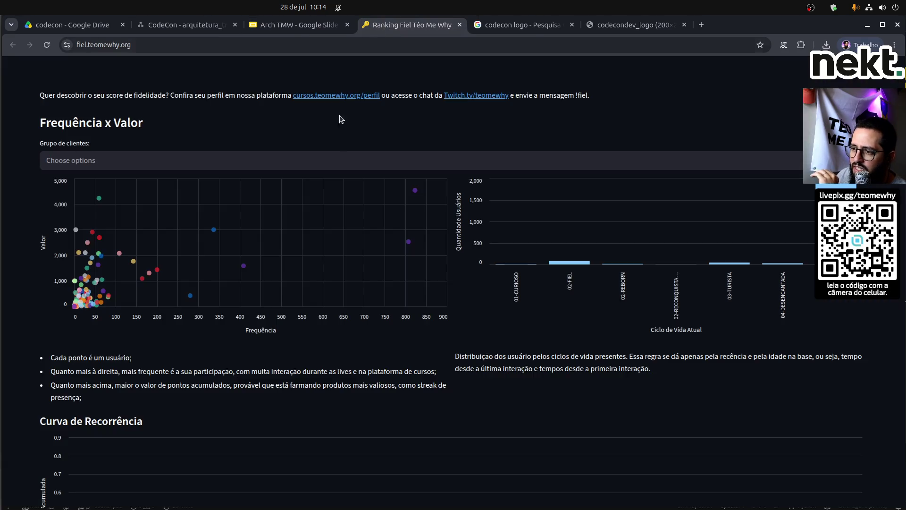
Scroll the Ranking Fiel dashboard to bring the 'Curva de Recorrência' chart into view.
{"action": "scroll", "coordinate": [459, 367], "scroll_direction": "down", "scroll_amount": 5}
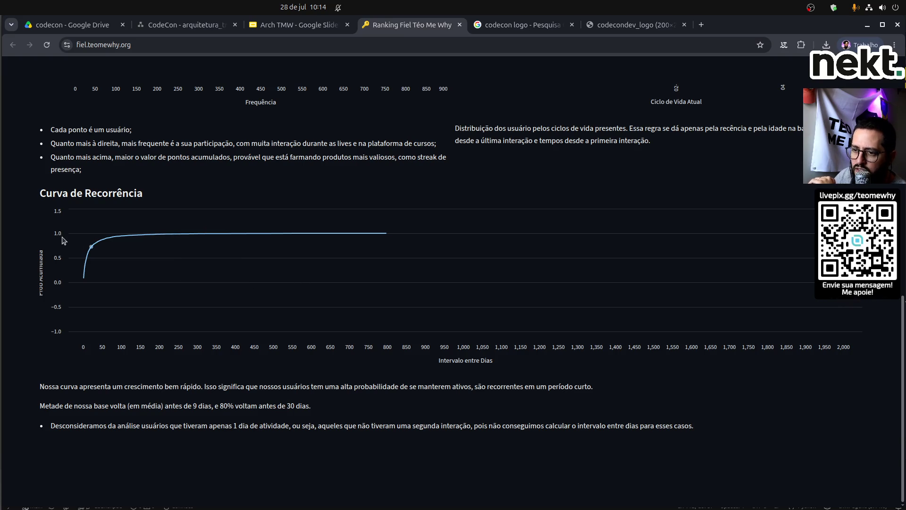
{"action": "scroll", "coordinate": [220, 259], "scroll_direction": "up", "scroll_amount": 3}
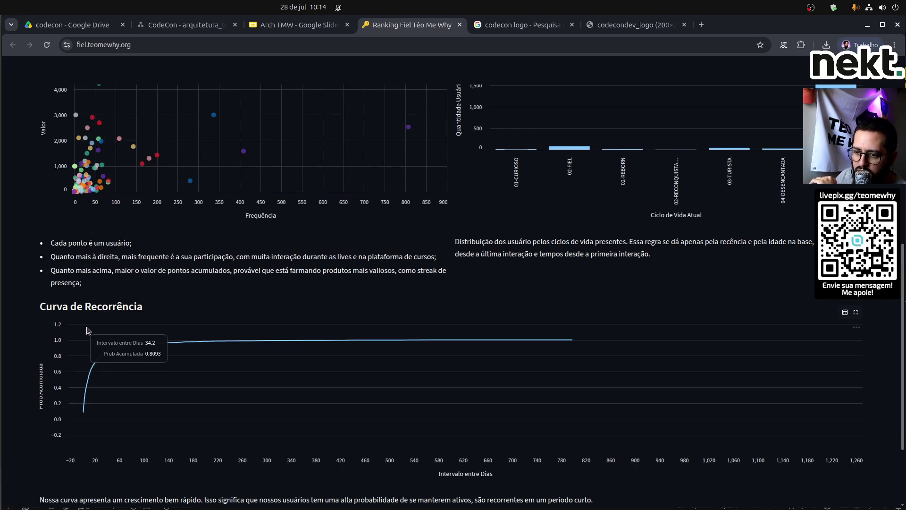